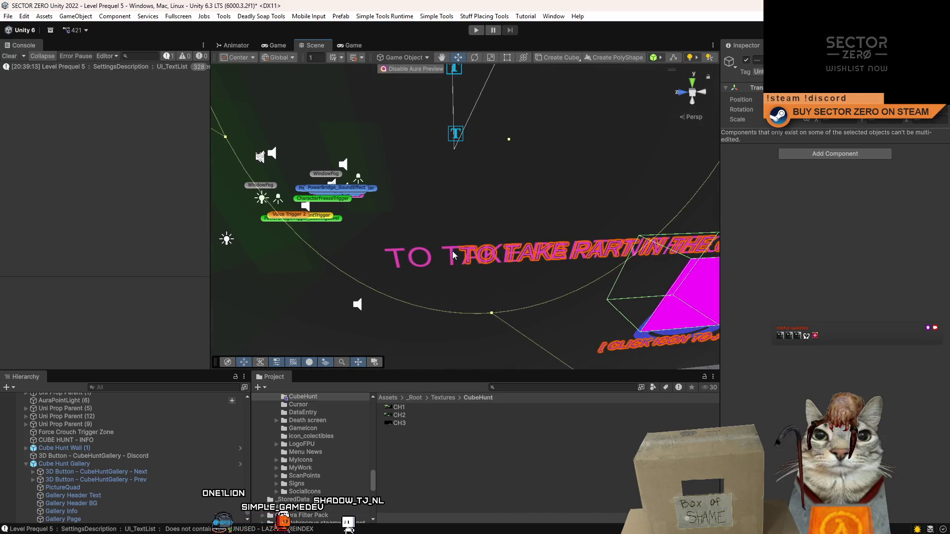
# Step: Find and select the magenta Discord button cube in the Cube Hunt gallery
pyautogui.click(452, 251)
pyautogui.moveTo(494, 275); pyautogui.dragTo(440, 245)
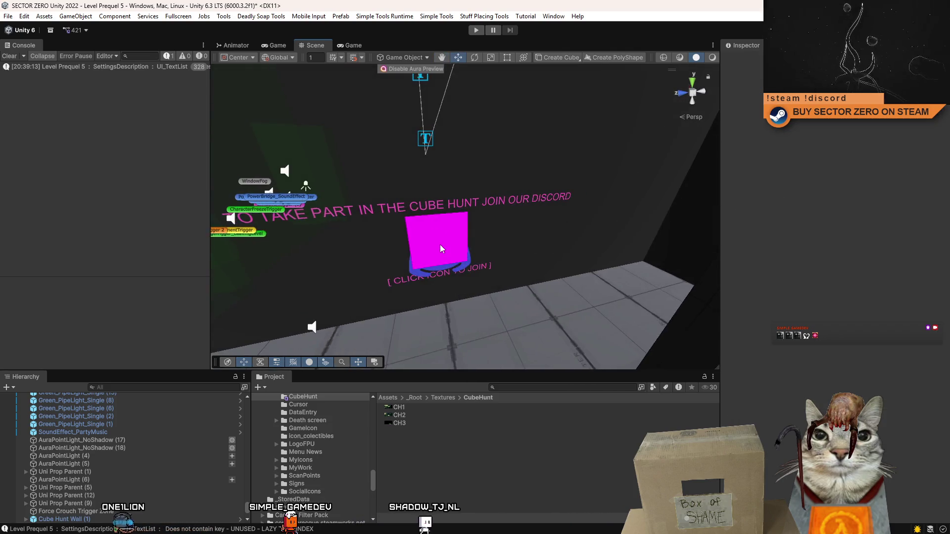
pyautogui.click(440, 245)
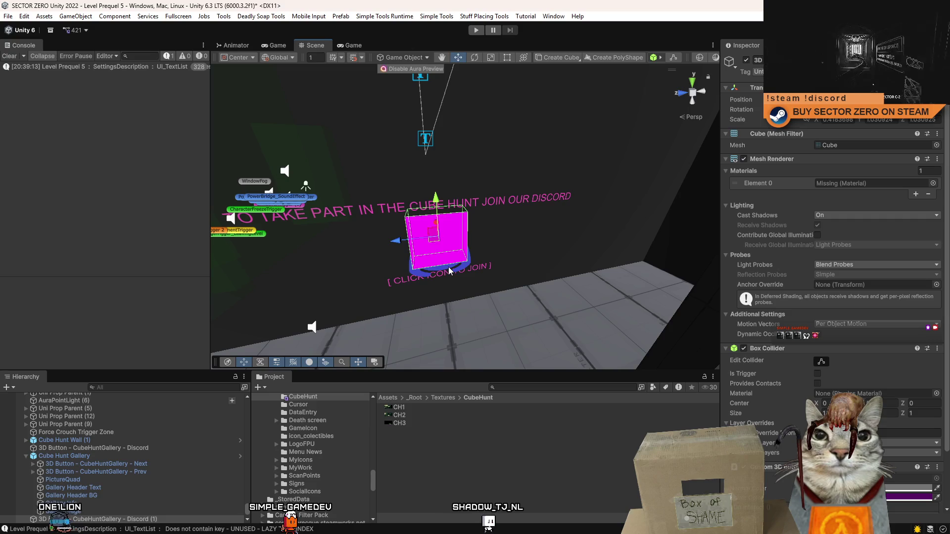
pyautogui.click(448, 266)
pyautogui.press('f')
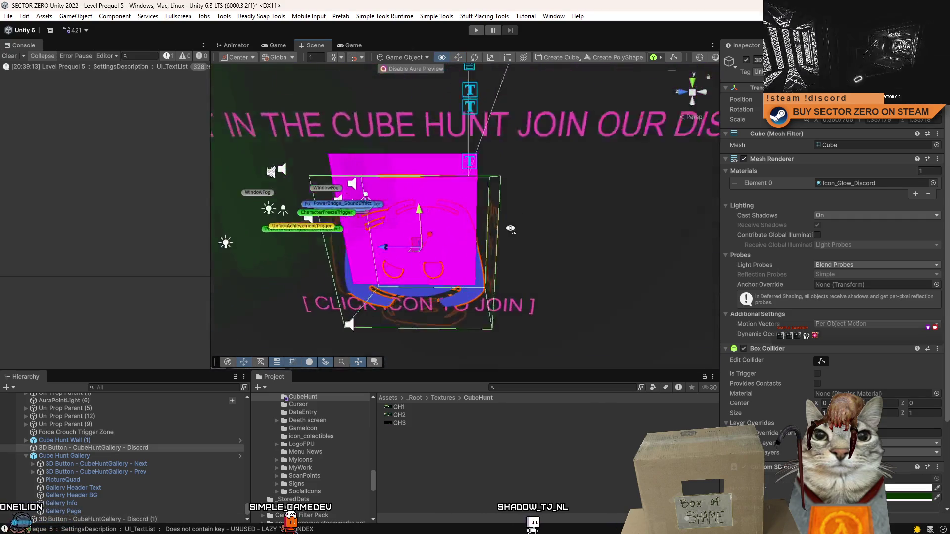
pyautogui.click(562, 213)
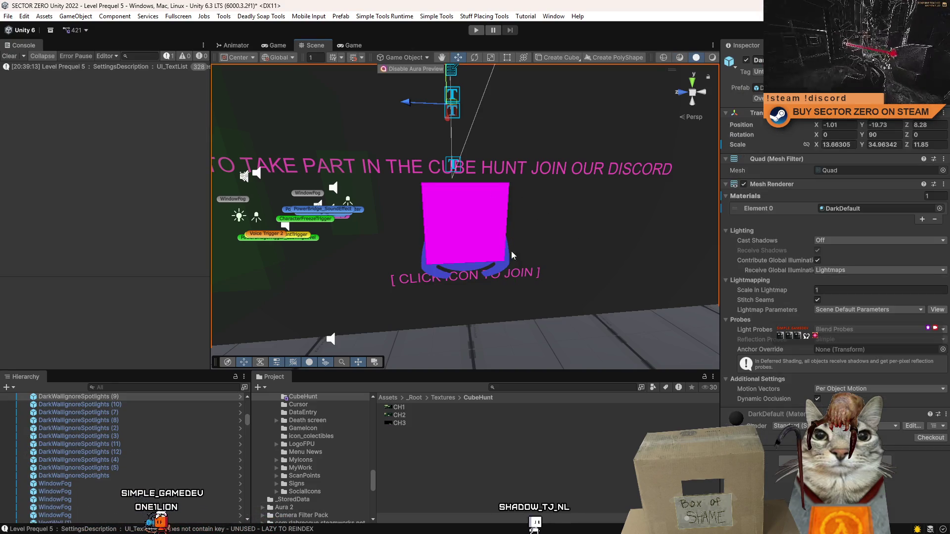
pyautogui.click(517, 253)
pyautogui.press('f')
pyautogui.moveTo(594, 208); pyautogui.dragTo(563, 198)
pyautogui.click(470, 257)
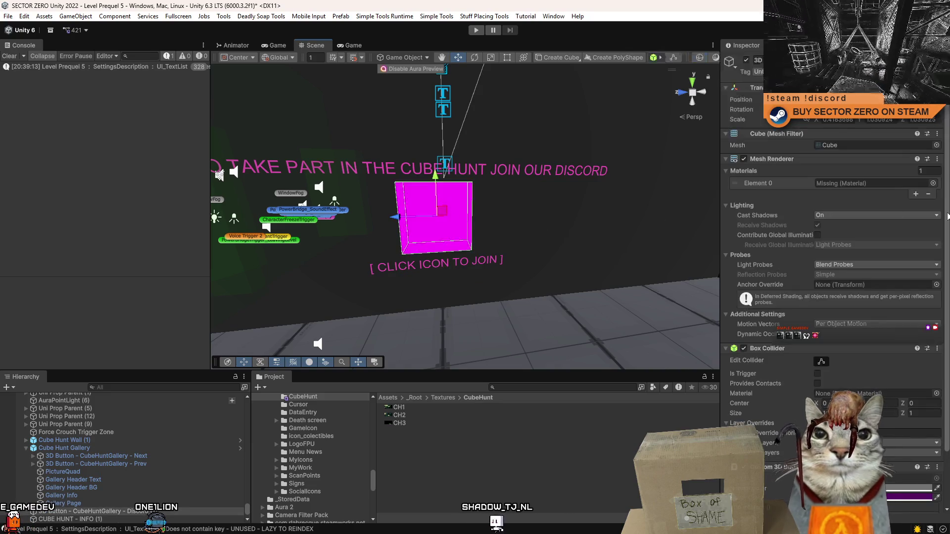
# Step: Assign the Icon_Glow_Discord material to the button cube's Element 0 slot
pyautogui.click(933, 183)
pyautogui.write('on_glow')
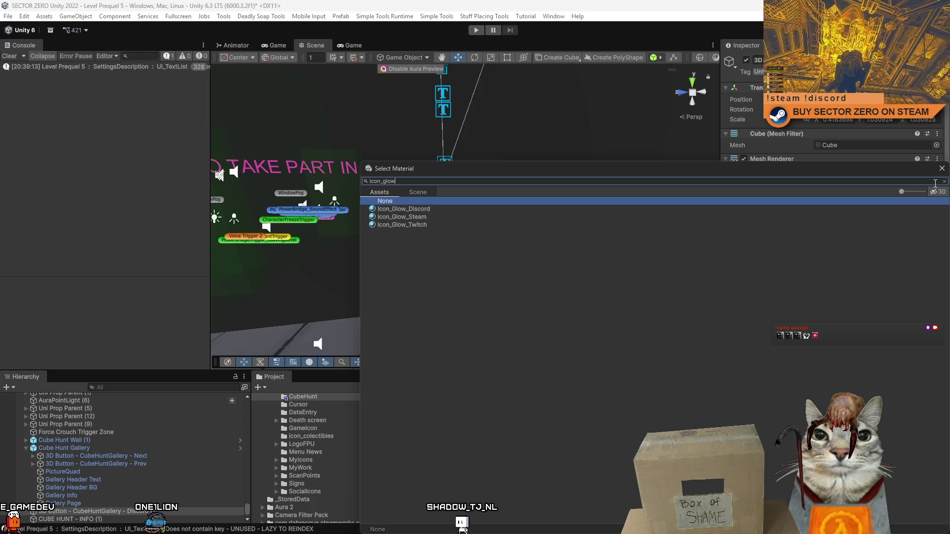
pyautogui.press('Down')
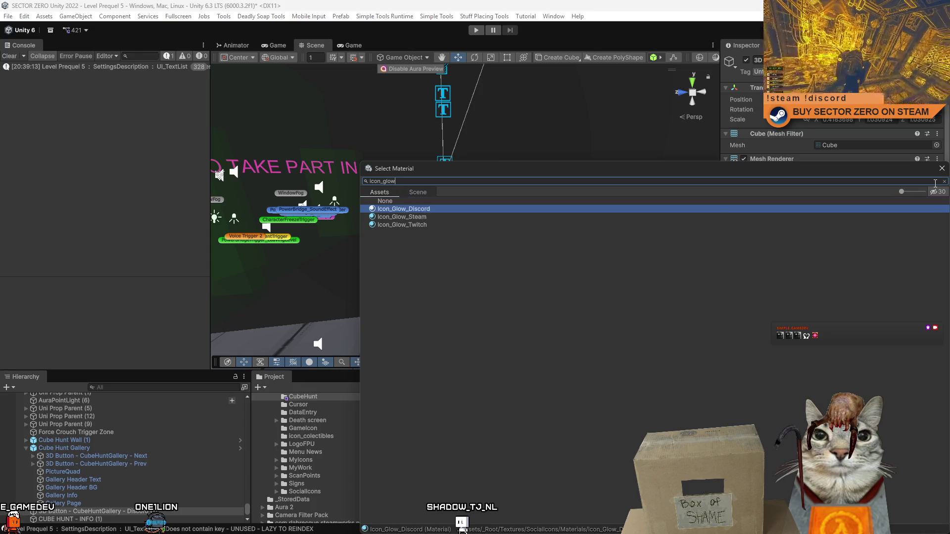
pyautogui.press('Return')
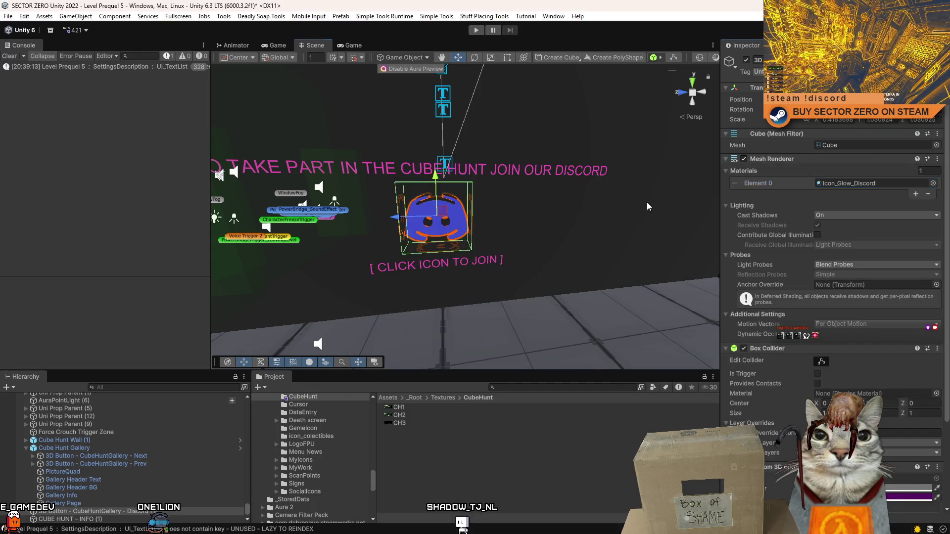
# Step: Reframe the view close up on the Discord icon button
pyautogui.click(442, 212)
pyautogui.click(442, 212)
pyautogui.moveTo(588, 230)
pyautogui.mouseDown()
pyautogui.moveTo(491, 226)
pyautogui.moveTo(11, 143)
pyautogui.mouseUp()
pyautogui.press('f')
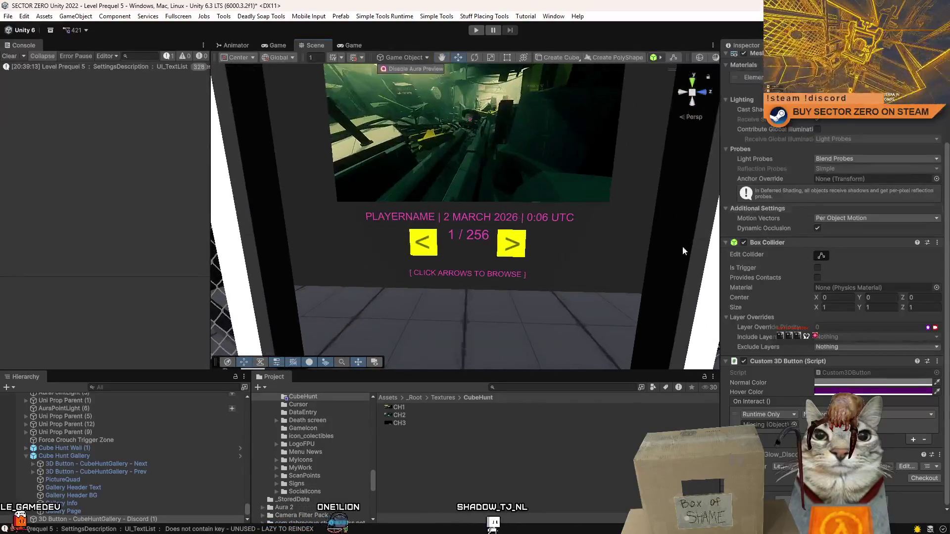
pyautogui.moveTo(567, 275)
pyautogui.mouseDown()
pyautogui.moveTo(526, 243)
pyautogui.moveTo(495, 239)
pyautogui.moveTo(191, 244)
pyautogui.moveTo(118, 203)
pyautogui.mouseUp()
pyautogui.press('f')
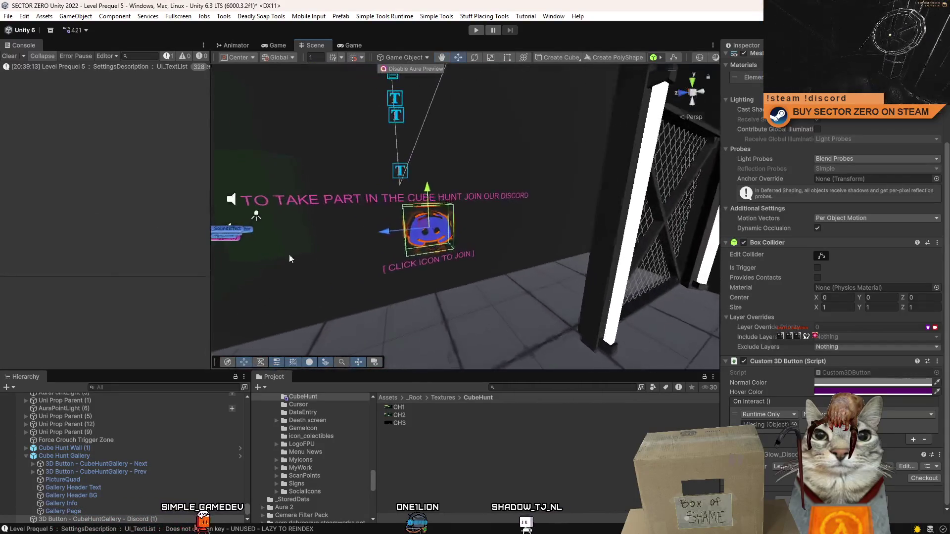
pyautogui.scroll(-4, 832, 297)
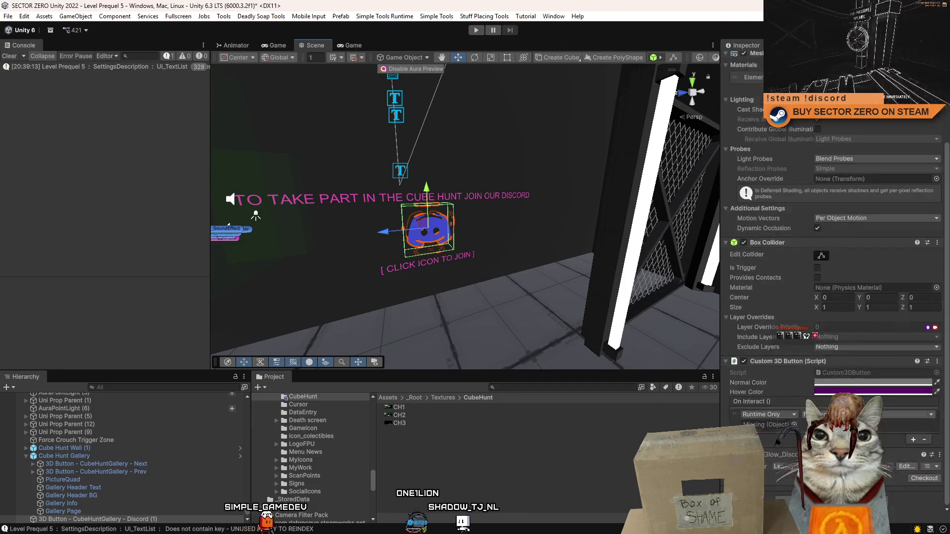
# Step: Add a UI_Link Open script to the Discord button, then open the Menu scene after saving
pyautogui.click(841, 414)
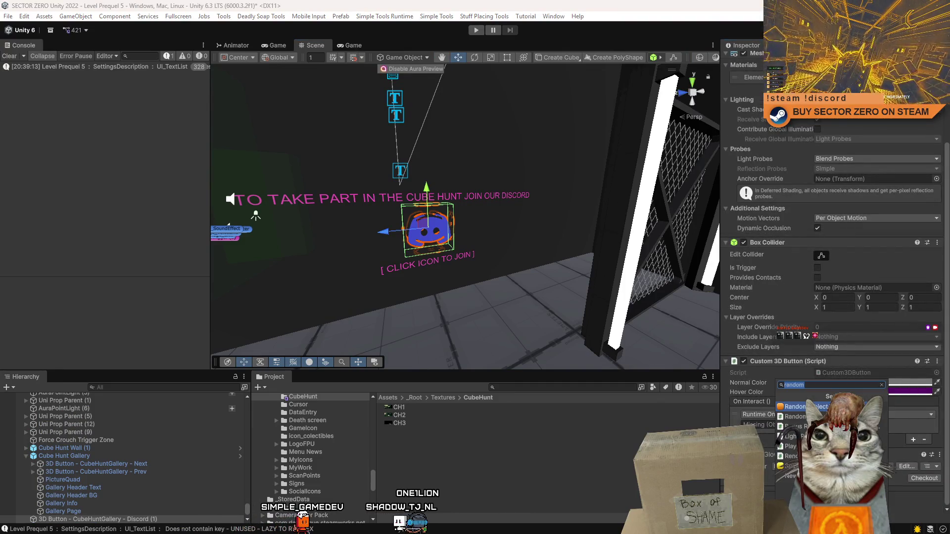
pyautogui.write('link')
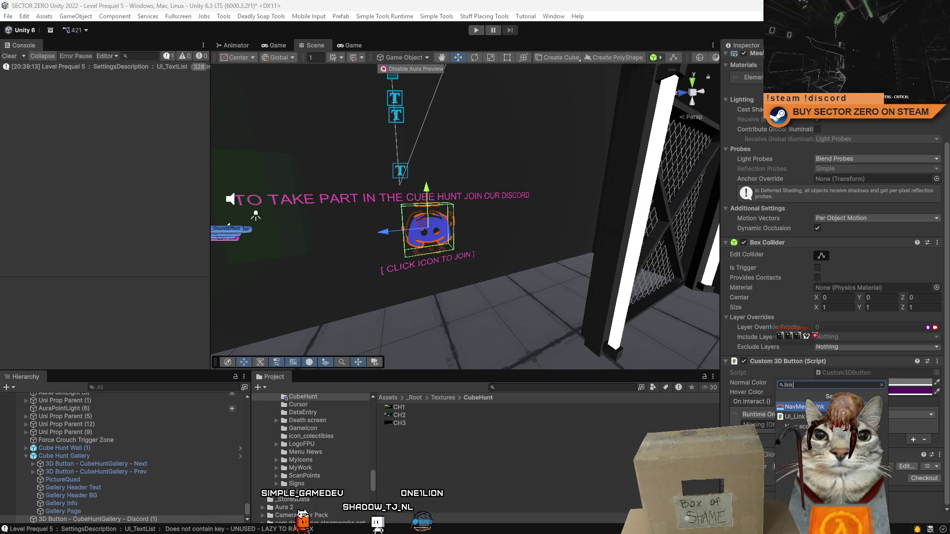
pyautogui.press('Down')
pyautogui.press('Return')
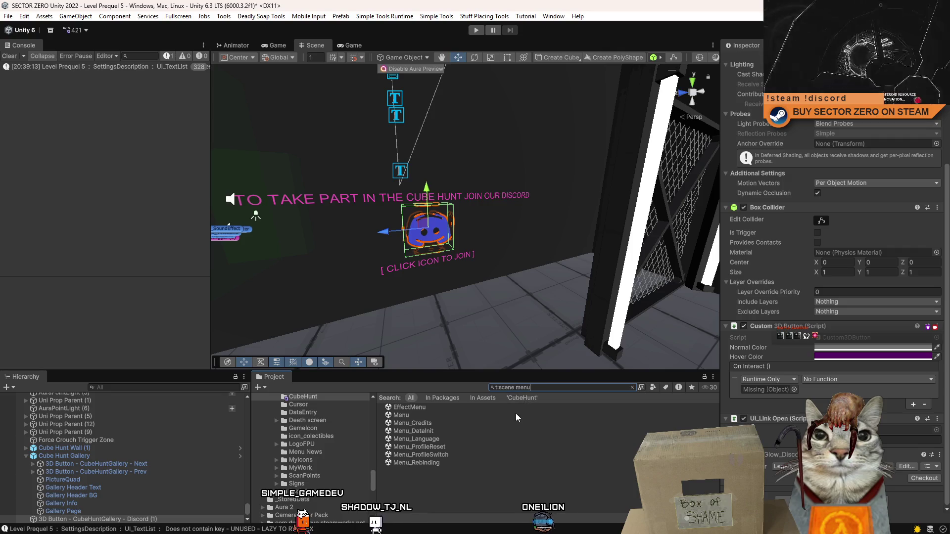
pyautogui.doubleClick(500, 415)
pyautogui.click(446, 293)
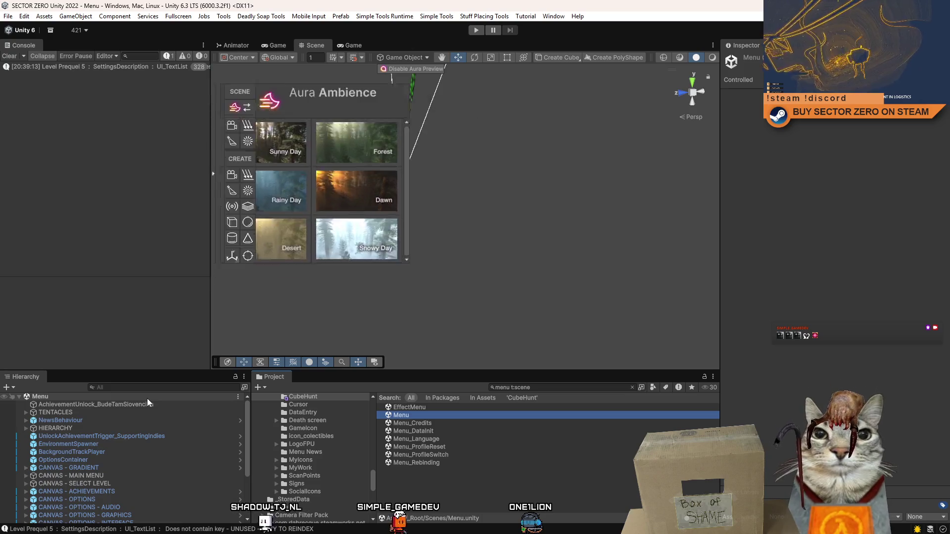
# Step: Filter the Menu hierarchy by 'discord' and select the Container Discord object
pyautogui.click(168, 388)
pyautogui.write('discord')
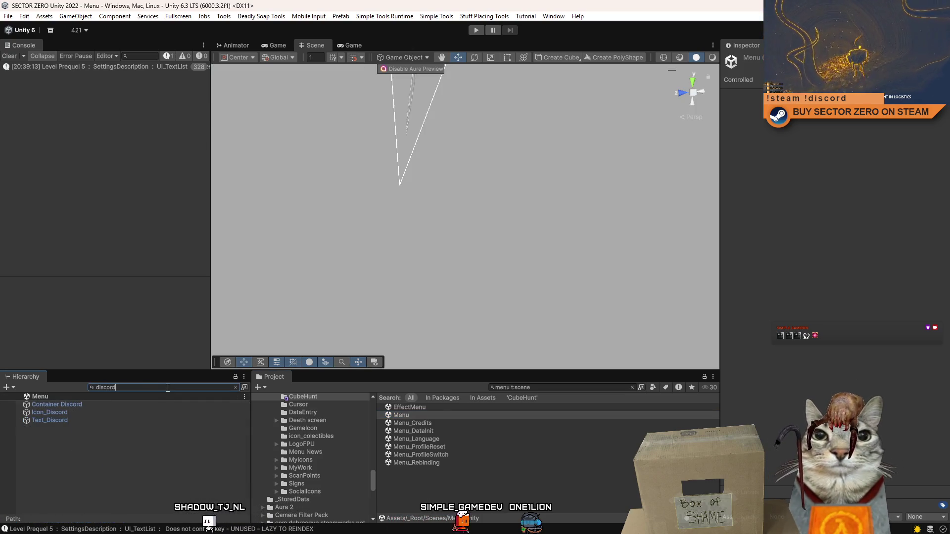
pyautogui.click(84, 411)
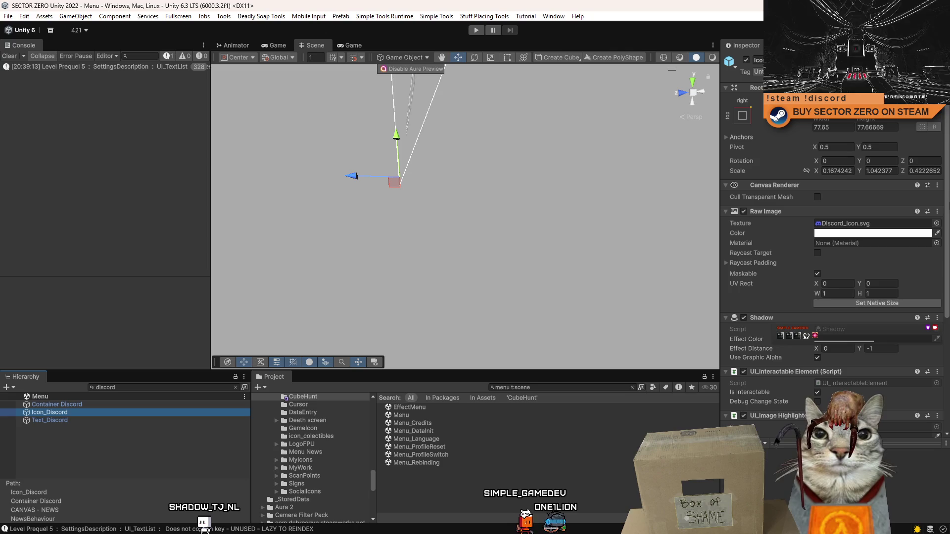
pyautogui.moveTo(946, 203); pyautogui.dragTo(946, 276)
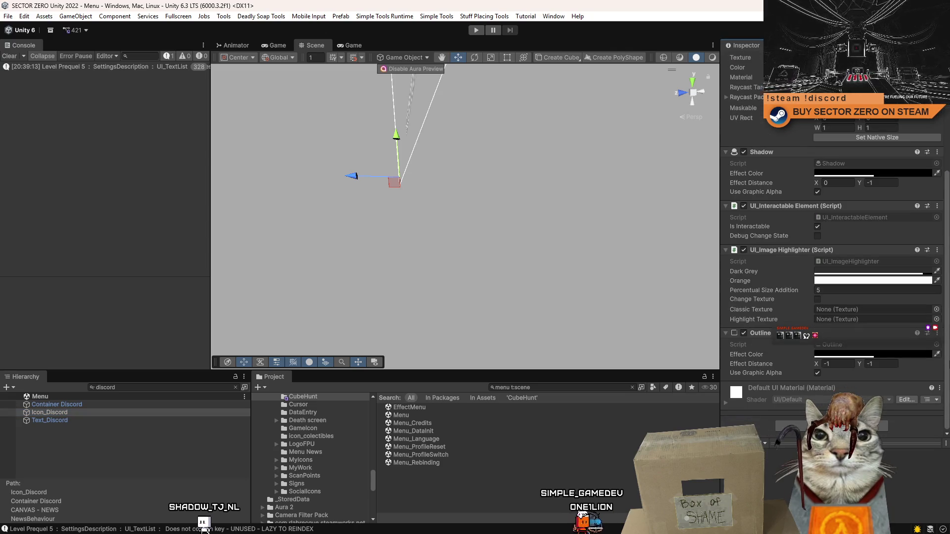
pyautogui.scroll(5, 831, 248)
pyautogui.click(69, 421)
pyautogui.click(101, 403)
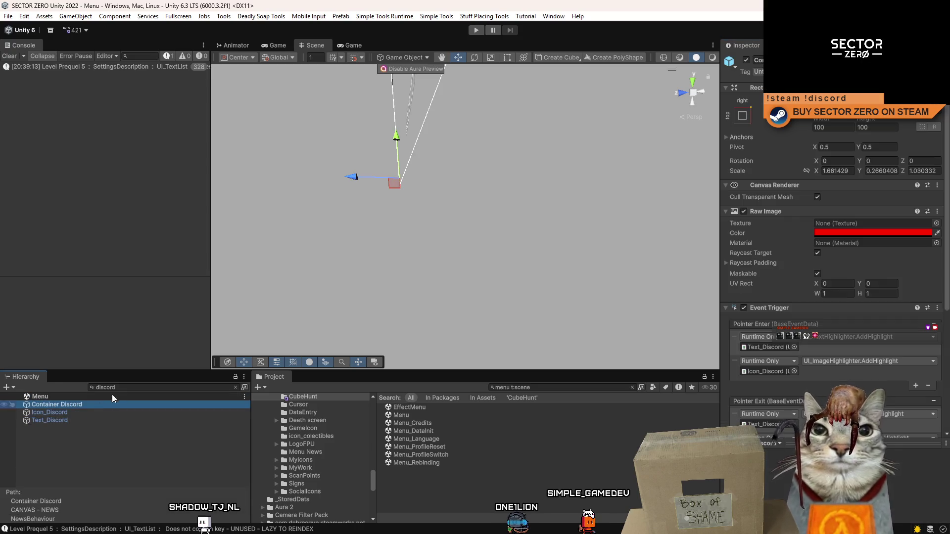
# Step: Select the Discord invite link in Container Discord's UI_Link Open Link field
pyautogui.click(236, 388)
pyautogui.scroll(-5, 831, 222)
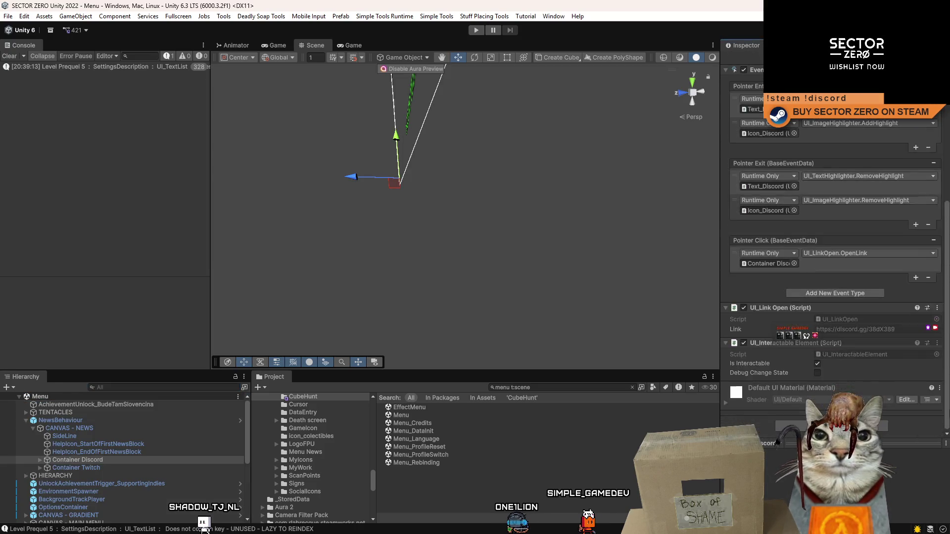
pyautogui.click(904, 331)
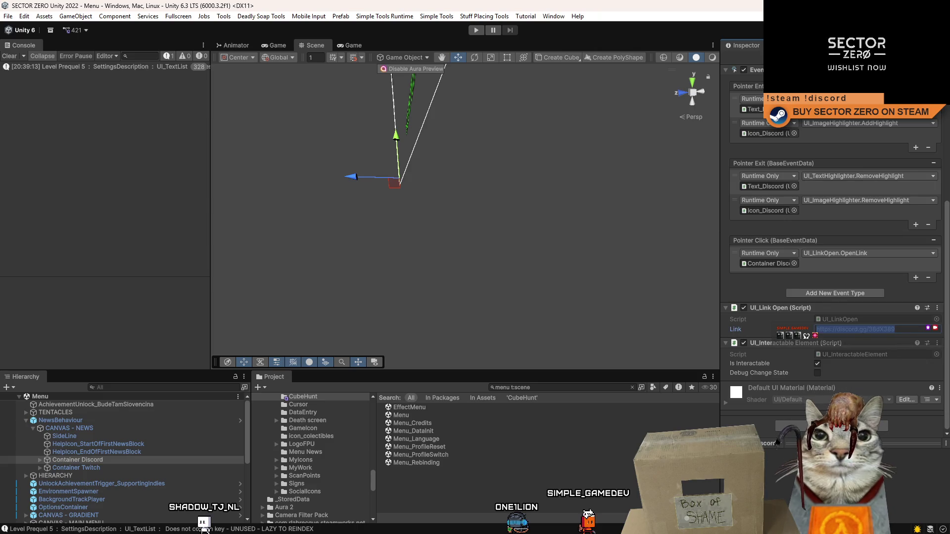
pyautogui.click(612, 499)
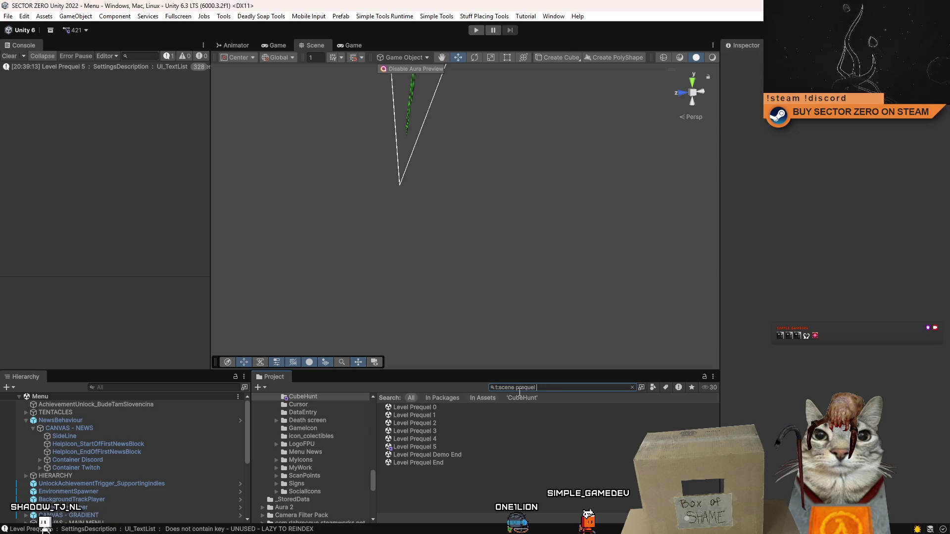
# Step: Reopen Level Prequel 5 and paste the Discord invite link into UI_Link Open's Link field
pyautogui.doubleClick(451, 448)
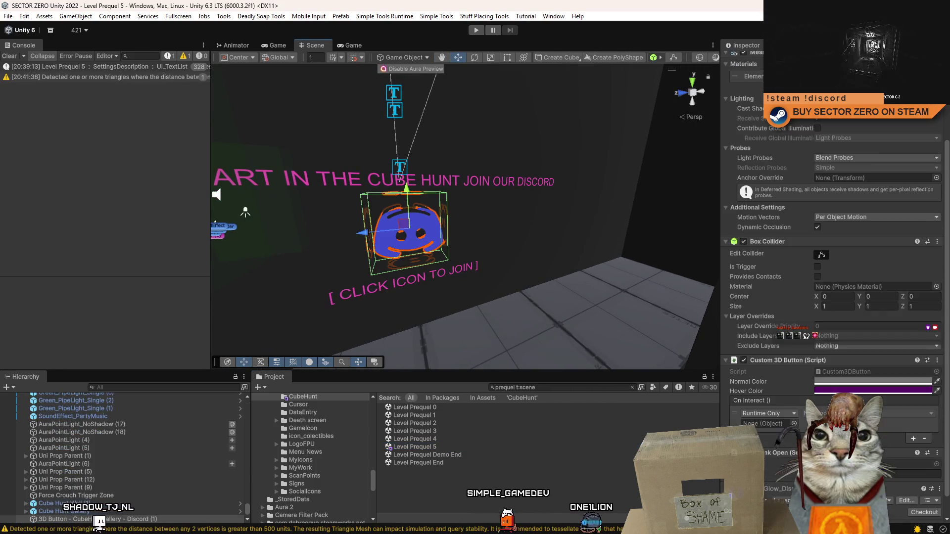
pyautogui.scroll(-2, 831, 247)
pyautogui.hotkey('ctrl', 'v')
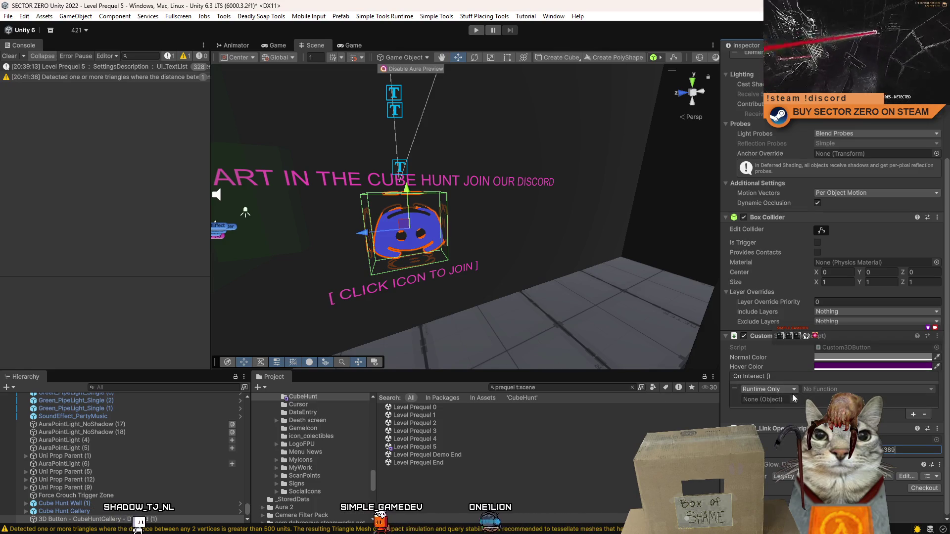
# Step: Make the button's On Interact event call UI_LinkOpen.OpenLink on itself
pyautogui.moveTo(101, 520); pyautogui.dragTo(770, 399)
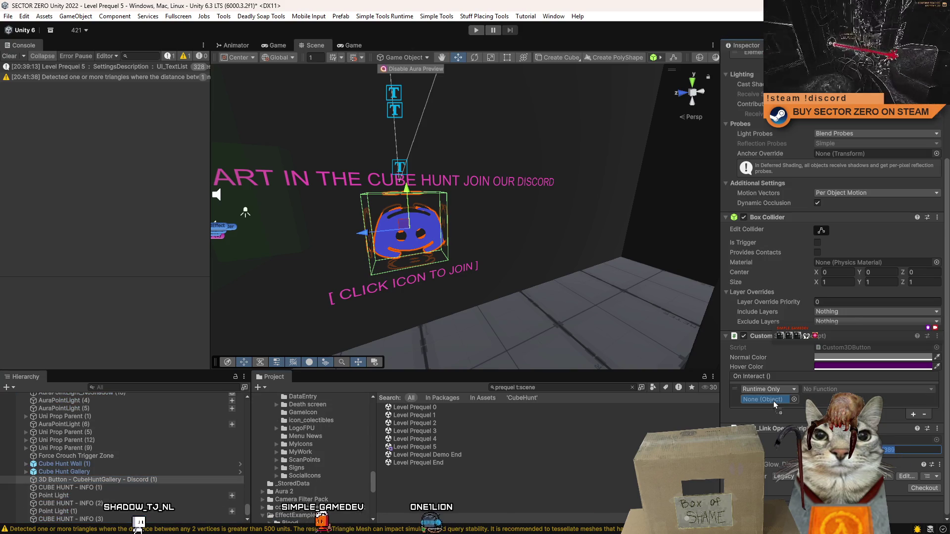
pyautogui.click(866, 389)
pyautogui.moveTo(841, 437)
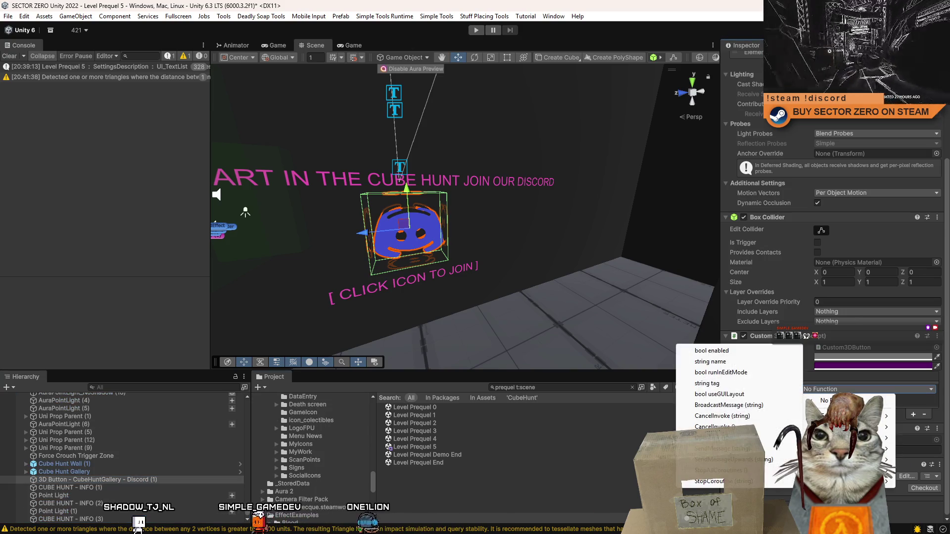
pyautogui.click(717, 437)
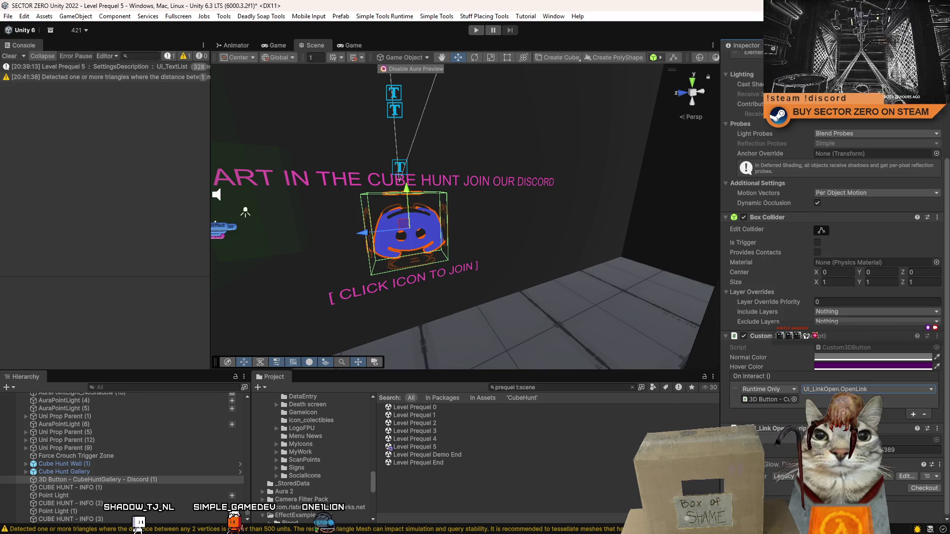
pyautogui.moveTo(434, 253); pyautogui.dragTo(444, 349)
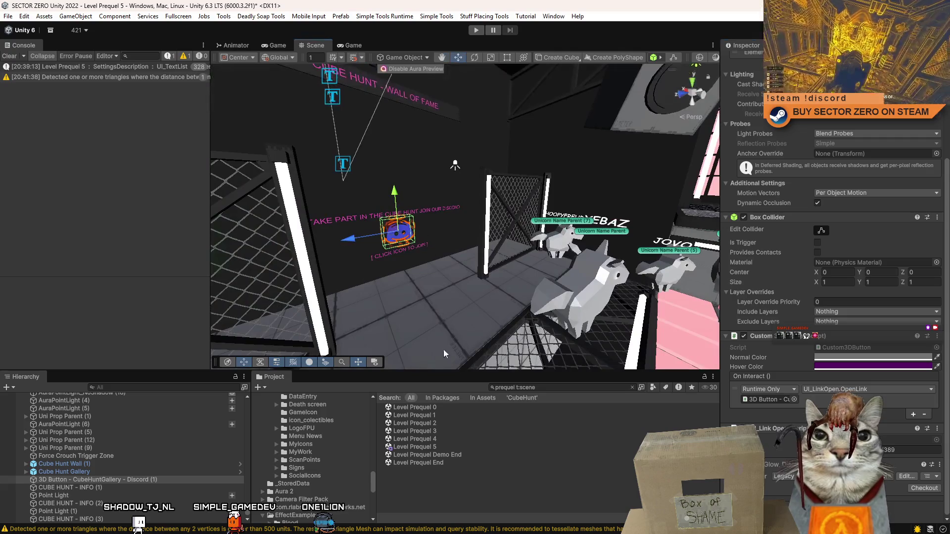
# Step: Rename the duplicate button to '3D Button - CubeHuntGallery - Discord Icon'
pyautogui.click(442, 481)
pyautogui.click(171, 480)
pyautogui.click(175, 481)
pyautogui.click(153, 479)
pyautogui.press('BackSpace')
pyautogui.press('BackSpace')
pyautogui.press('BackSpace')
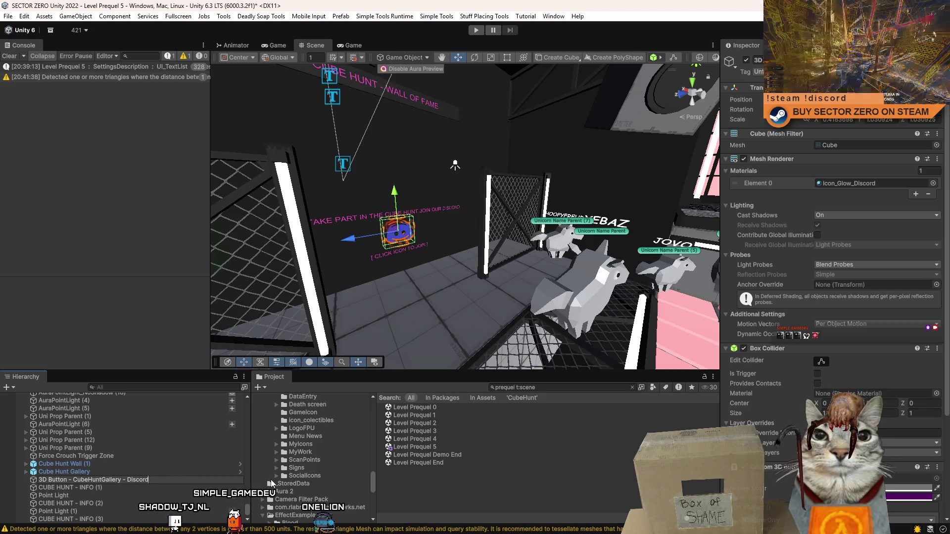
pyautogui.write(' Icon')
pyautogui.press('Return')
# Step: Clear the selection and start play mode to test Level Prequel 5
pyautogui.click(493, 283)
pyautogui.moveTo(494, 283)
pyautogui.mouseDown()
pyautogui.moveTo(521, 228)
pyautogui.moveTo(507, 217)
pyautogui.mouseUp()
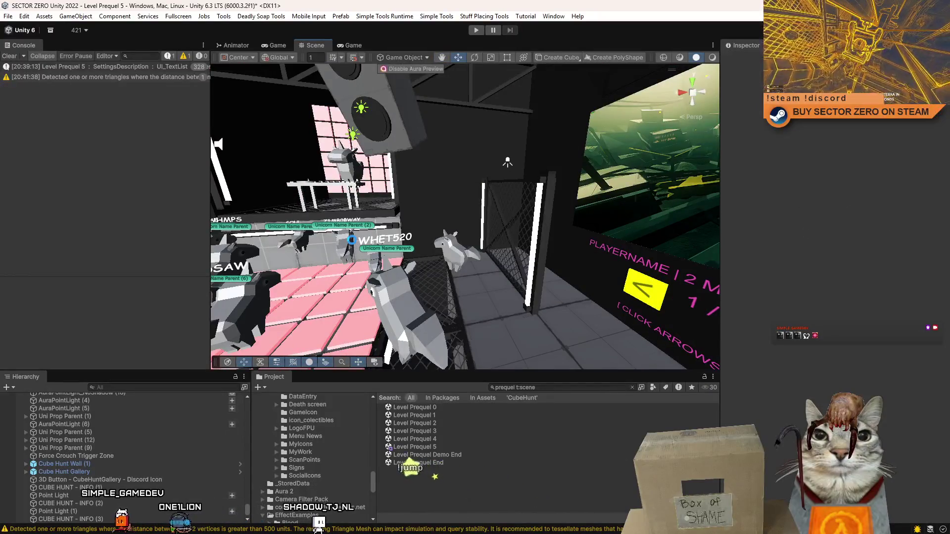
pyautogui.click(477, 30)
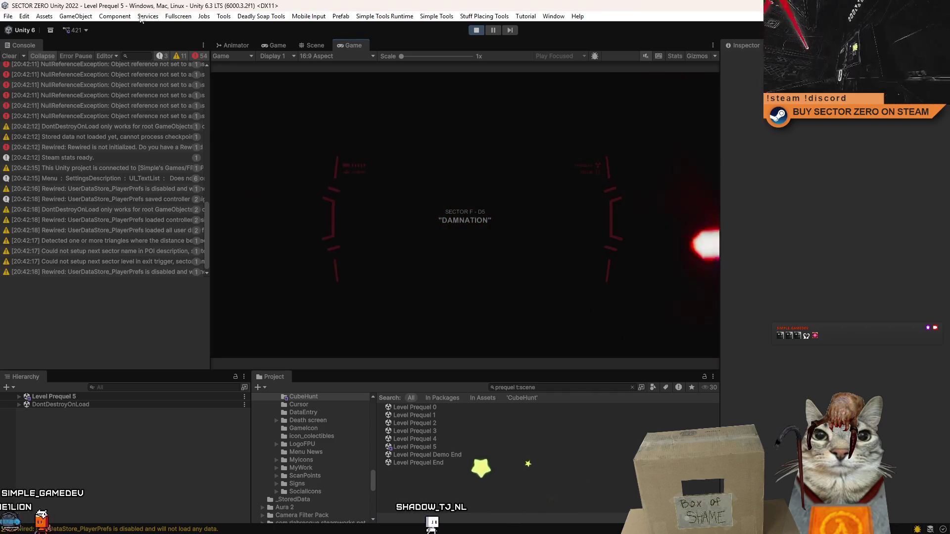
# Step: Clear the Console and page the gallery through Players 1, 2, 3 and back to 1
pyautogui.click(16, 57)
pyautogui.click(313, 45)
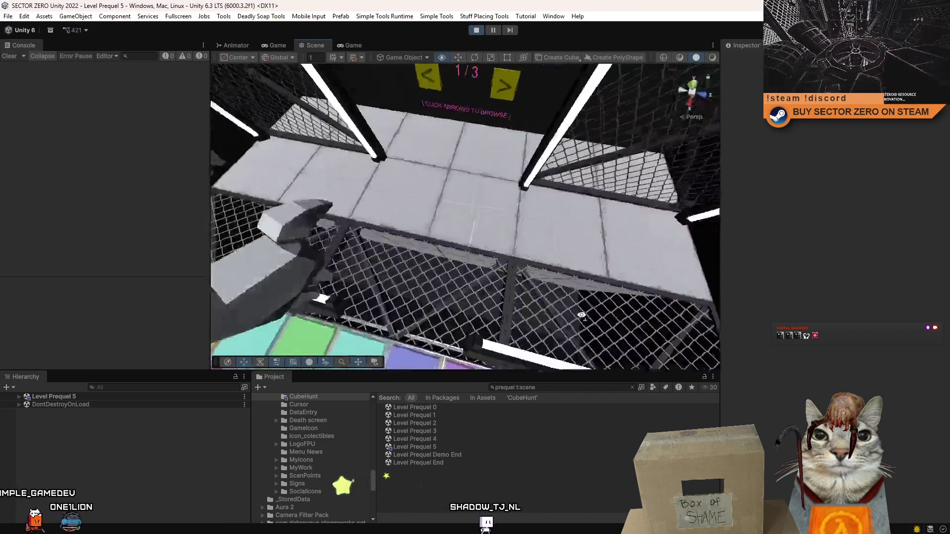
pyautogui.click(349, 46)
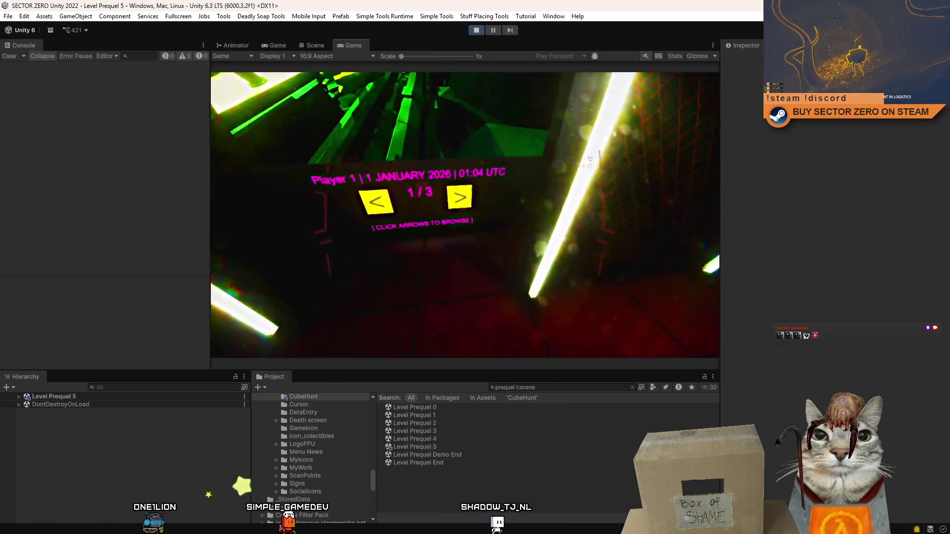
pyautogui.click(455, 218)
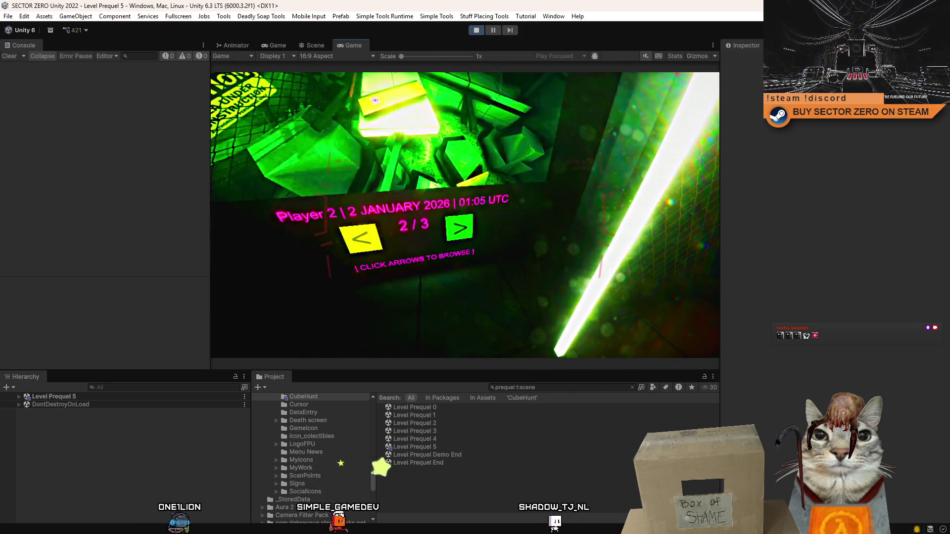
pyautogui.click(458, 227)
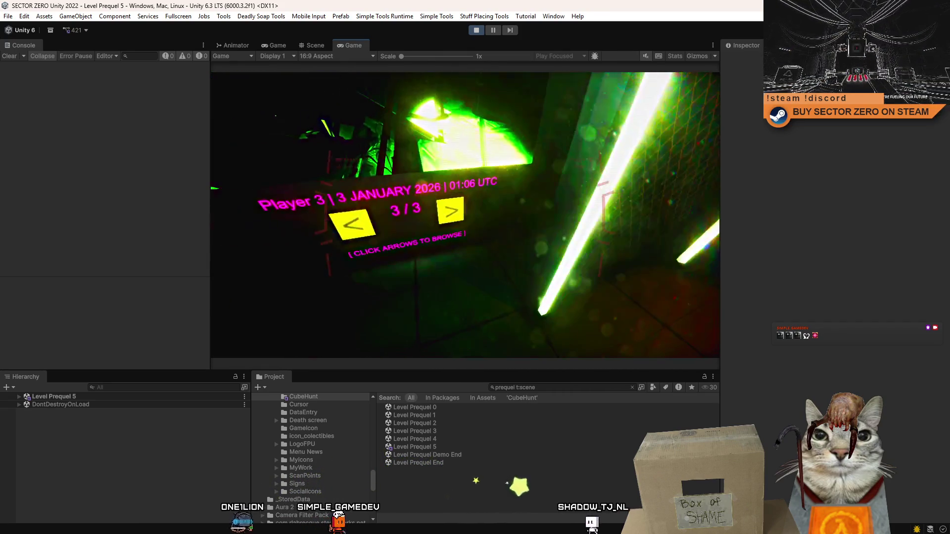
pyautogui.click(450, 211)
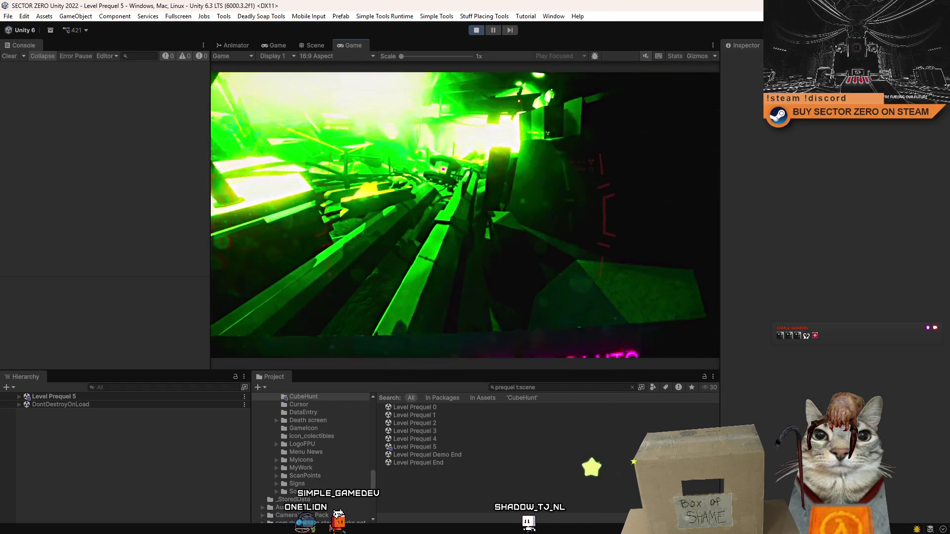
pyautogui.click(463, 218)
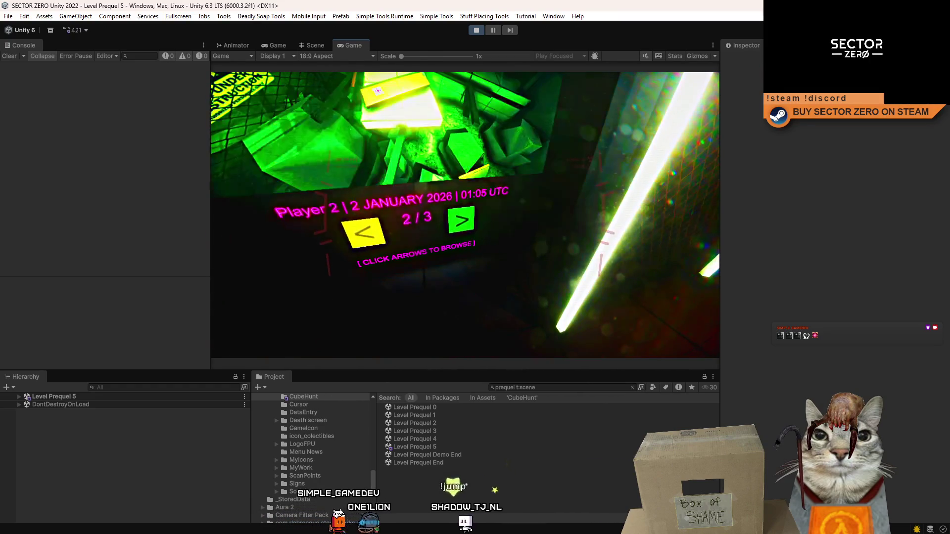
pyautogui.click(461, 220)
pyautogui.click(465, 214)
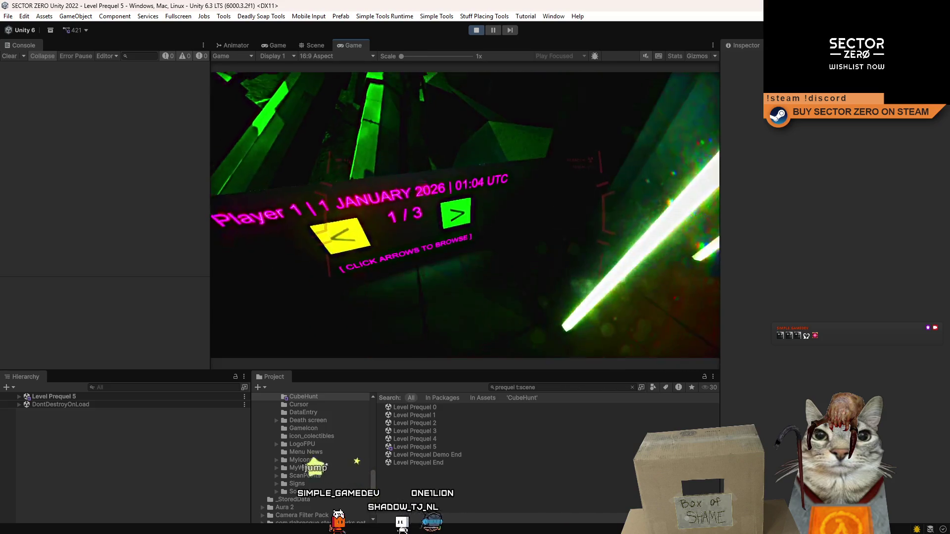
# Step: Walk to the Discord panel and inspect the NullReferenceException it triggers
pyautogui.press('w')
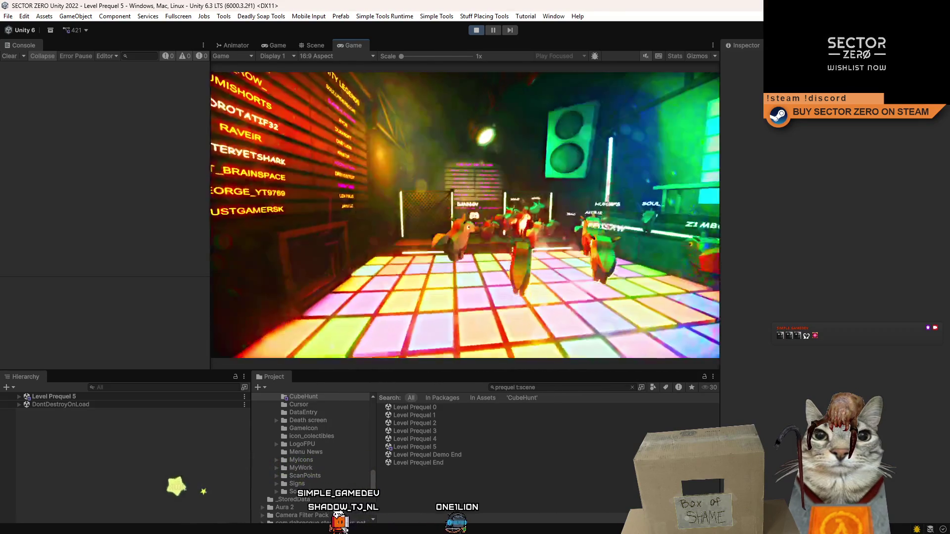
pyautogui.press('w')
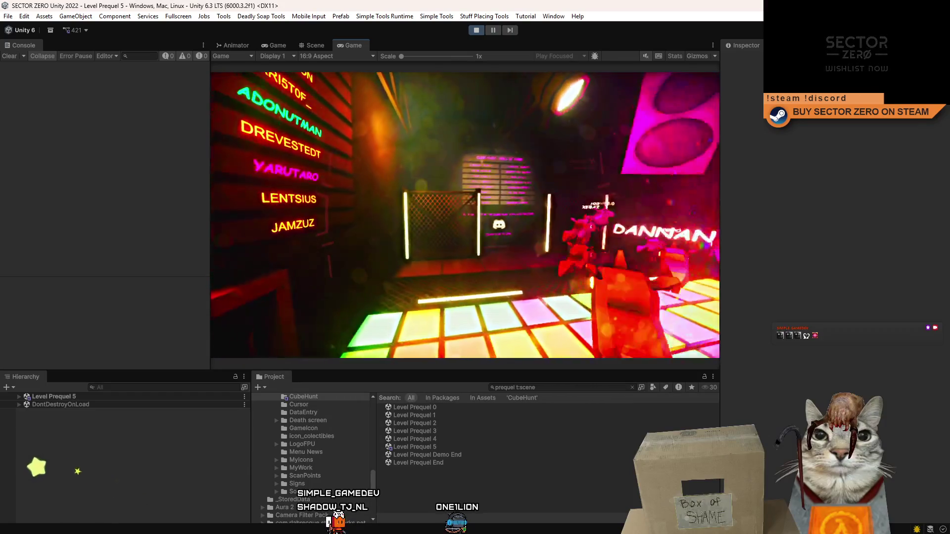
pyautogui.press('w')
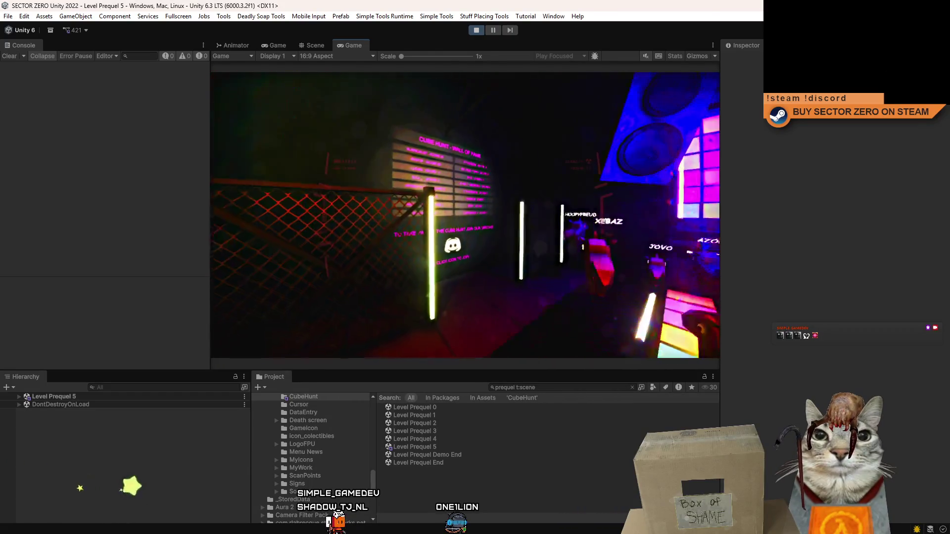
pyautogui.press('w')
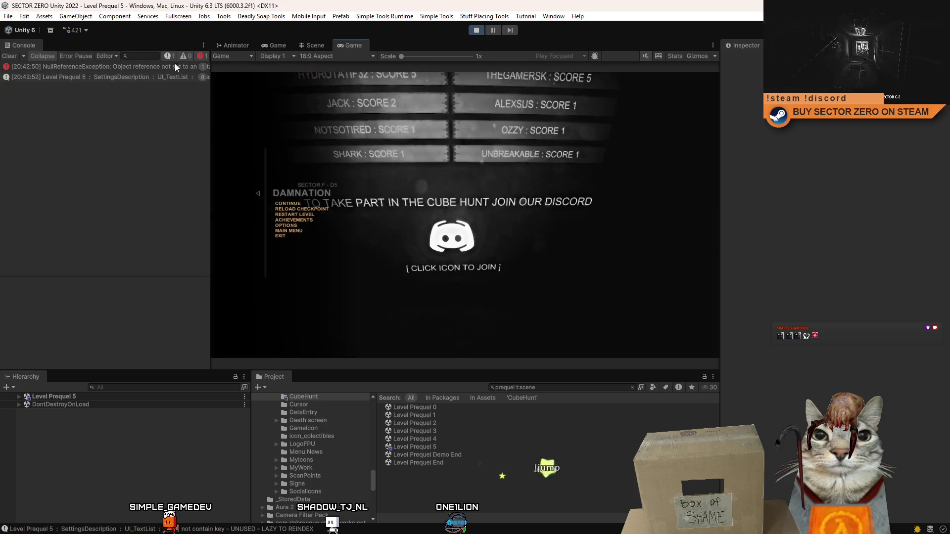
pyautogui.click(175, 68)
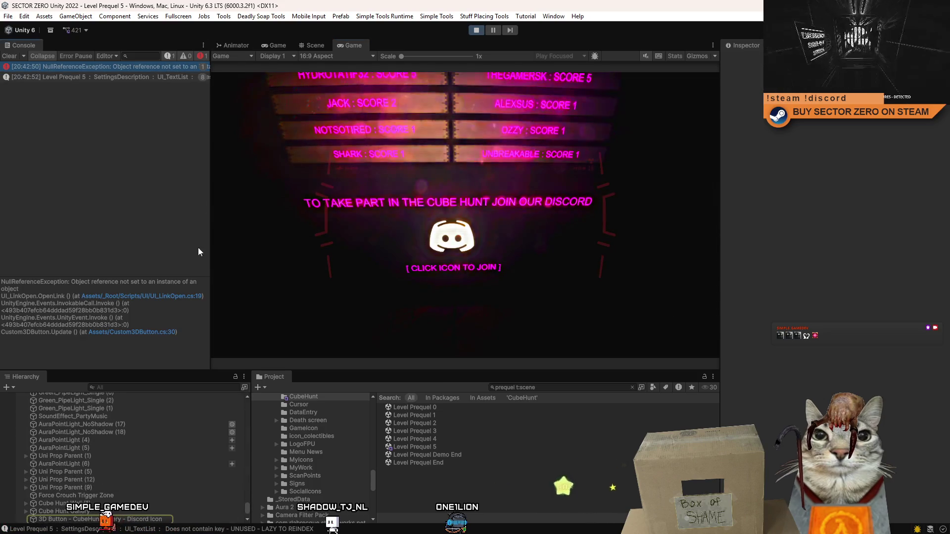
# Step: Release the game's control, pause the play test and select the error's stack trace
pyautogui.click(218, 241)
pyautogui.press('Escape')
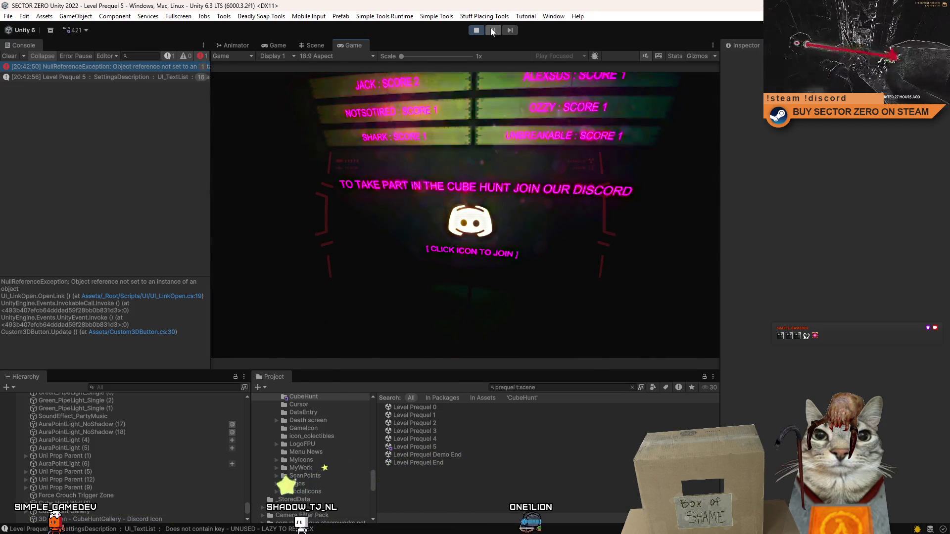
pyautogui.click(490, 28)
pyautogui.click(187, 304)
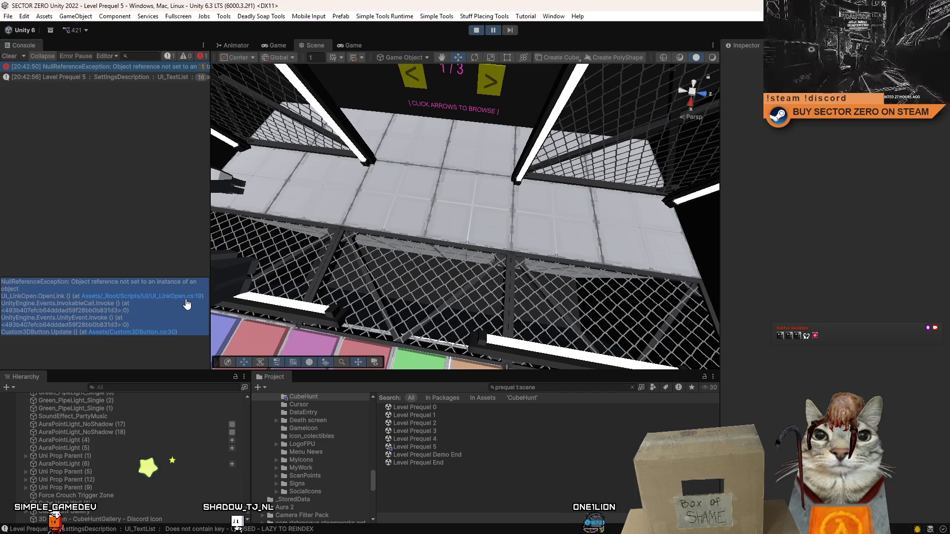
# Step: Select the Discord icon cube in the Scene view and review its Inspector components
pyautogui.press('w')
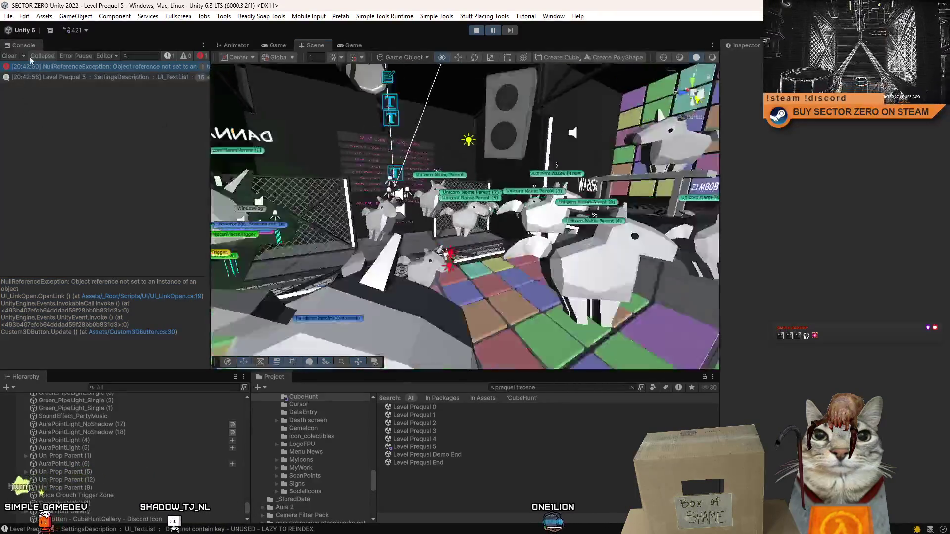
pyautogui.click(478, 242)
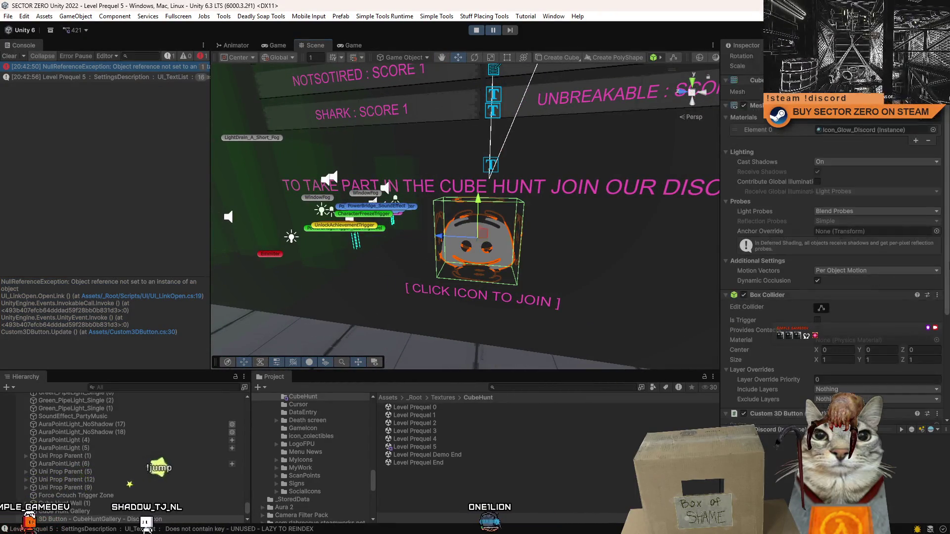
pyautogui.scroll(-5, 948, 262)
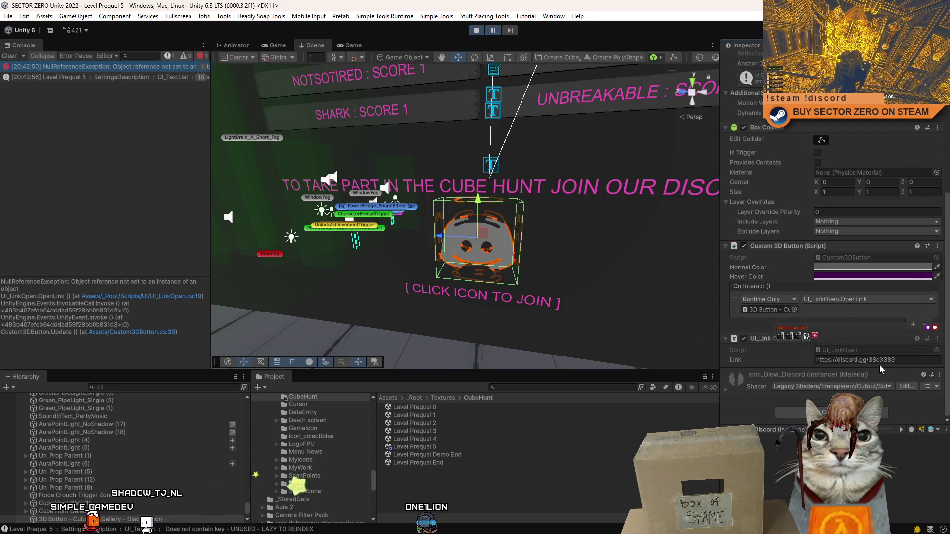
pyautogui.moveTo(600, 272); pyautogui.dragTo(618, 257)
pyautogui.scroll(-2, 618, 258)
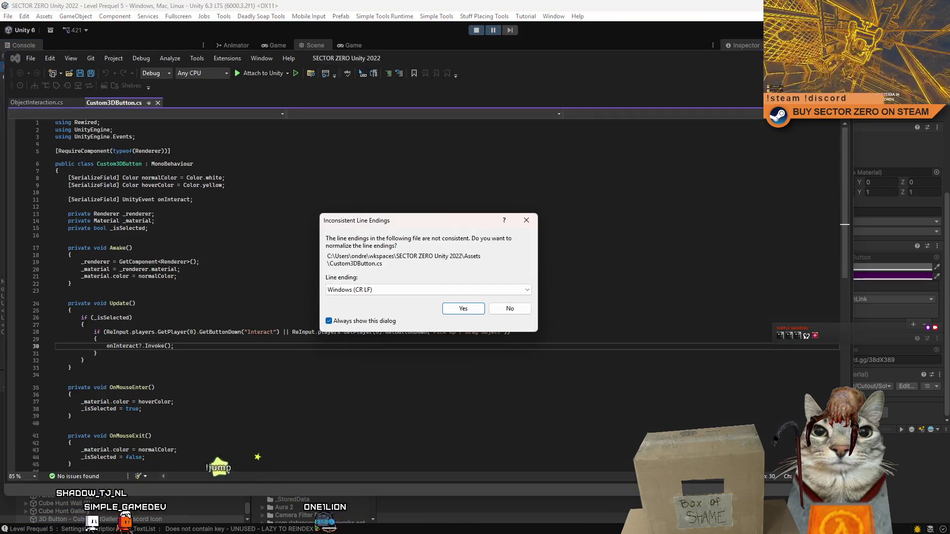
# Step: Dismiss the line endings prompt and open the failing script from the NullReferenceException stack trace
pyautogui.click(527, 226)
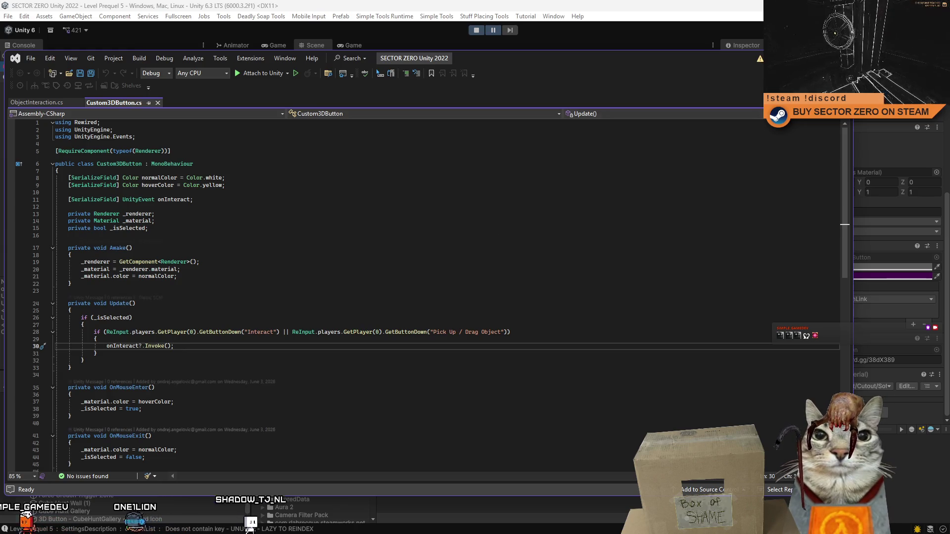
pyautogui.hotkey('alt', 'Tab')
pyautogui.click(175, 79)
pyautogui.click(166, 67)
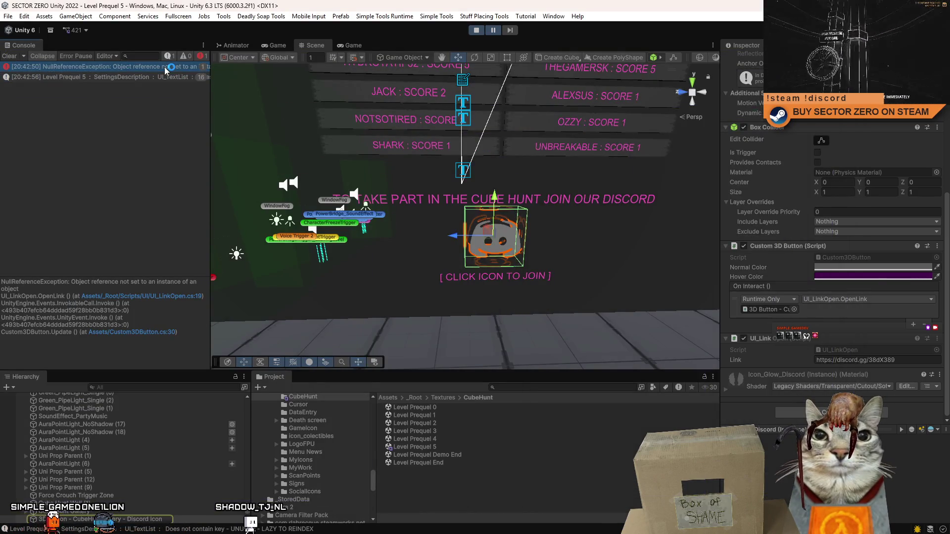
pyautogui.click(170, 335)
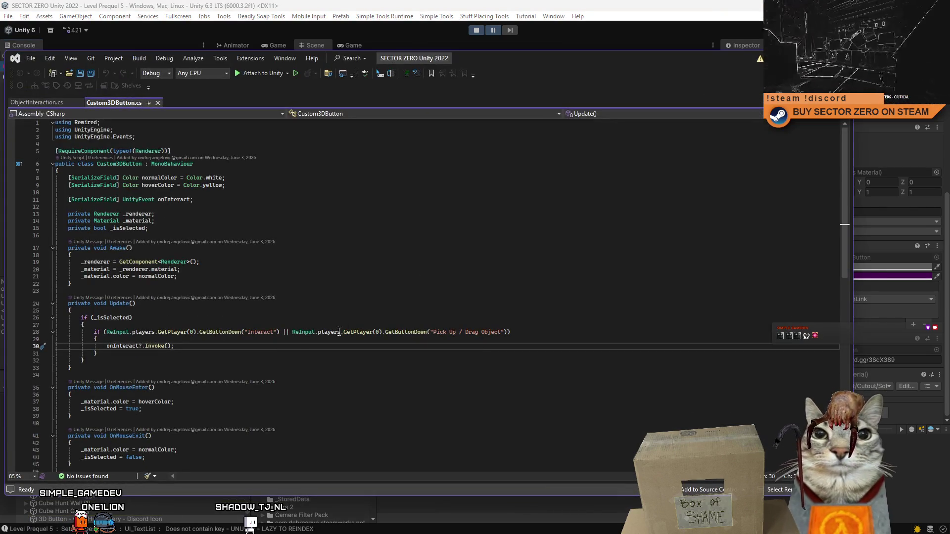
pyautogui.hotkey('alt', 'Tab')
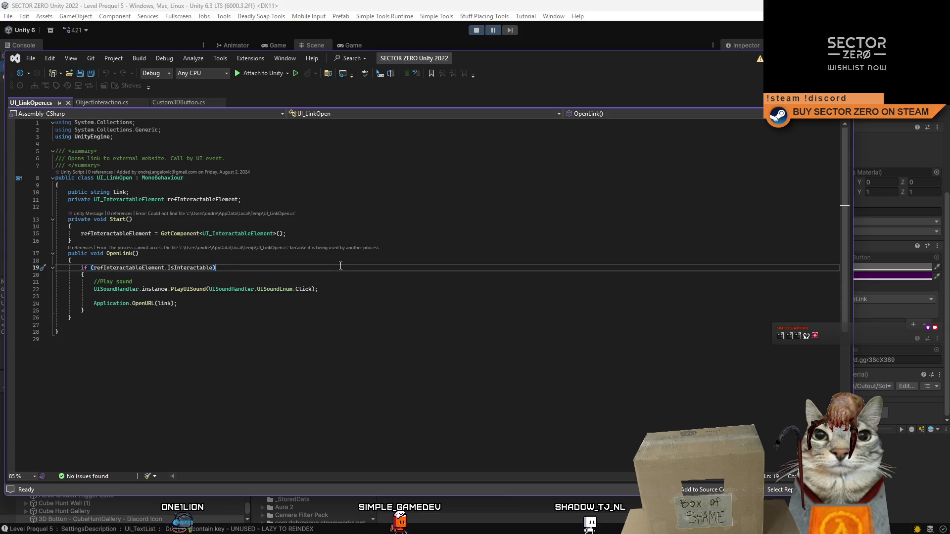
pyautogui.doubleClick(205, 200)
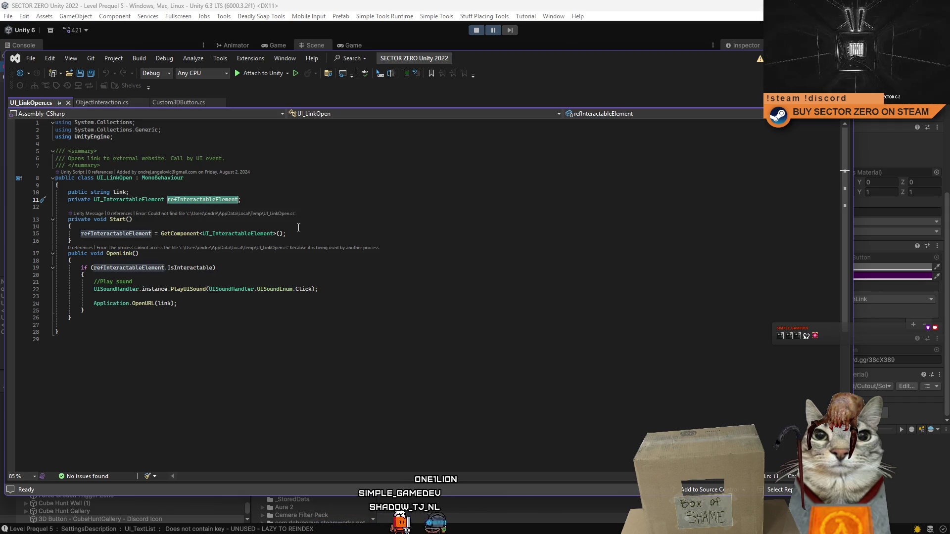
pyautogui.click(220, 255)
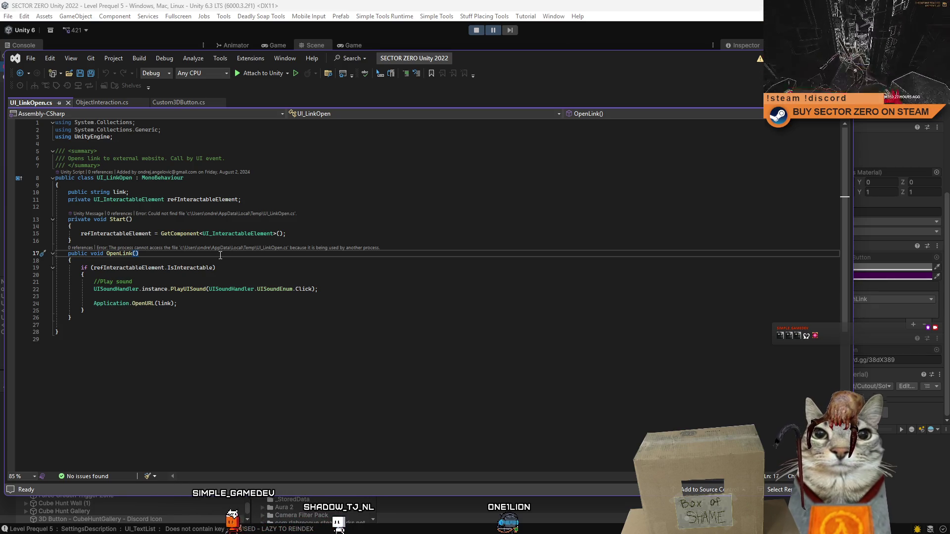
pyautogui.click(208, 193)
pyautogui.press('Return')
pyautogui.write('p')
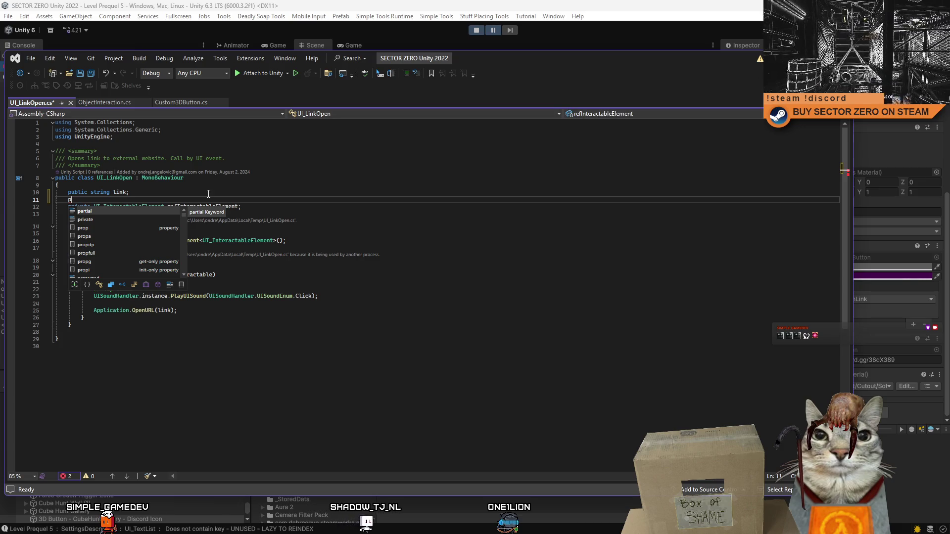
pyautogui.press('BackSpace')
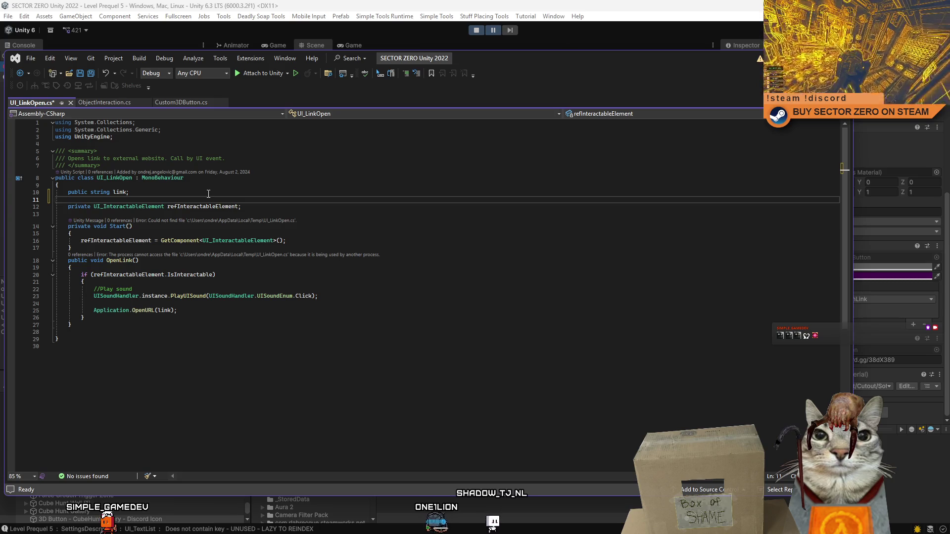
pyautogui.write('[rivat')
pyautogui.press('BackSpace')
pyautogui.press('BackSpace')
pyautogui.press('BackSpace')
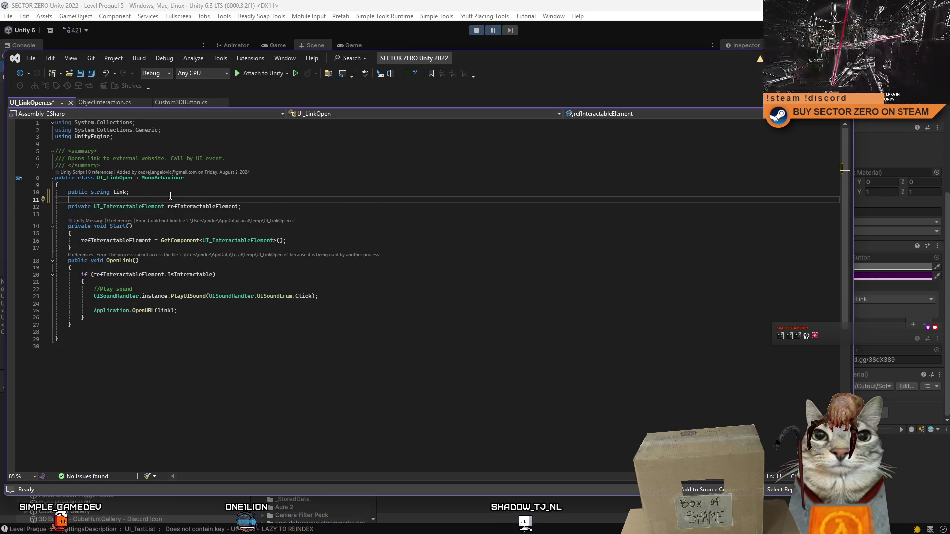
pyautogui.click(26, 199)
pyautogui.press('Tab')
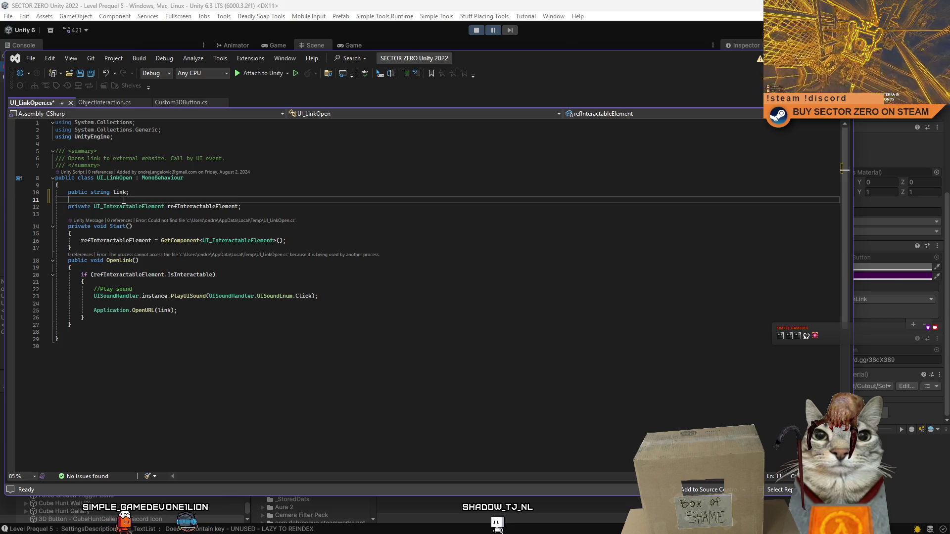
pyautogui.write('private bool usel')
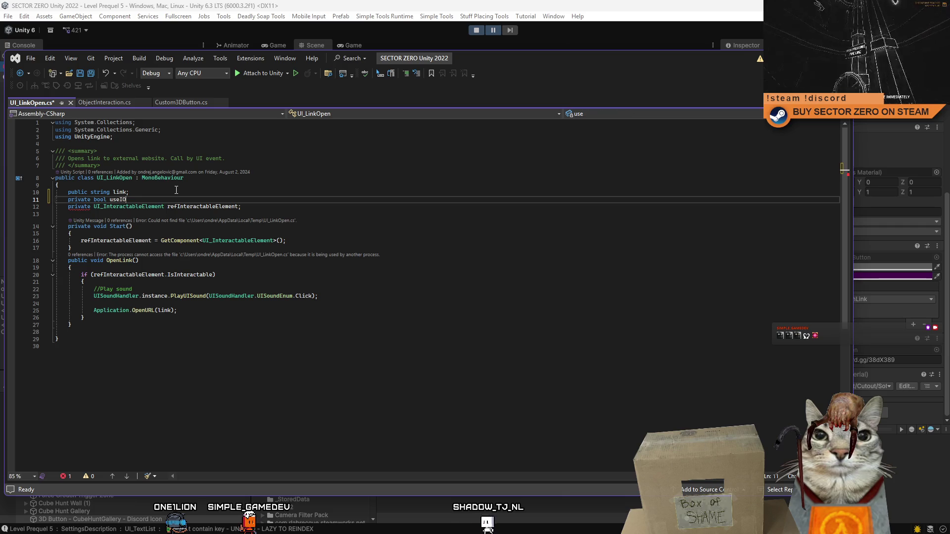
pyautogui.hotkey('shift', 'Home')
pyautogui.press('BackSpace')
pyautogui.doubleClick(202, 206)
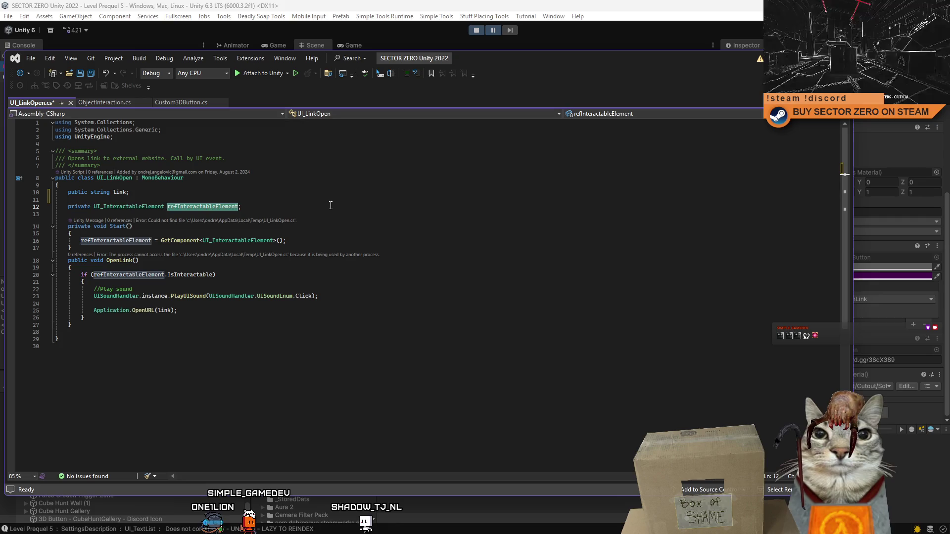
pyautogui.click(178, 229)
pyautogui.click(176, 233)
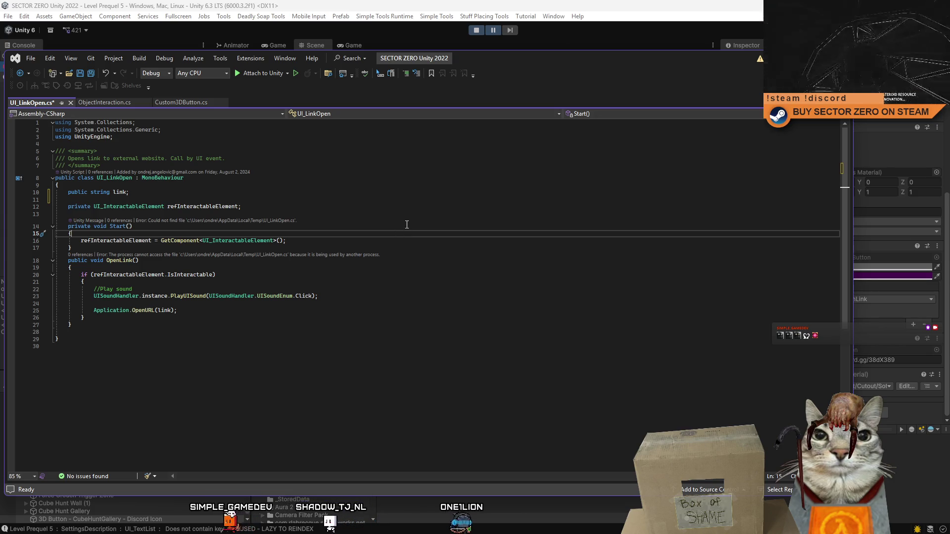
pyautogui.click(101, 241)
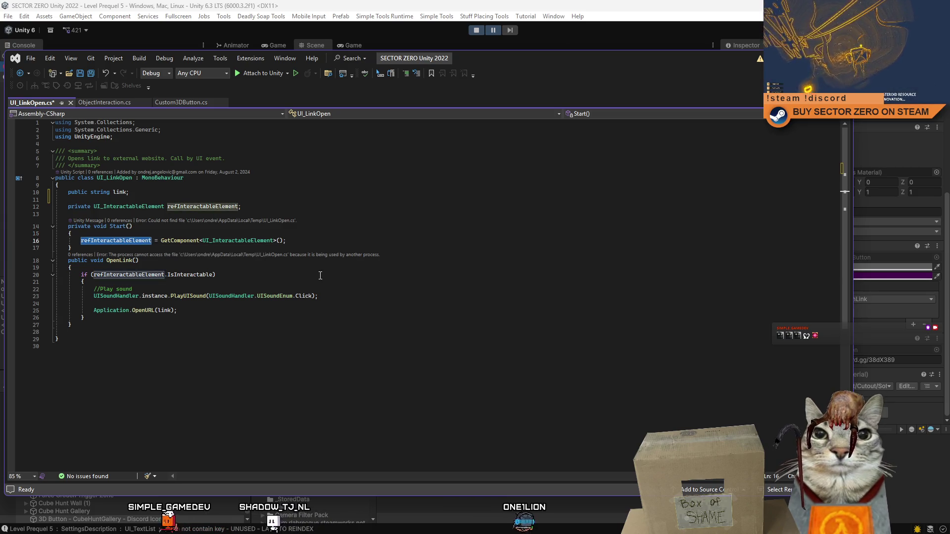
pyautogui.click(141, 275)
pyautogui.click(228, 270)
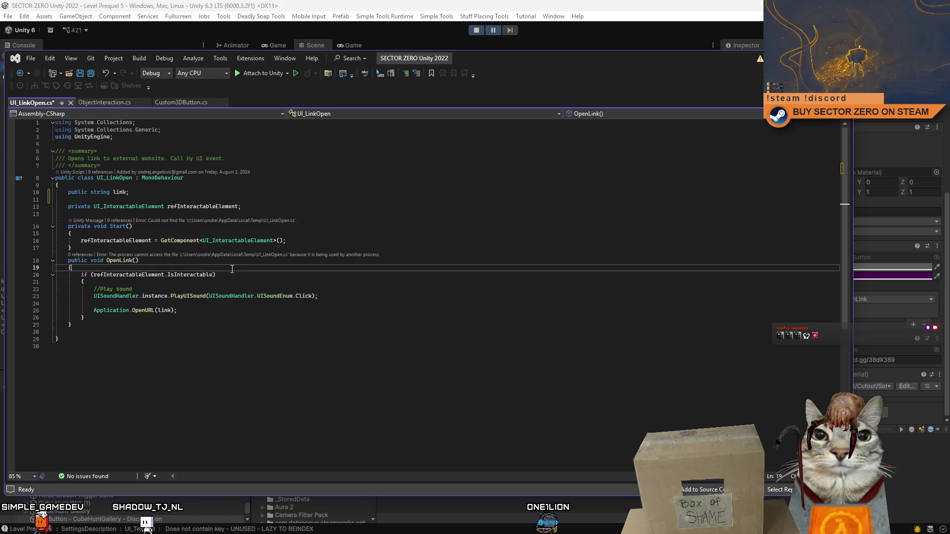
# Step: Add an 'if(ref == null)' block followed by an empty else block in OpenLink
pyautogui.press('Return')
pyautogui.write('if(ref ')
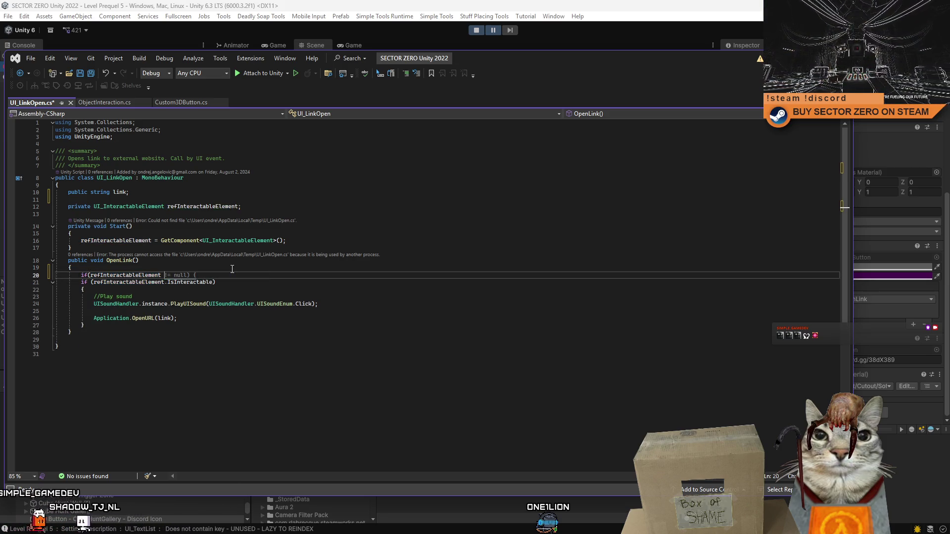
pyautogui.write('==')
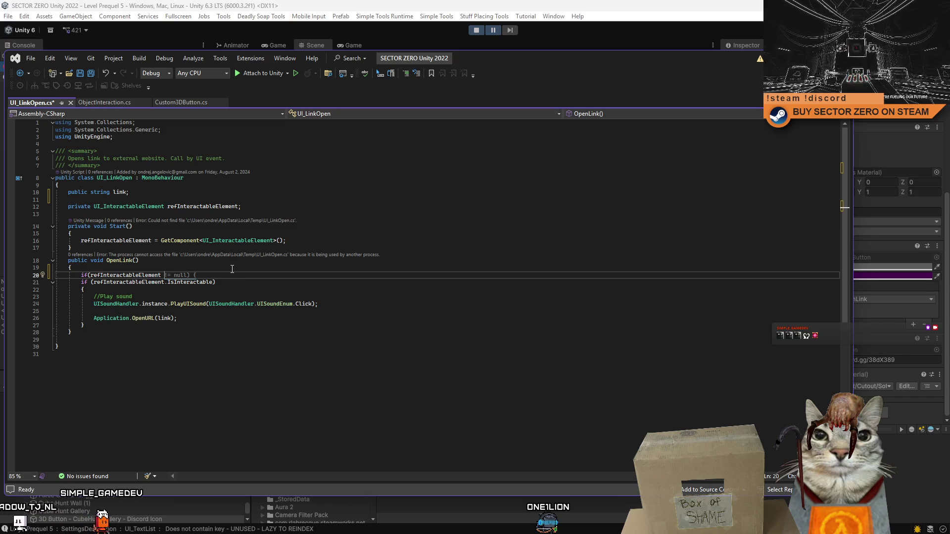
pyautogui.write(' null)')
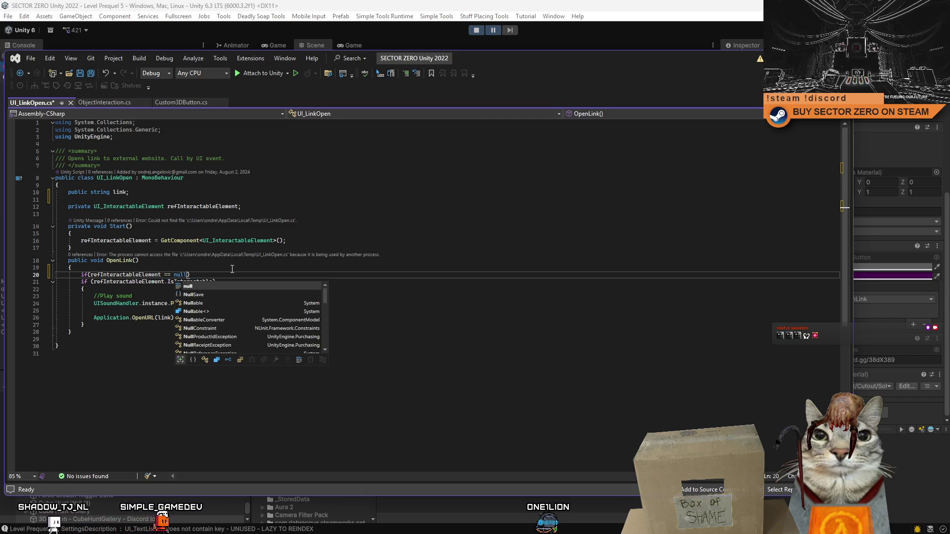
pyautogui.press('Return')
pyautogui.write('{')
pyautogui.press('Return')
pyautogui.press('Down')
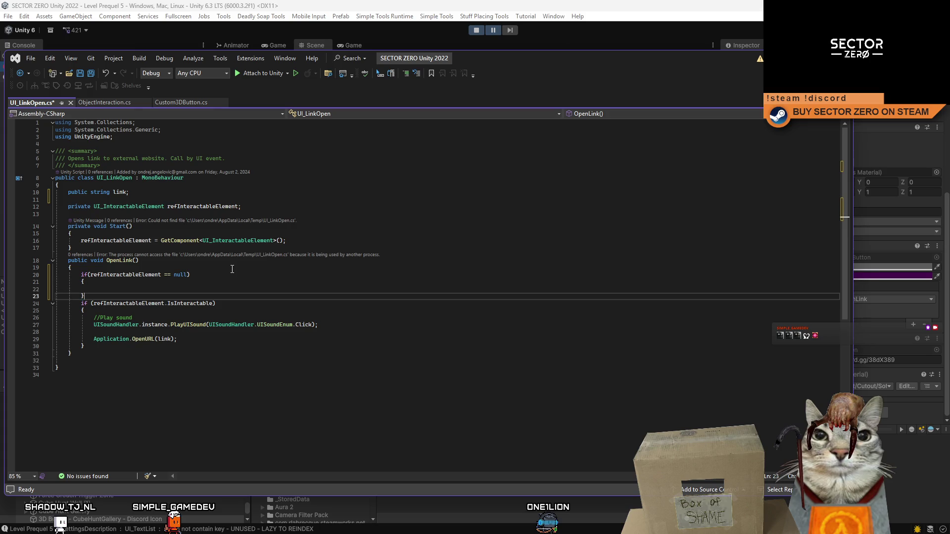
pyautogui.press('Return')
pyautogui.write('else')
pyautogui.press('Return')
pyautogui.write('{')
pyautogui.press('Return')
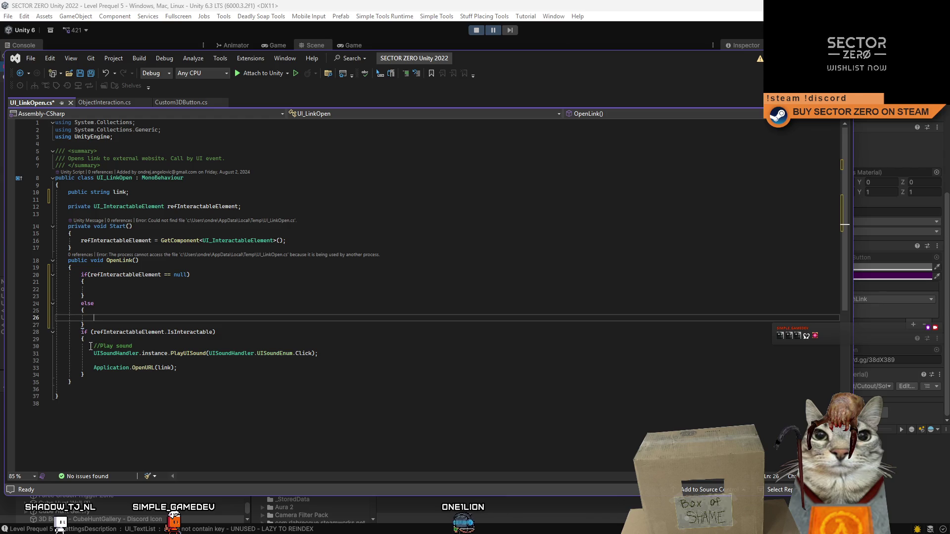
# Step: Copy the PlayUISound and OpenURL lines into both the null-check and else blocks
pyautogui.moveTo(94, 347); pyautogui.dragTo(382, 368)
pyautogui.hotkey('ctrl', 'c')
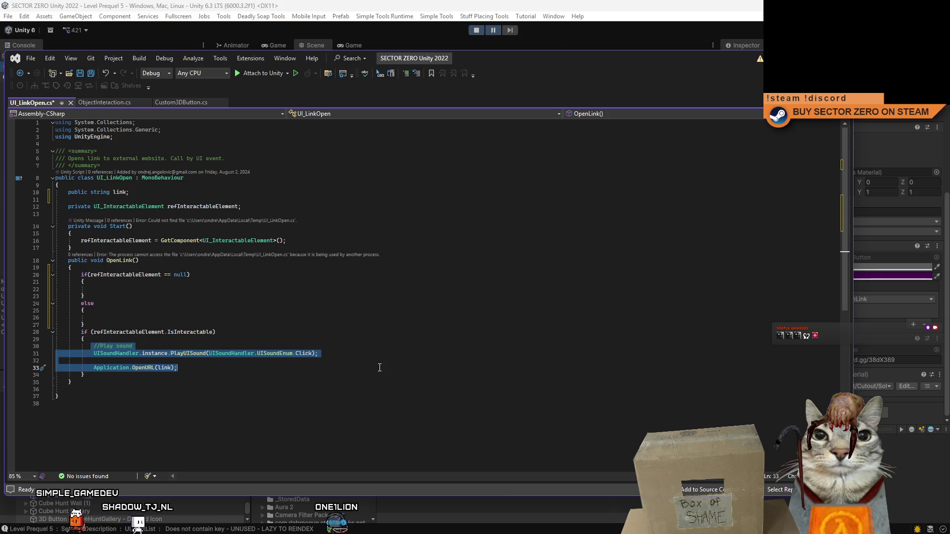
pyautogui.click(148, 290)
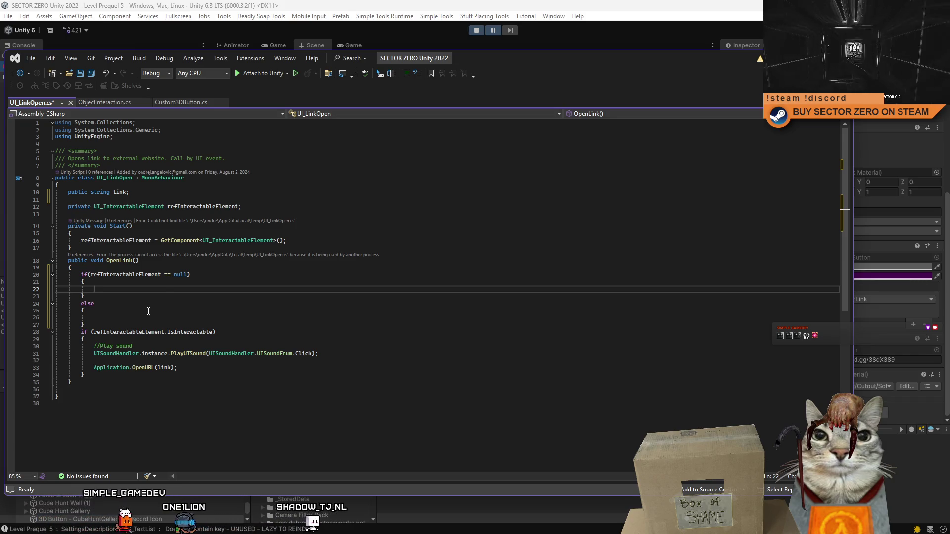
pyautogui.hotkey('ctrl', 'v')
pyautogui.click(112, 339)
pyautogui.hotkey('ctrl', 'v')
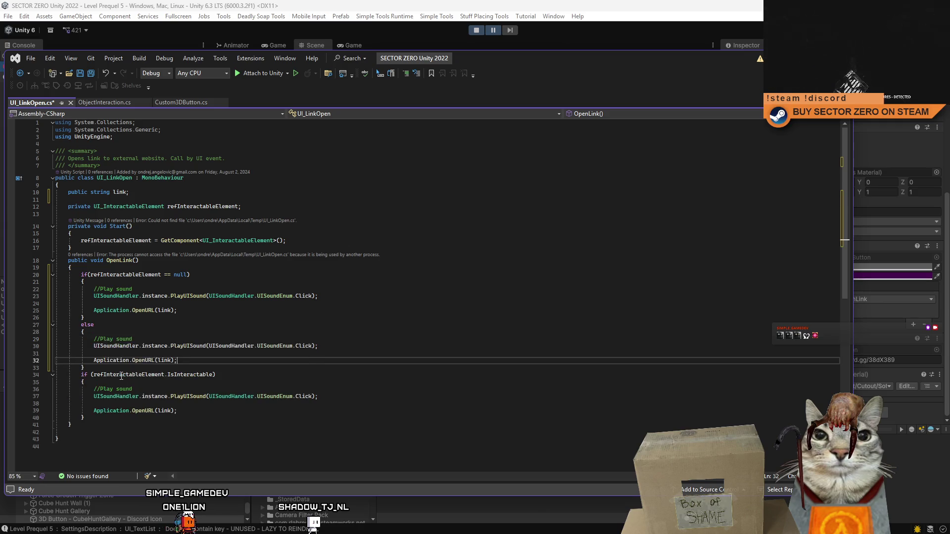
# Step: Delete the old IsInteractable block and trim blank lines, then undo to restore it
pyautogui.moveTo(198, 411); pyautogui.dragTo(23, 394)
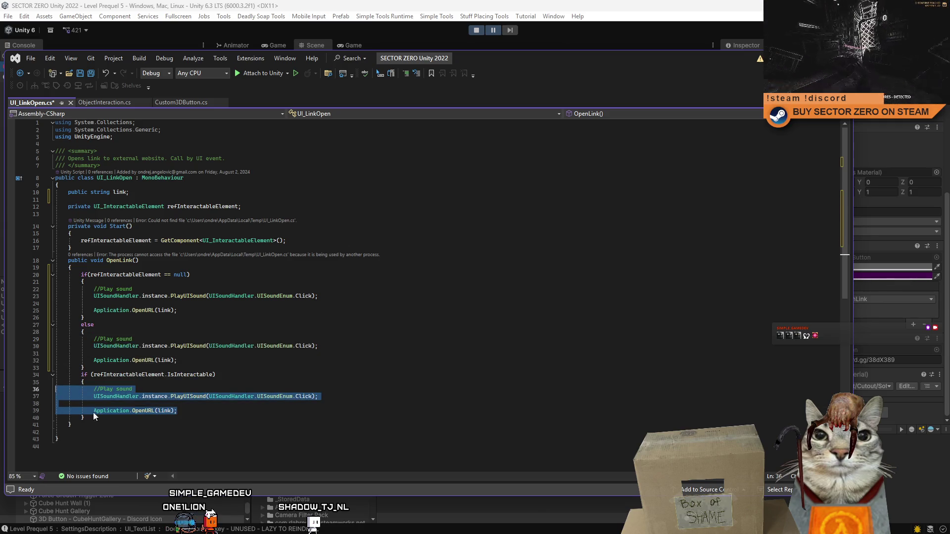
pyautogui.press('Delete')
pyautogui.click(108, 354)
pyautogui.press('BackSpace')
pyautogui.click(142, 296)
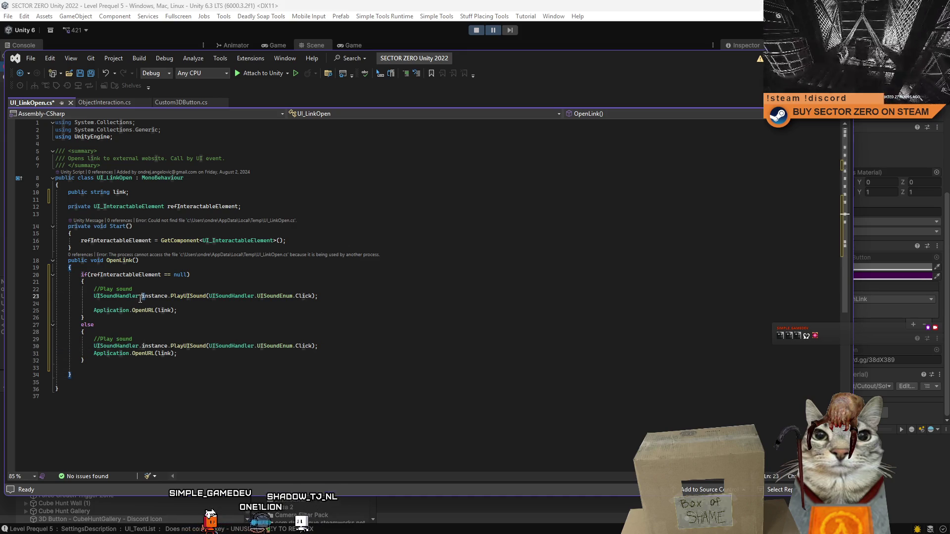
pyautogui.click(222, 303)
pyautogui.press('BackSpace')
pyautogui.click(222, 309)
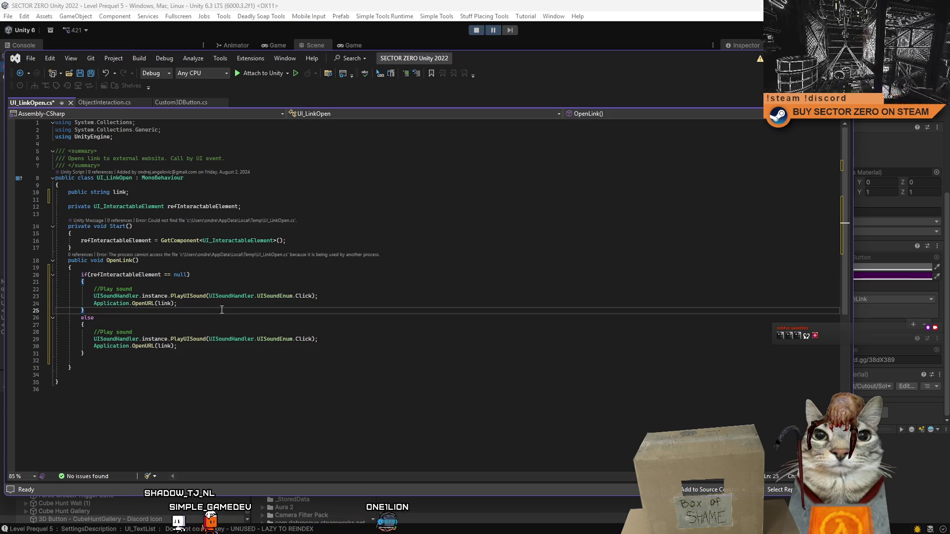
pyautogui.click(217, 317)
pyautogui.hotkey('ctrl', 'z')
pyautogui.hotkey('ctrl', 'z')
pyautogui.hotkey('ctrl', 'z')
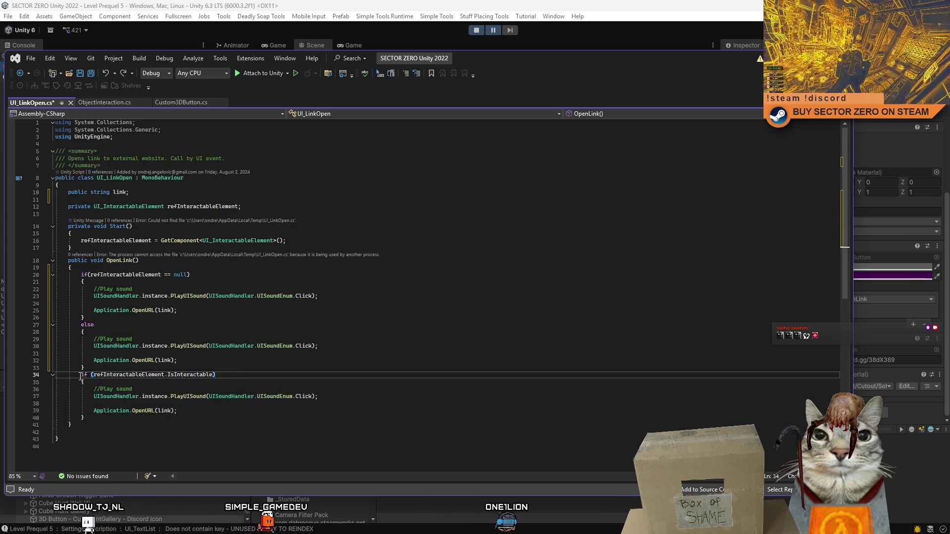
# Step: Copy the IsInteractable condition into the else block above the sound and link lines
pyautogui.hotkey('shift', 'Home')
pyautogui.hotkey('ctrl', 'c')
pyautogui.click(139, 337)
pyautogui.press('Home')
pyautogui.hotkey('ctrl', 'v')
pyautogui.press('Return')
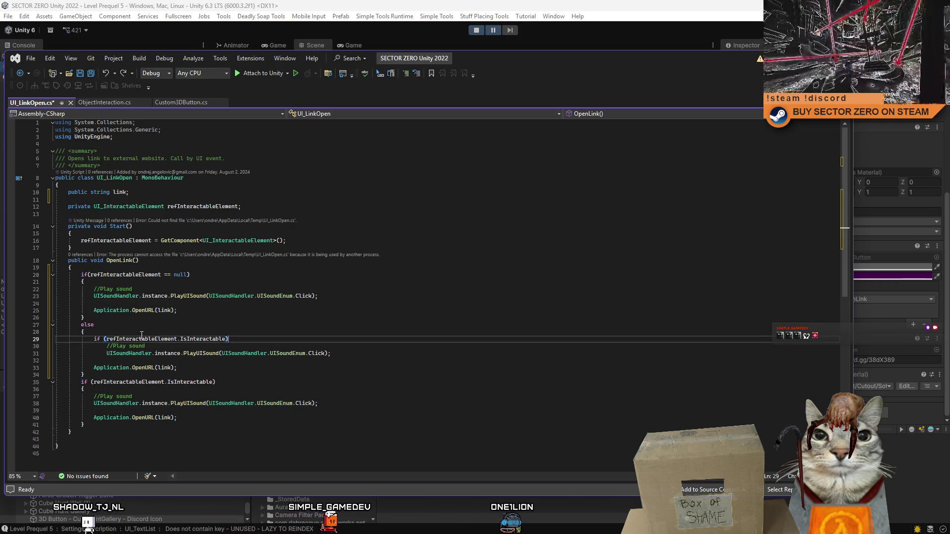
pyautogui.click(232, 368)
pyautogui.press('Return')
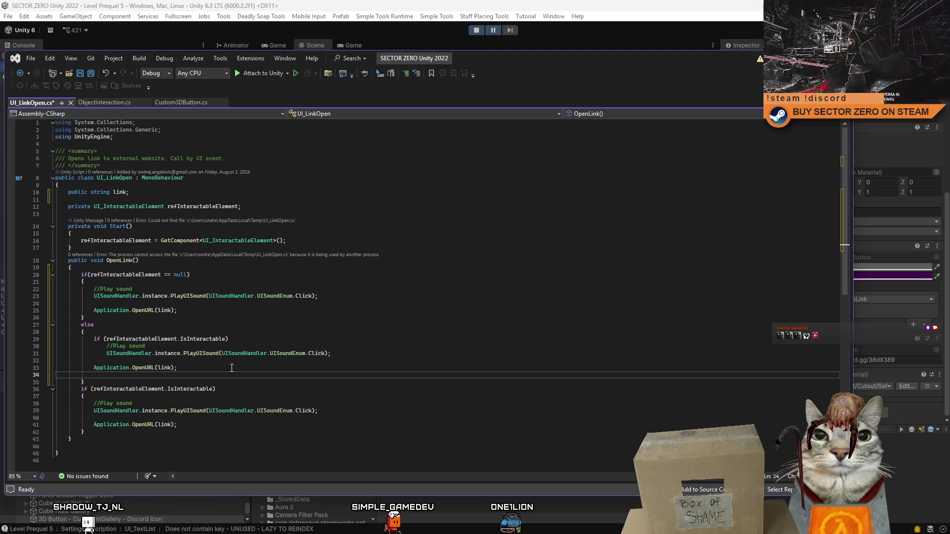
pyautogui.write('}')
# Step: Brace the nested IsInteractable block and delete the old standalone IsInteractable block
pyautogui.click(247, 340)
pyautogui.press('Return')
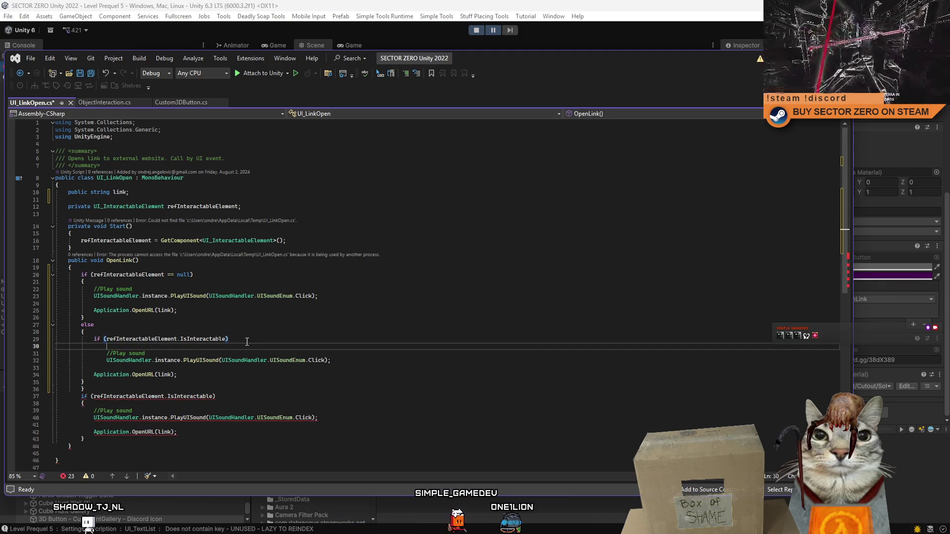
pyautogui.write('{}')
pyautogui.press('Delete')
pyautogui.click(98, 382)
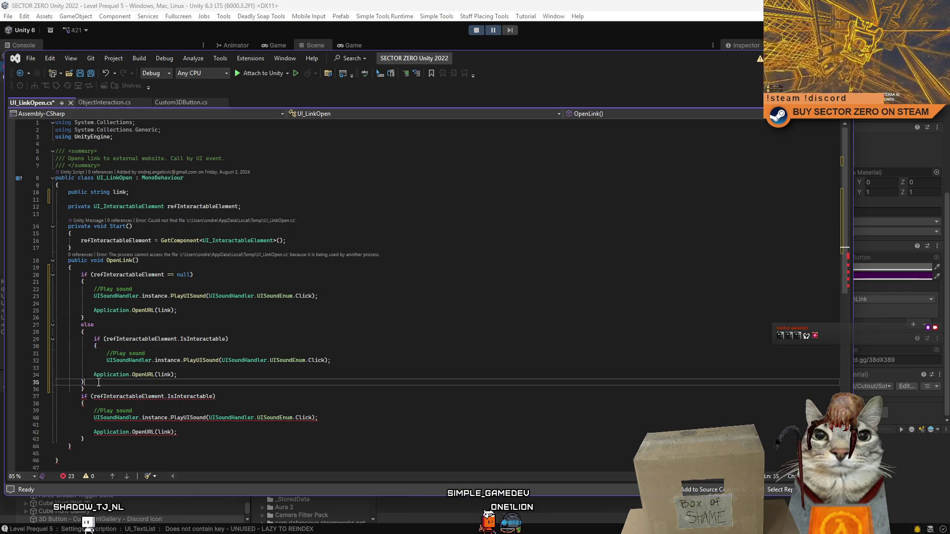
pyautogui.moveTo(78, 396); pyautogui.dragTo(85, 439)
pyautogui.press('Delete')
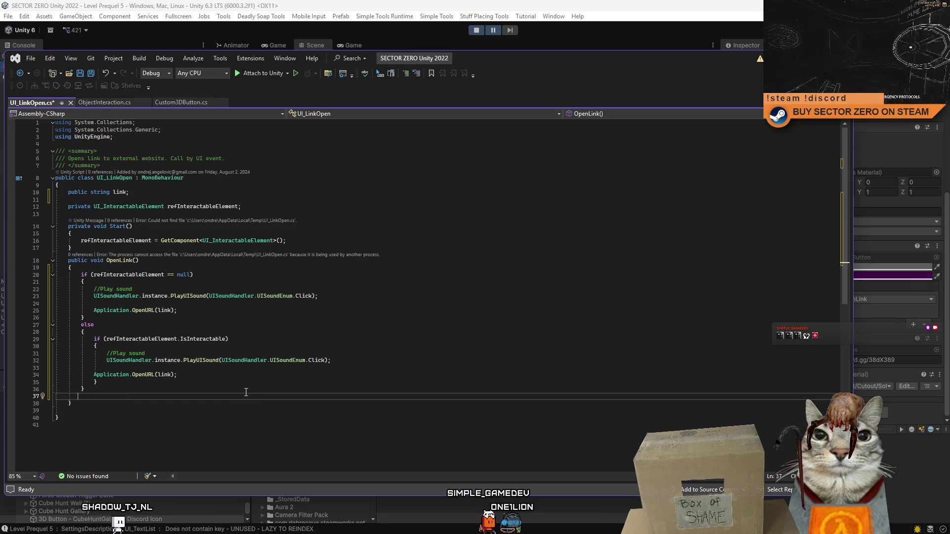
# Step: Remove stray blank lines in OpenLink's null-check and else blocks
pyautogui.click(225, 310)
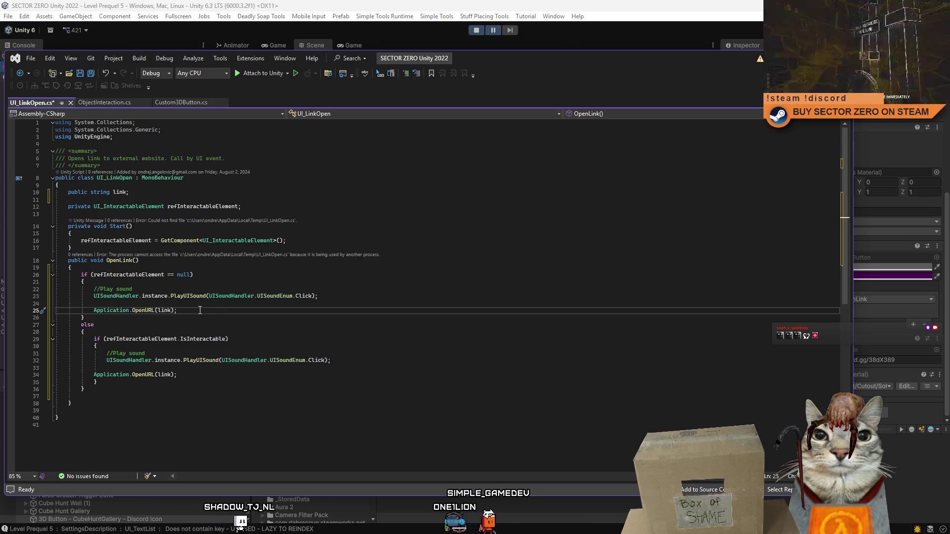
pyautogui.press('Up')
pyautogui.press('Up')
pyautogui.press('Up')
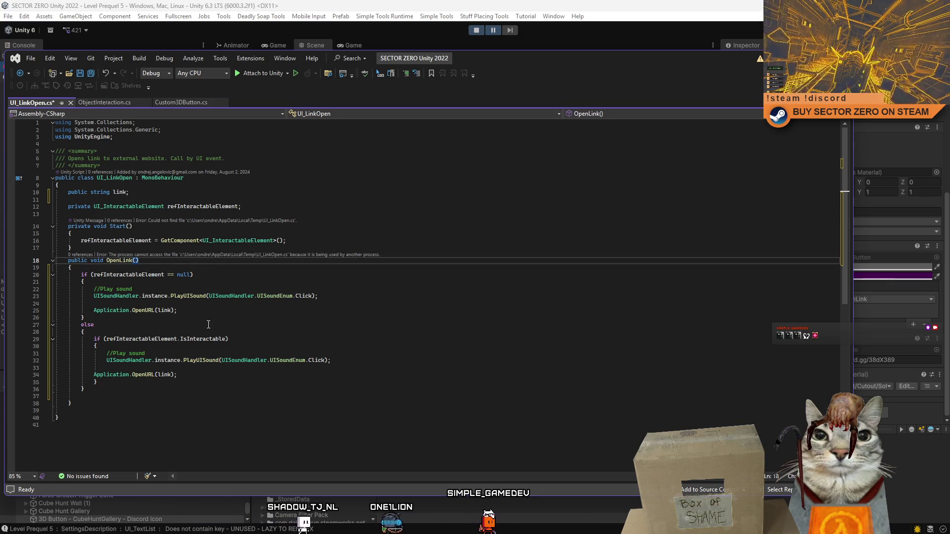
pyautogui.click(121, 368)
pyautogui.press('Delete')
pyautogui.press('Down')
pyautogui.press('Down')
pyautogui.press('Down')
pyautogui.click(225, 324)
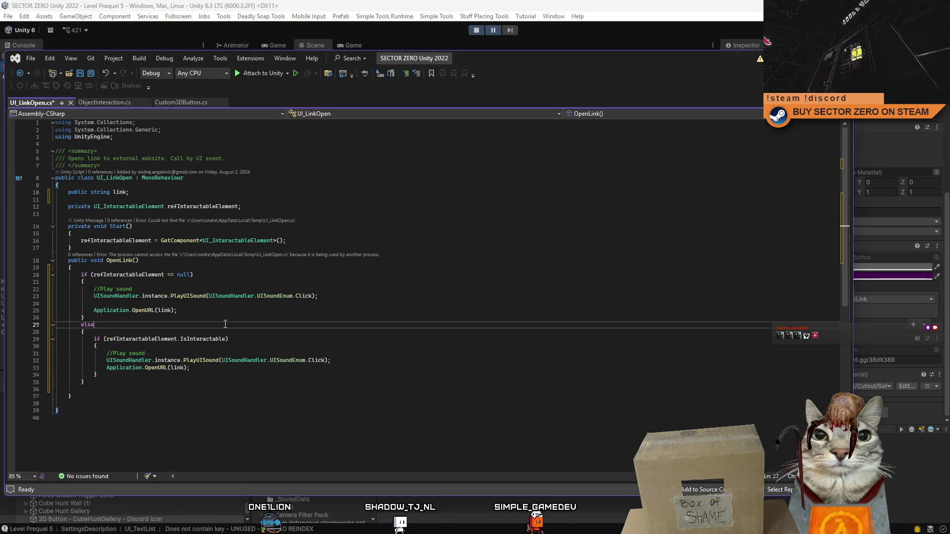
pyautogui.click(243, 269)
pyautogui.click(148, 303)
pyautogui.press('BackSpace')
pyautogui.click(297, 372)
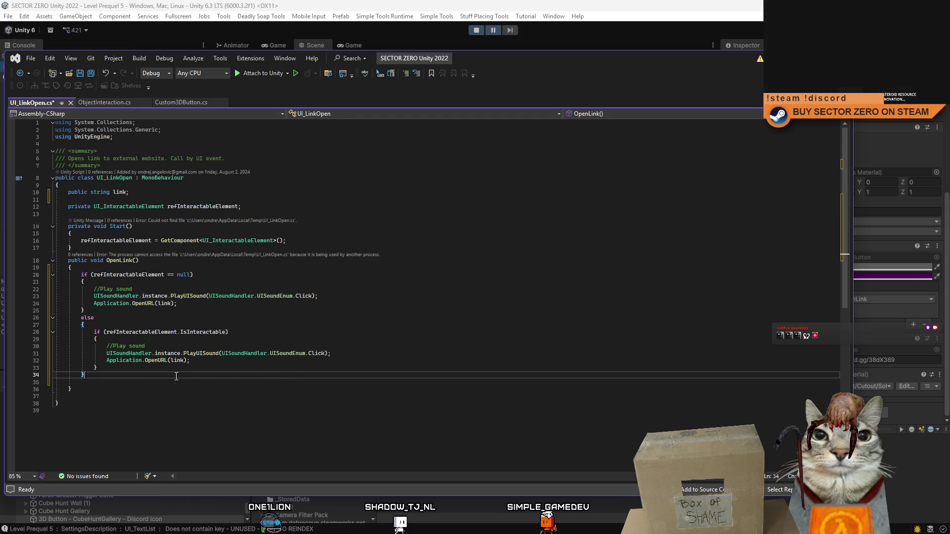
pyautogui.click(159, 267)
pyautogui.click(168, 381)
pyautogui.press('BackSpace')
pyautogui.click(174, 396)
pyautogui.click(176, 382)
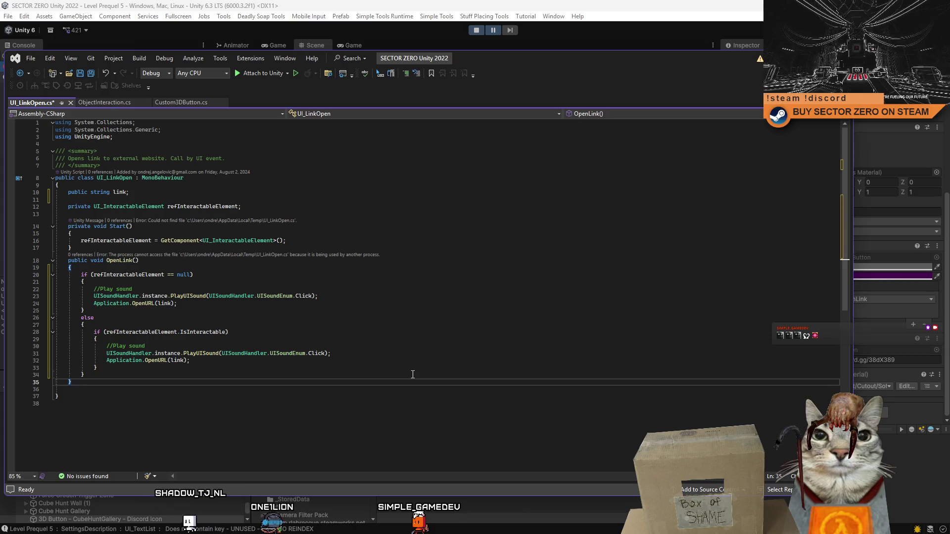
# Step: Add a private void ActvateLink() method and copy the PlayUISound and OpenURL lines into it
pyautogui.press('Return')
pyautogui.press('Return')
pyautogui.write('priva')
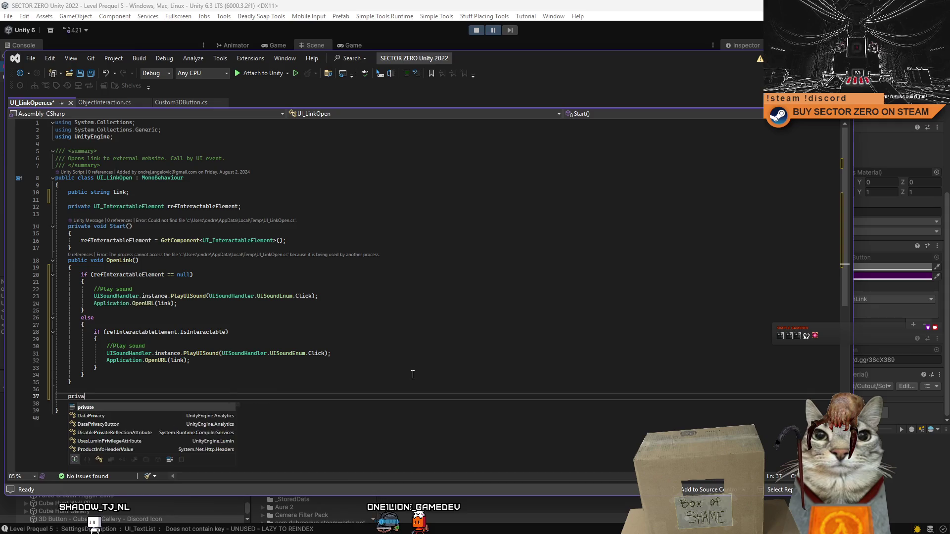
pyautogui.write('te void')
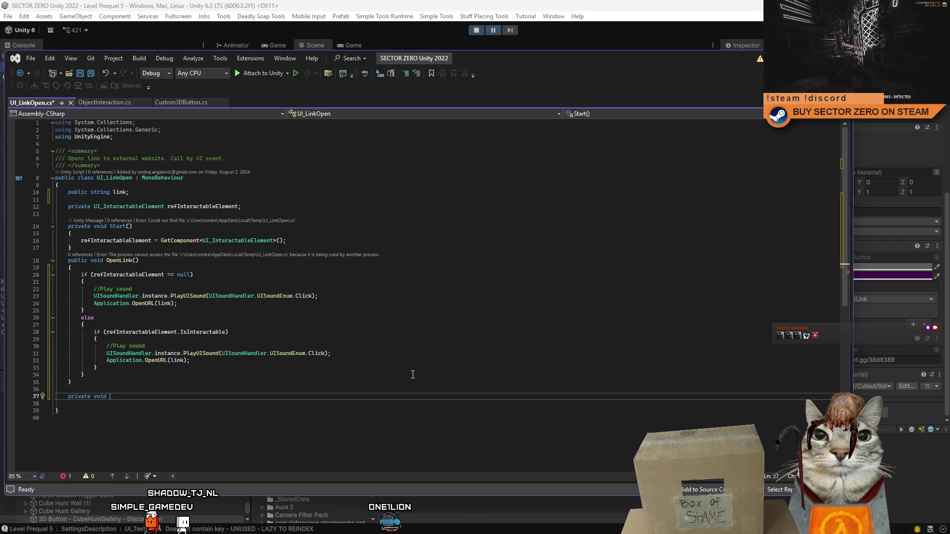
pyautogui.write('Actia')
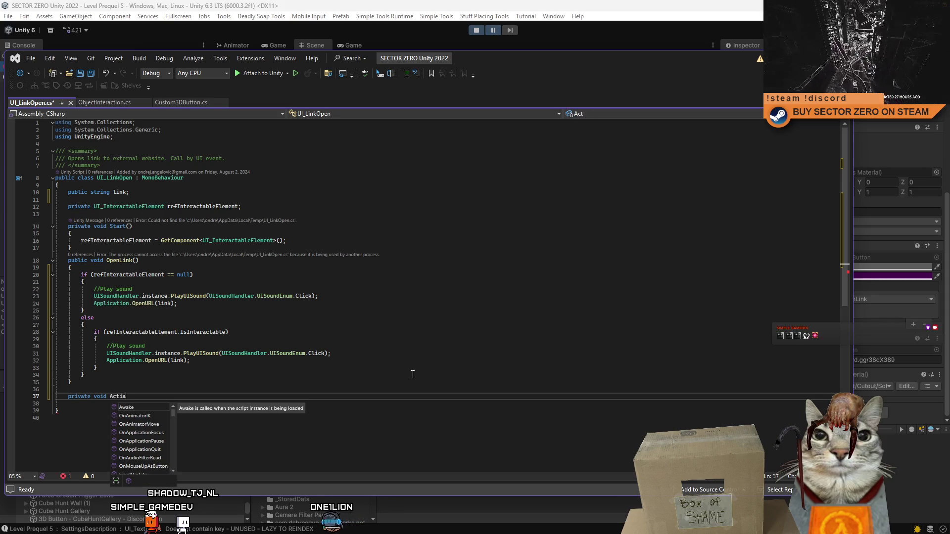
pyautogui.write('(')
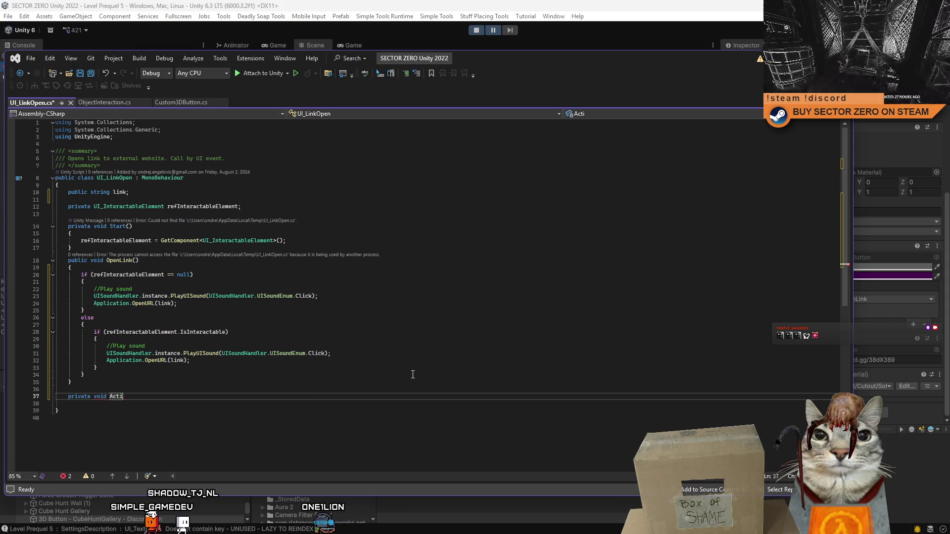
pyautogui.write('(')
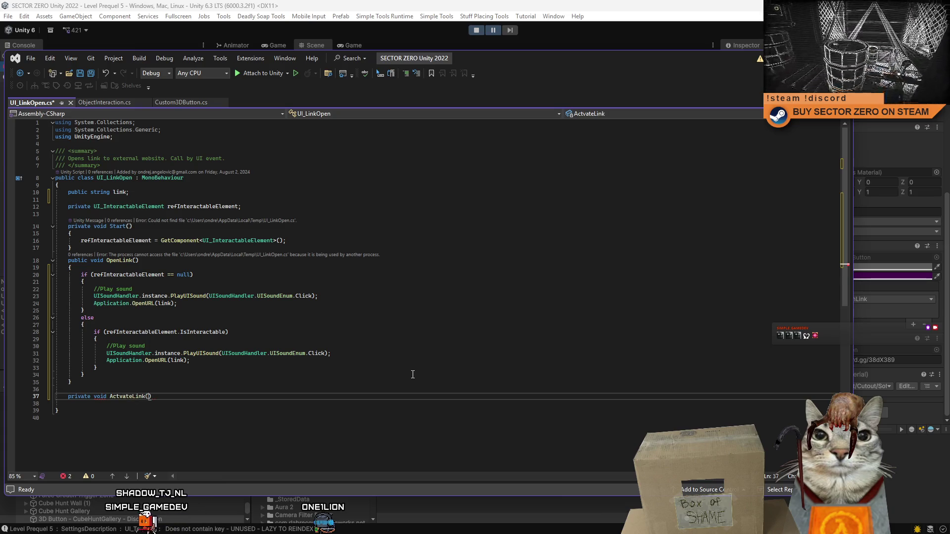
pyautogui.write('{')
pyautogui.press('Return')
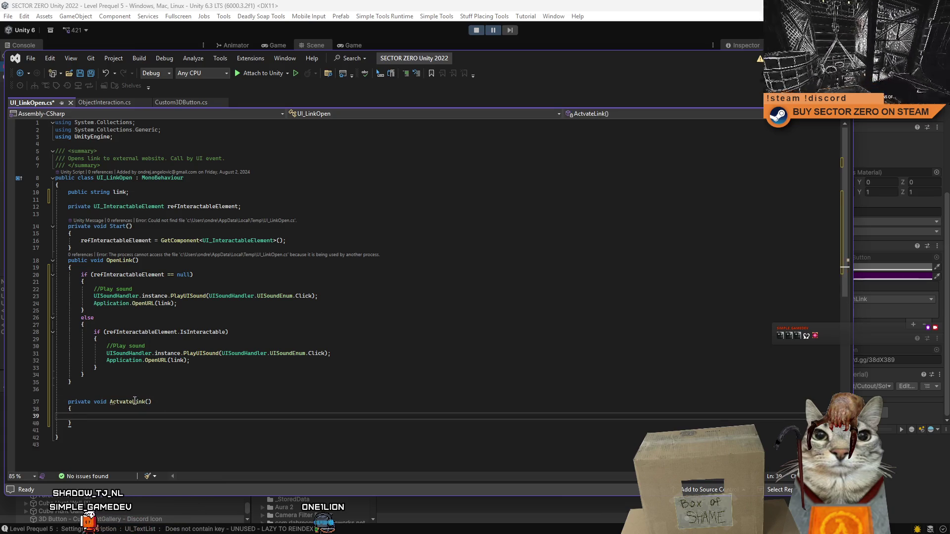
pyautogui.click(132, 402)
pyautogui.moveTo(104, 347); pyautogui.dragTo(206, 360)
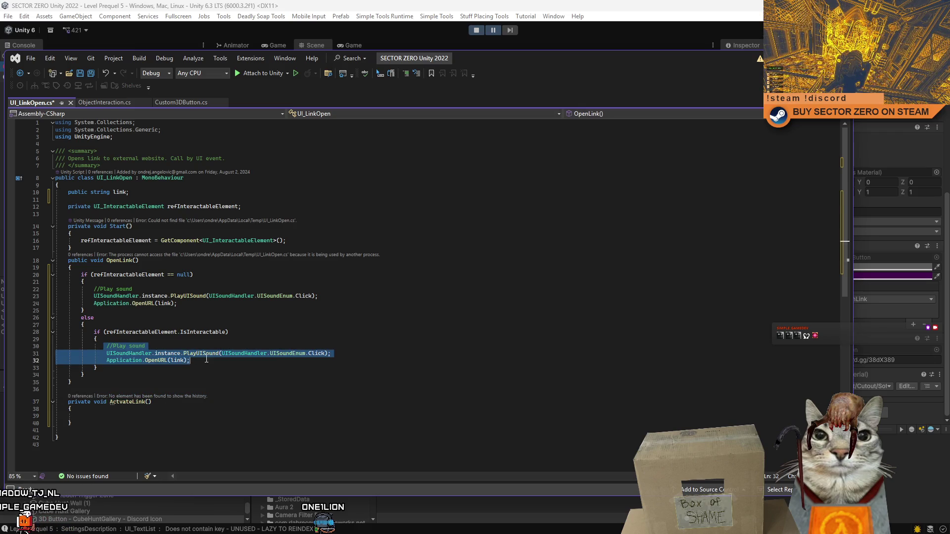
pyautogui.hotkey('ctrl', 'c')
pyautogui.click(93, 419)
pyautogui.hotkey('ctrl', 'v')
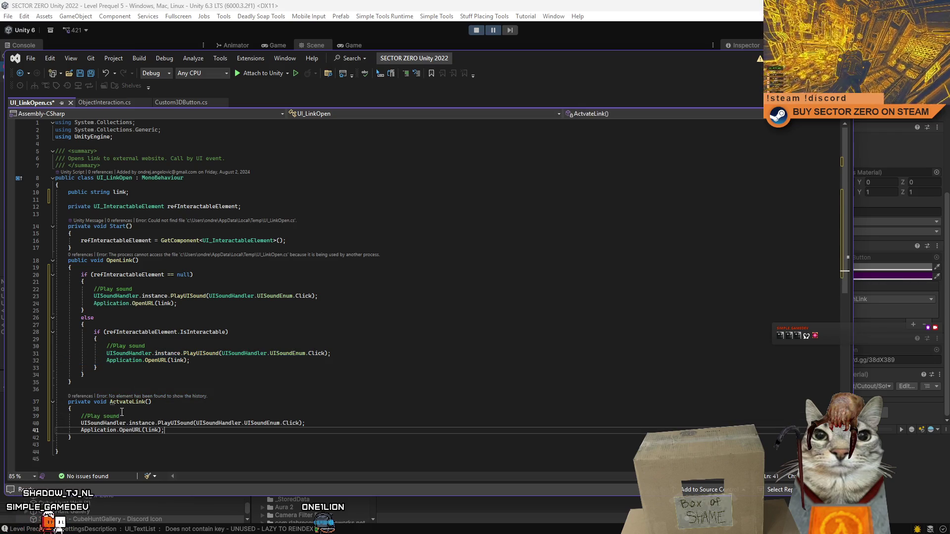
pyautogui.click(170, 405)
# Step: Replace both duplicated blocks in OpenLink with ActvateLink(); and save UI_LinkOpen.cs
pyautogui.moveTo(95, 291); pyautogui.dragTo(209, 306)
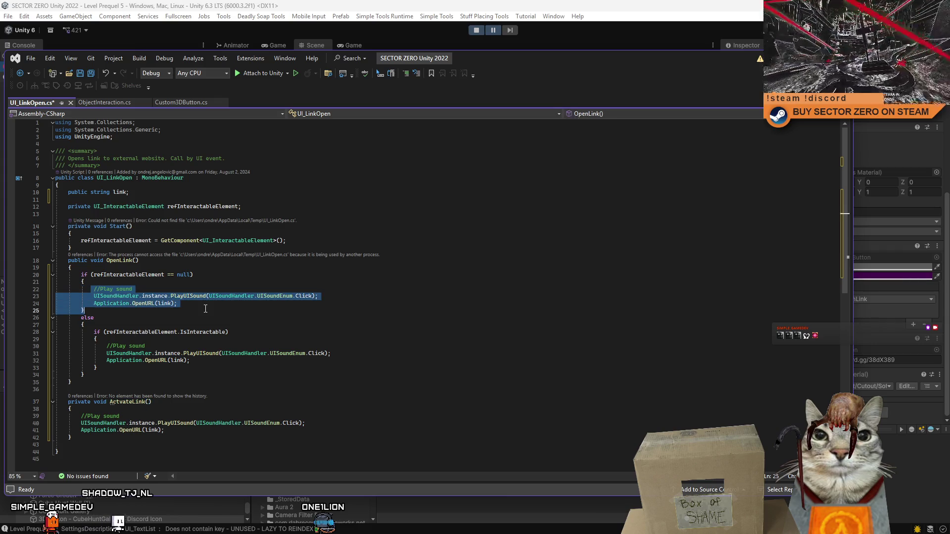
pyautogui.write('ActvateLink();')
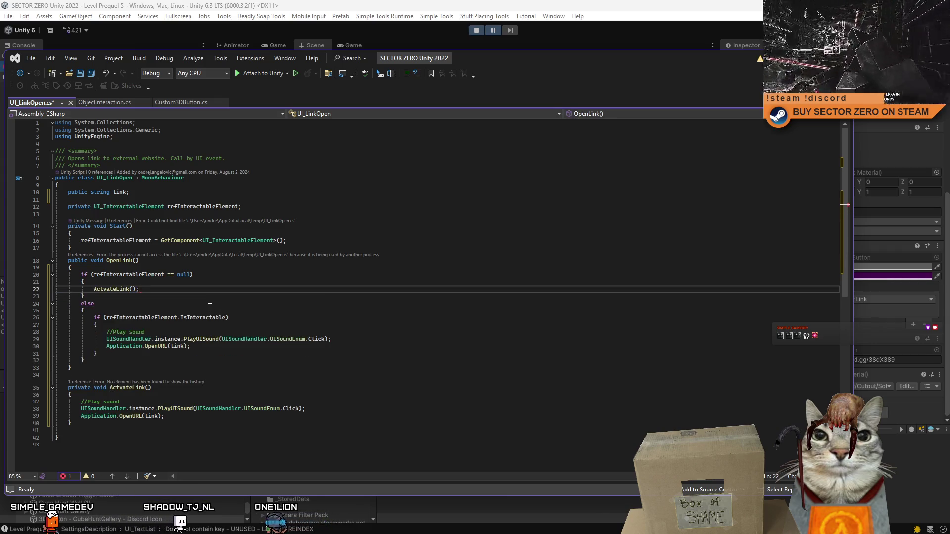
pyautogui.moveTo(107, 332); pyautogui.dragTo(210, 346)
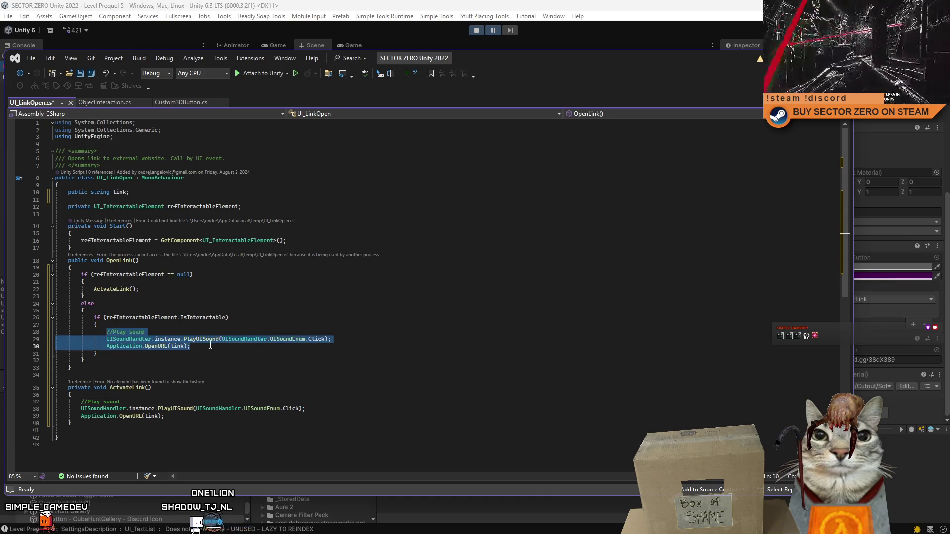
pyautogui.write('ActvateLink();')
pyautogui.press('Down')
pyautogui.press('Down')
pyautogui.press('Down')
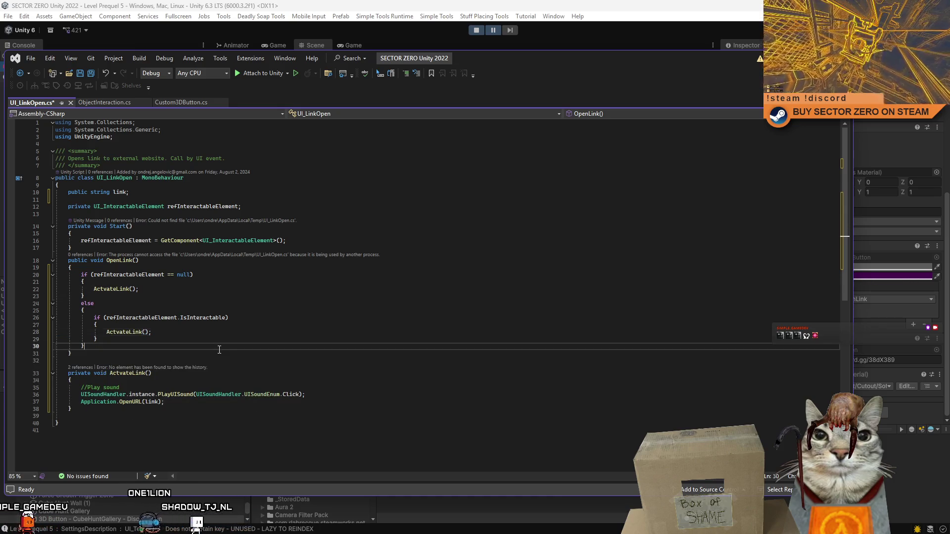
pyautogui.hotkey('ctrl', 's')
pyautogui.press('Up')
pyautogui.press('Up')
pyautogui.press('Up')
pyautogui.click(195, 268)
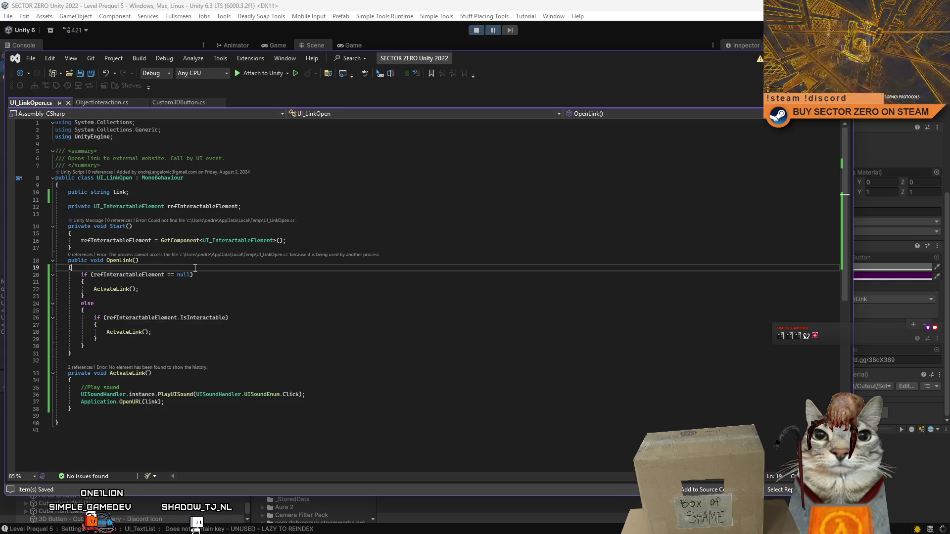
# Step: Add '// Optional use of interactable element' above OpenLink's null check, save, and return to Unity
pyautogui.press('Return')
pyautogui.write('// Optional use of interactab')
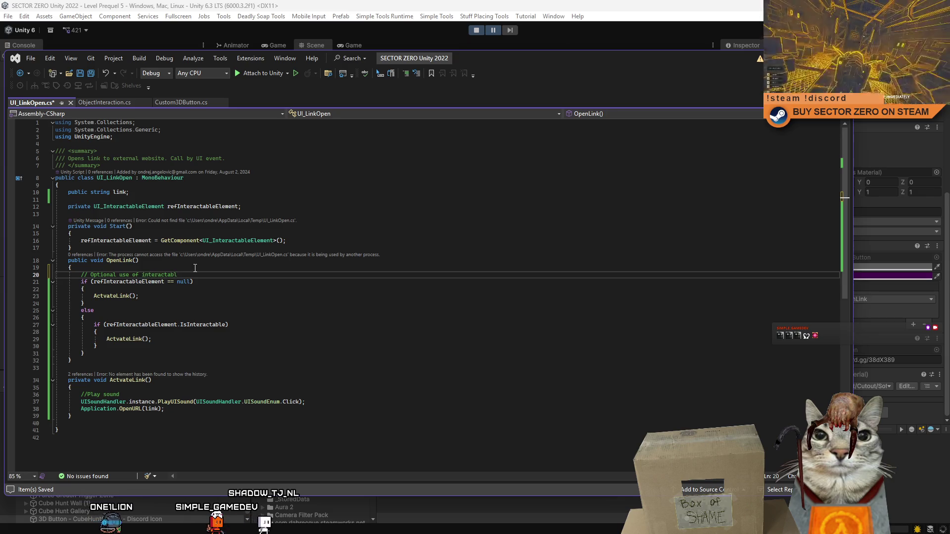
pyautogui.write('lement')
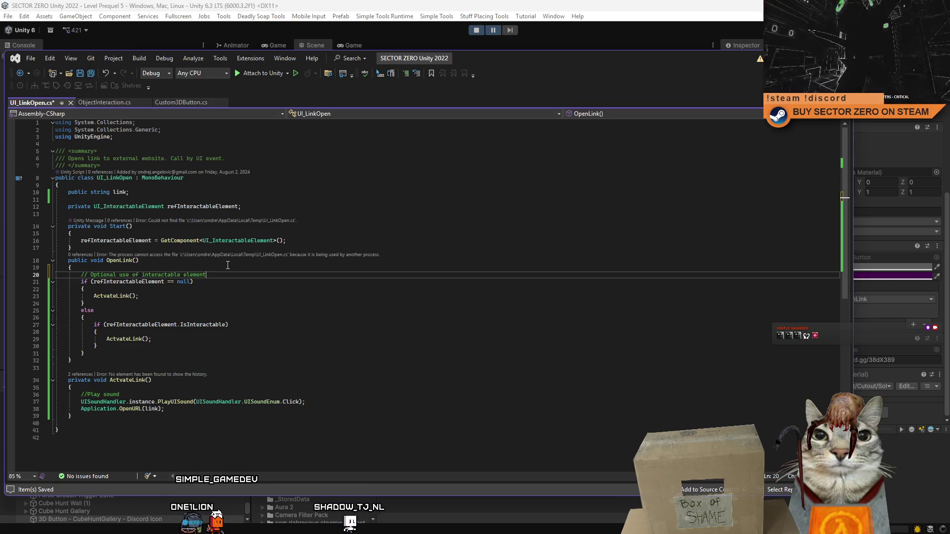
pyautogui.hotkey('ctrl', 's')
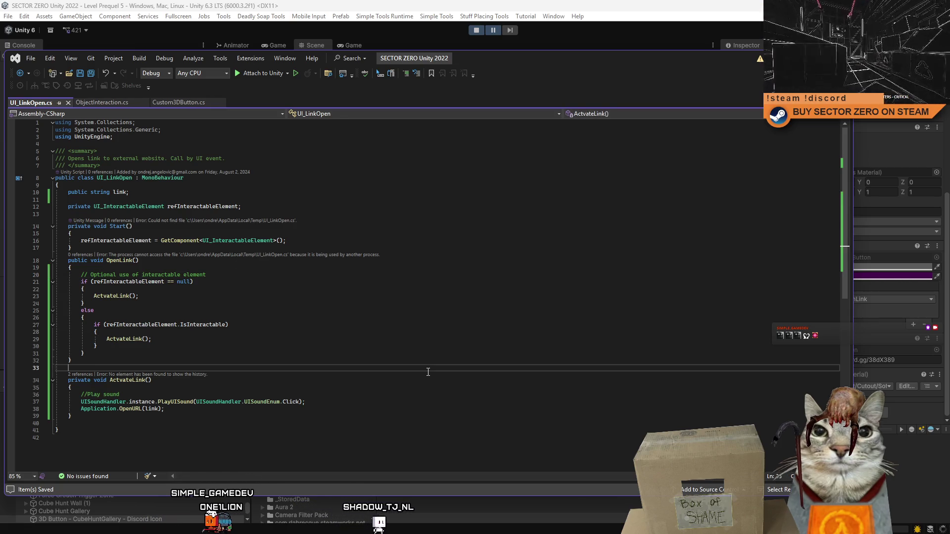
pyautogui.click(401, 296)
pyautogui.click(419, 346)
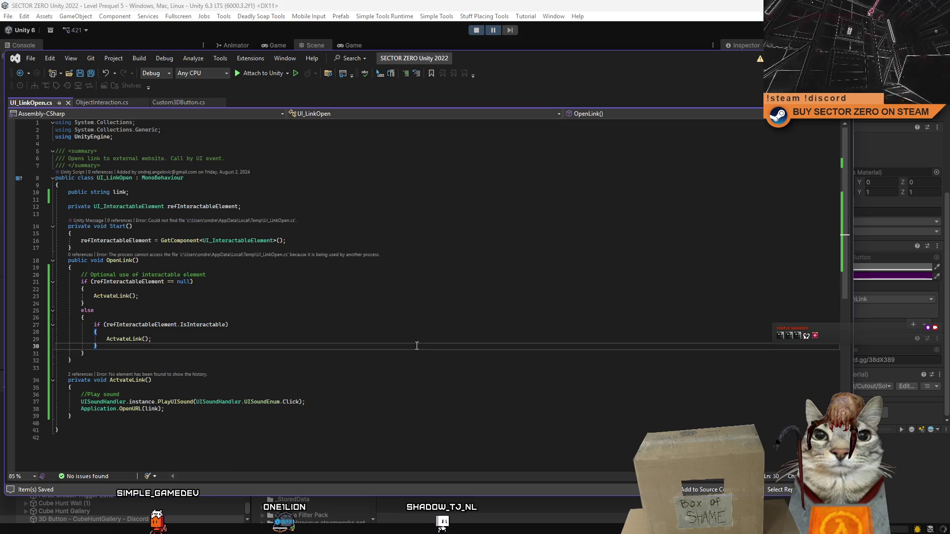
pyautogui.click(238, 233)
pyautogui.click(409, 289)
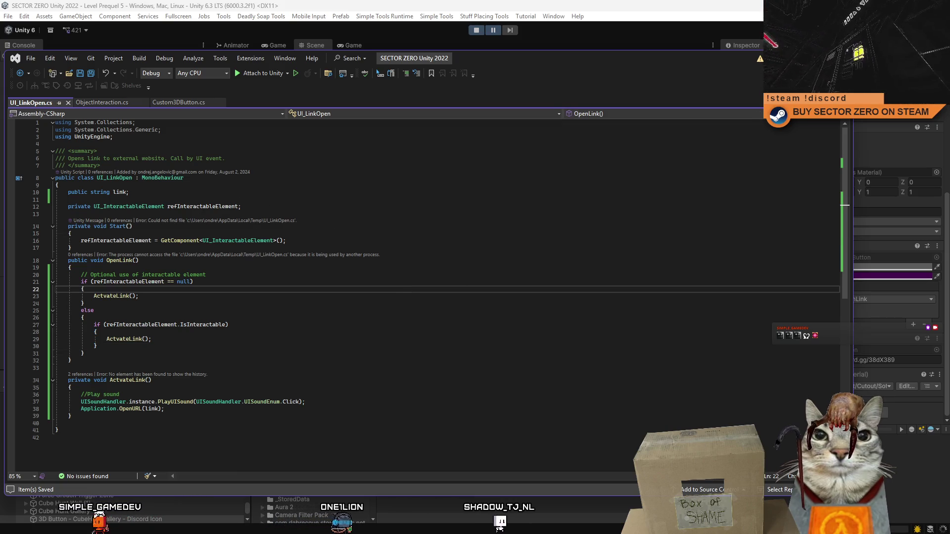
pyautogui.hotkey('alt', 'Tab')
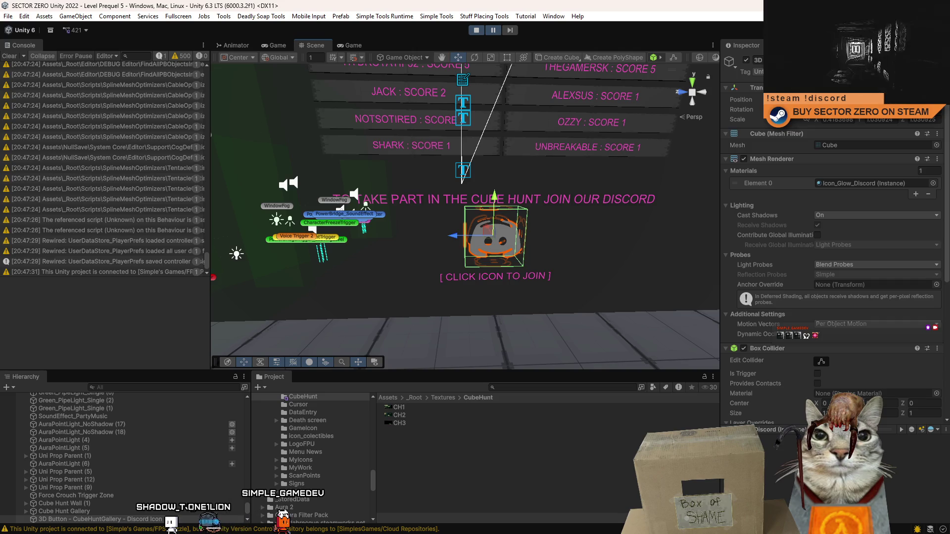
# Step: Stop play mode, clear the Console, replay into Level Prequel 5, and clear the startup messages
pyautogui.click(9, 56)
pyautogui.click(476, 30)
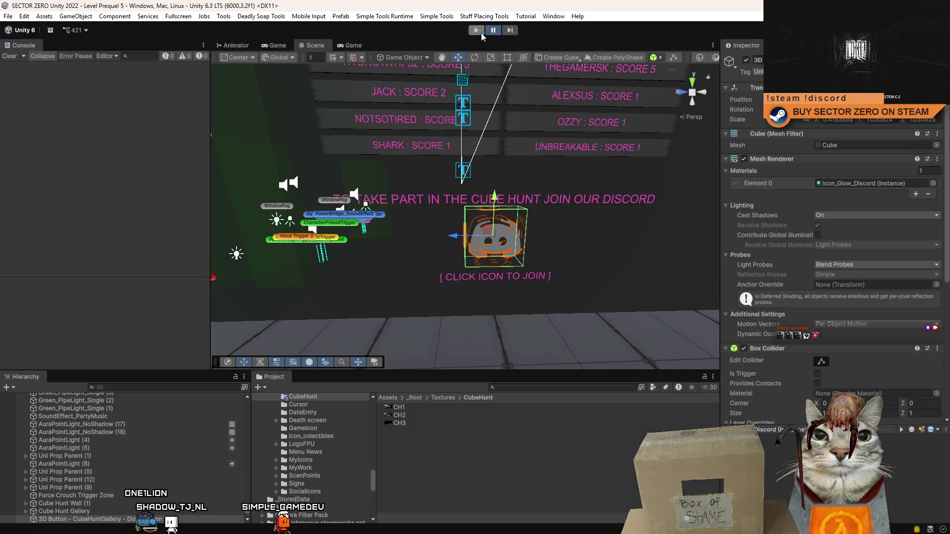
pyautogui.click(476, 32)
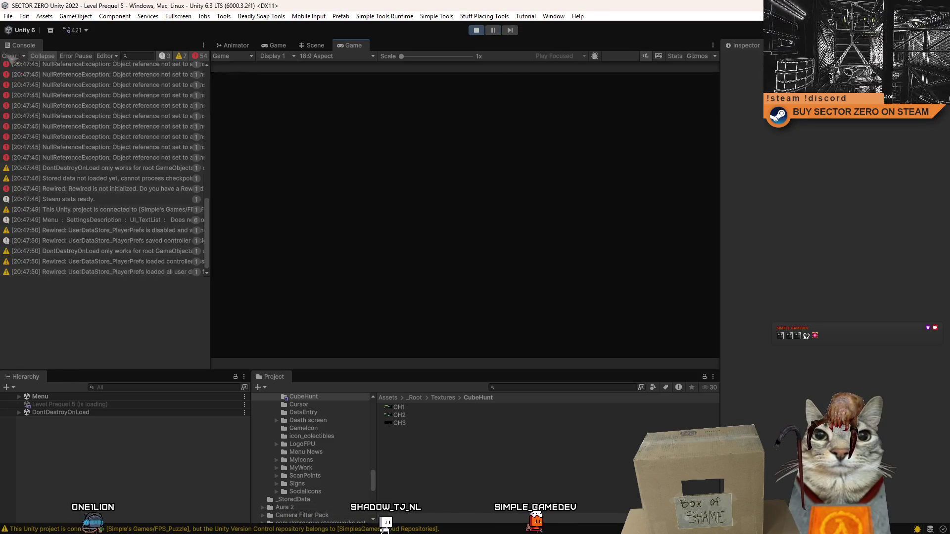
pyautogui.click(7, 58)
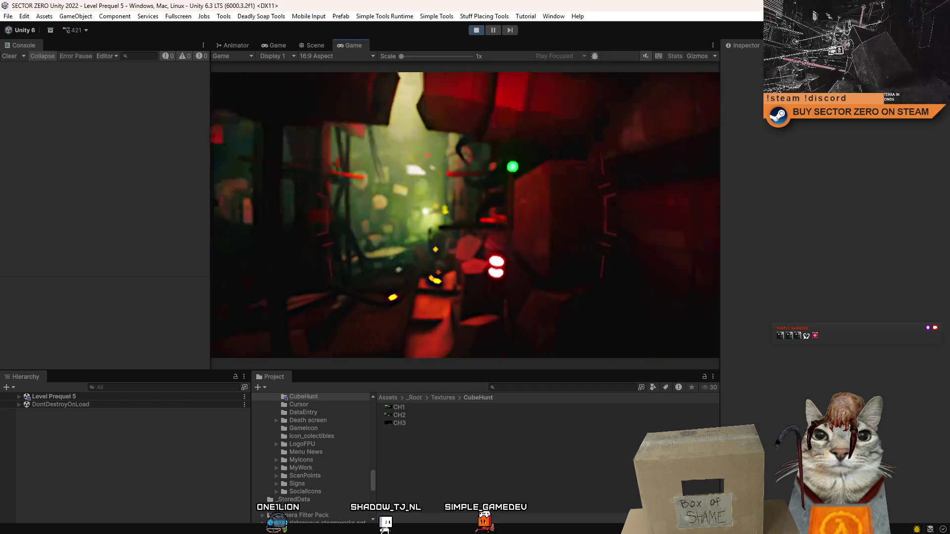
pyautogui.press('Escape')
# Step: In the Scene view, fly to the gallery screen and nudge the 1 / 3 page counter slightly right
pyautogui.click(315, 46)
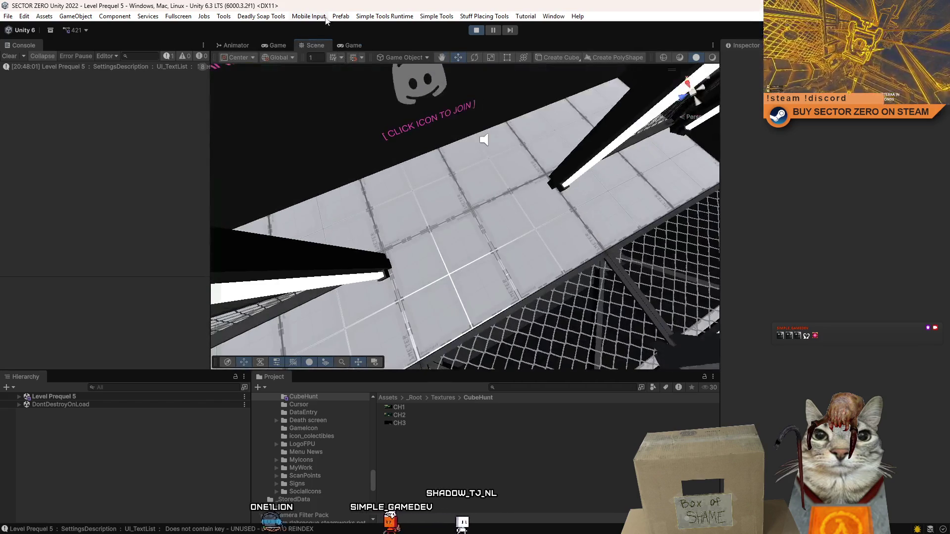
pyautogui.click(353, 45)
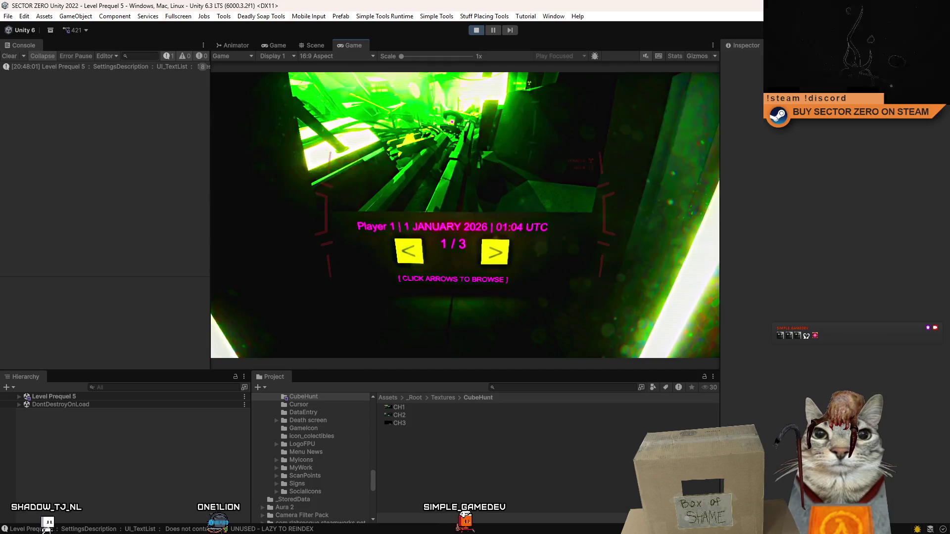
pyautogui.click(322, 42)
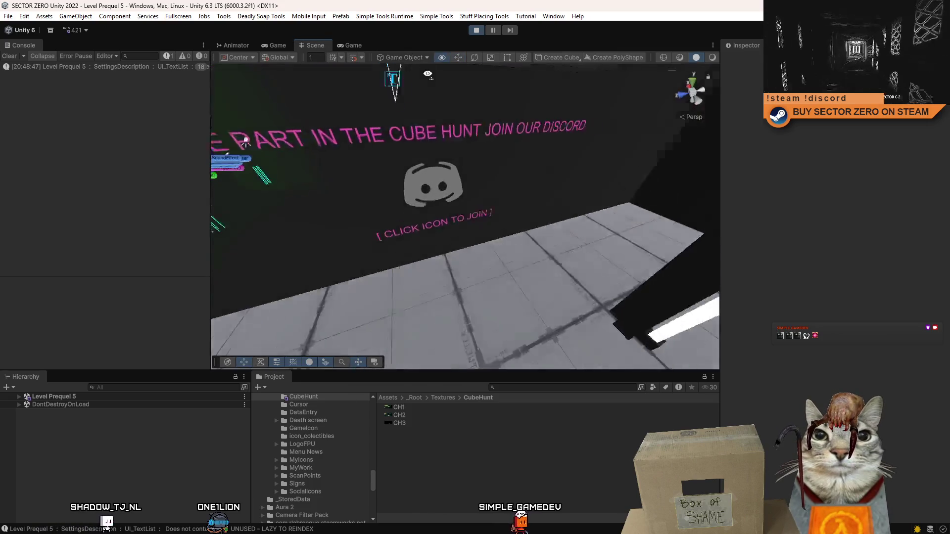
pyautogui.press('w')
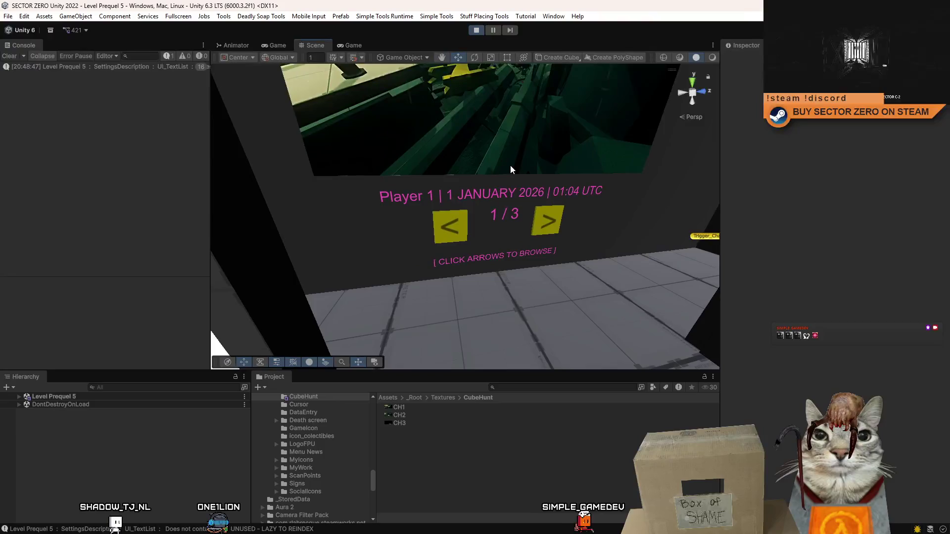
pyautogui.click(454, 224)
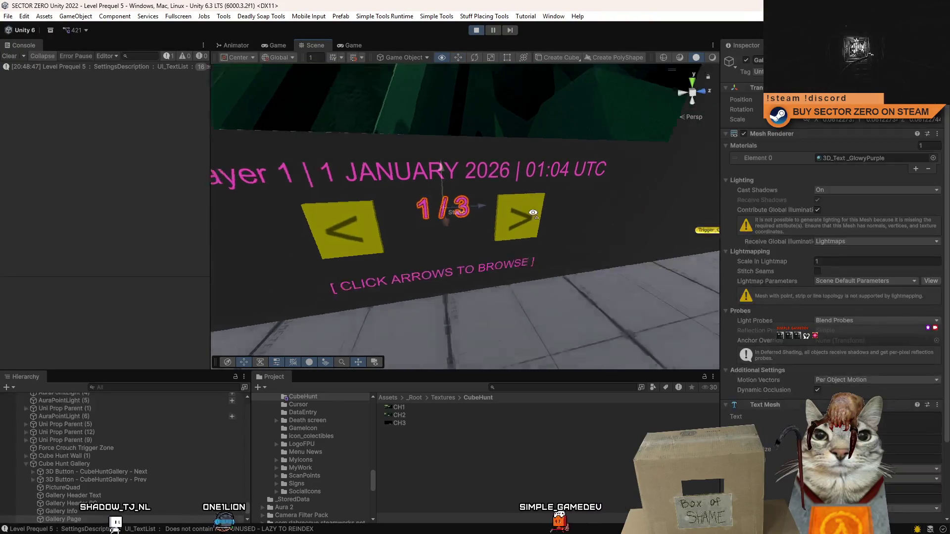
pyautogui.moveTo(578, 171); pyautogui.dragTo(449, 204)
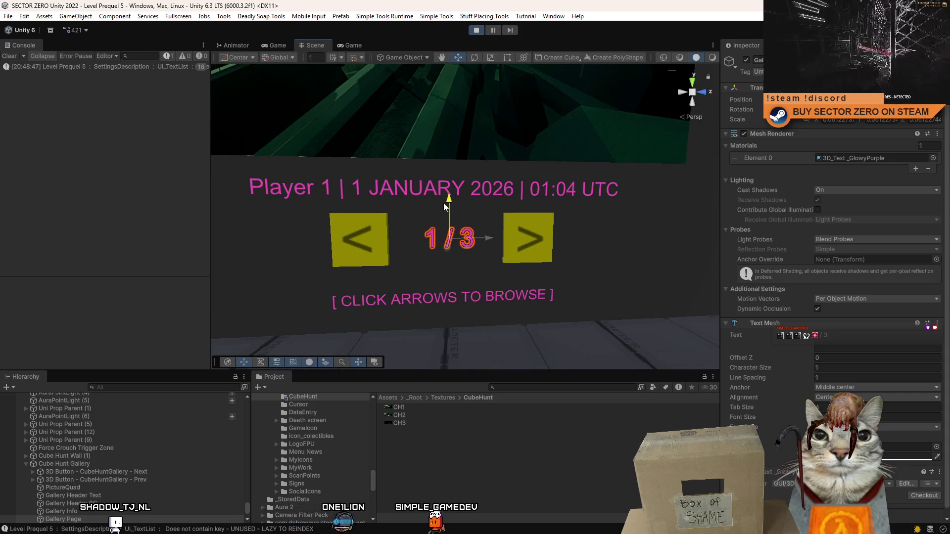
pyautogui.scroll(-3, 505, 242)
pyautogui.moveTo(500, 237); pyautogui.dragTo(504, 237)
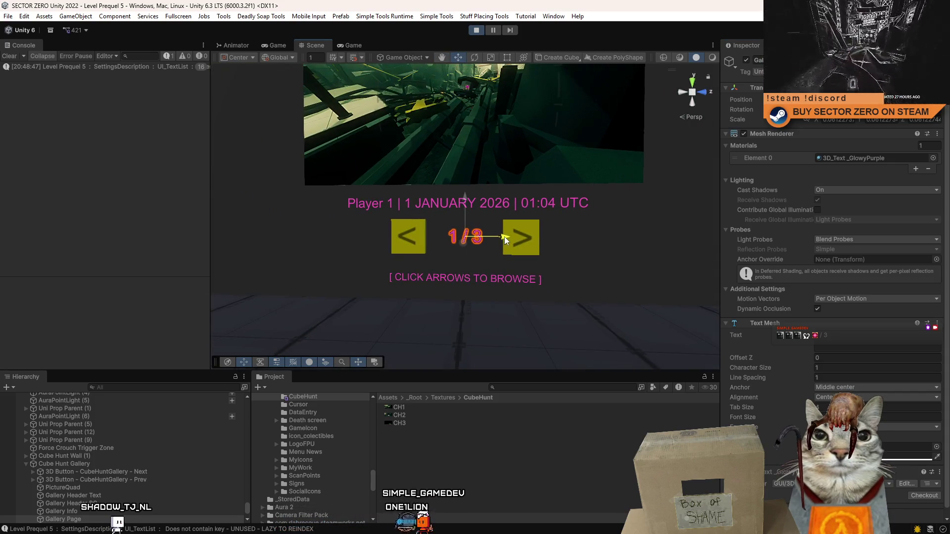
# Step: Return to the game, pause it, and exit play mode
pyautogui.click(360, 45)
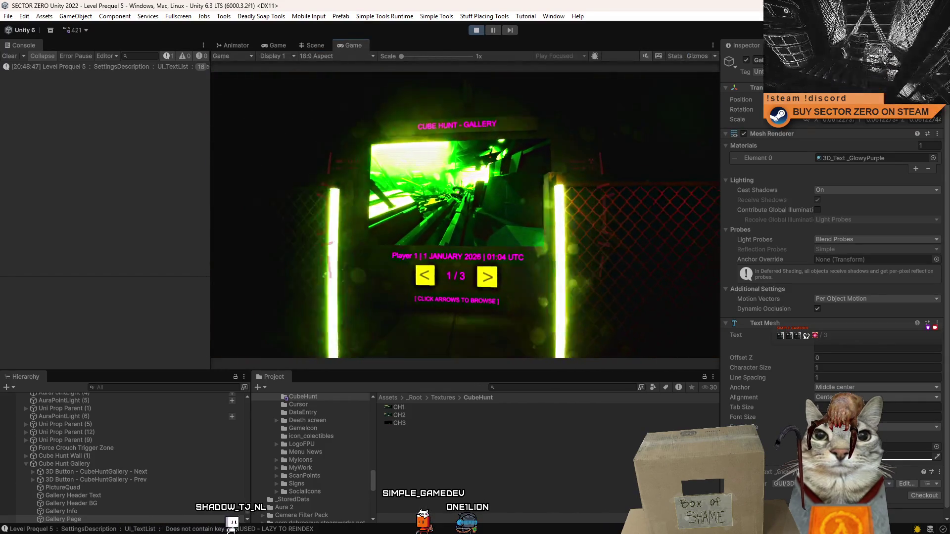
pyautogui.press('Escape')
pyautogui.click(480, 32)
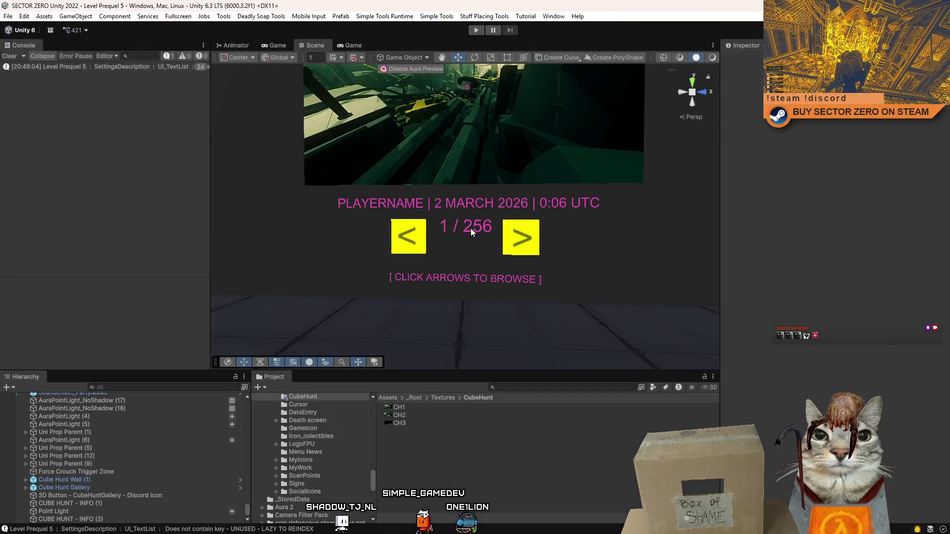
# Step: Select the 1 / 256 page counter and move it slightly lower
pyautogui.click(470, 228)
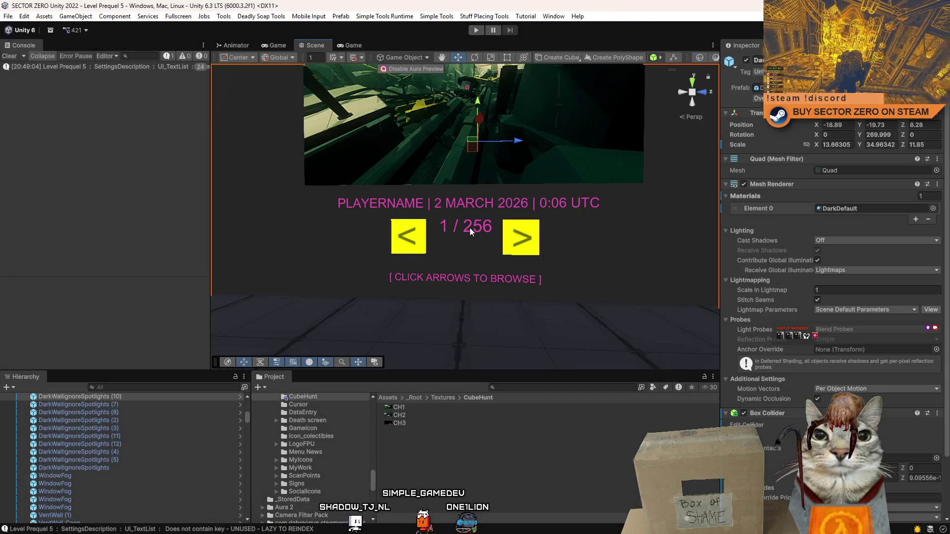
pyautogui.click(468, 227)
pyautogui.click(470, 225)
pyautogui.click(470, 225)
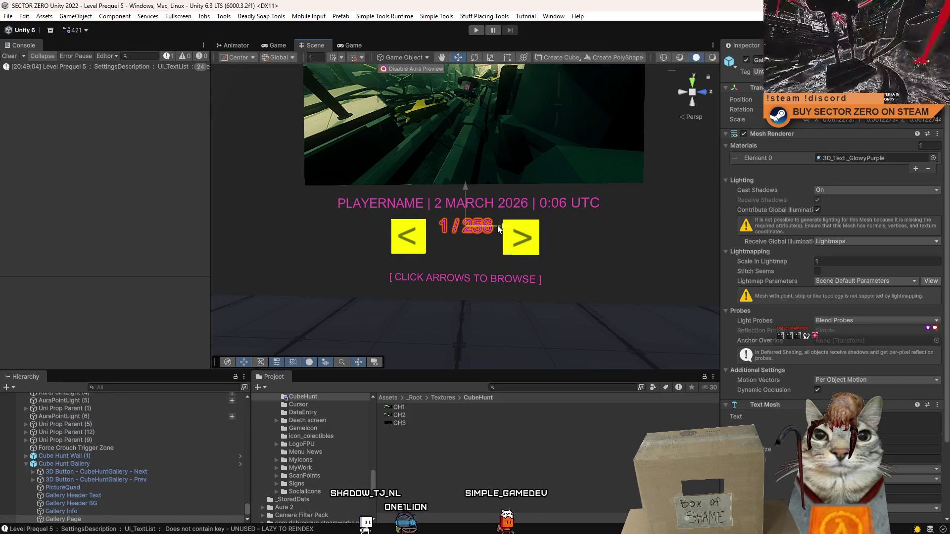
pyautogui.moveTo(465, 204); pyautogui.dragTo(465, 213)
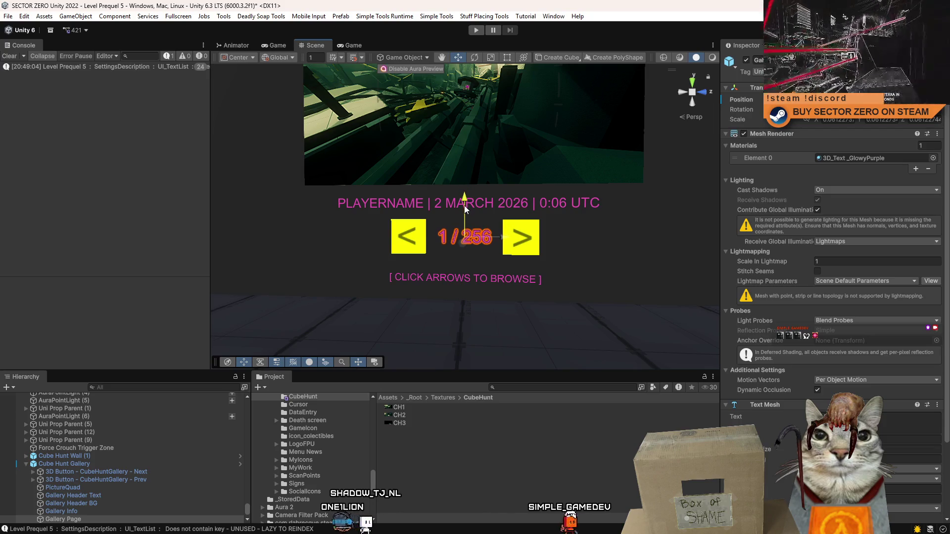
# Step: Frame the Cube Hunt Gallery and select its CLICK ARROWS TO BROWSE text
pyautogui.scroll(-5, 530, 221)
pyautogui.moveTo(530, 221); pyautogui.dragTo(513, 200)
pyautogui.click(89, 464)
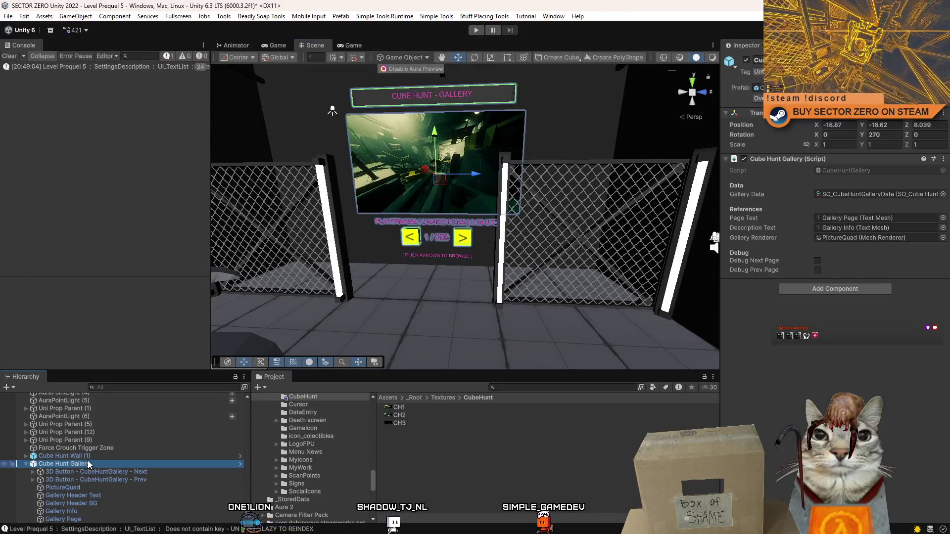
pyautogui.press('f')
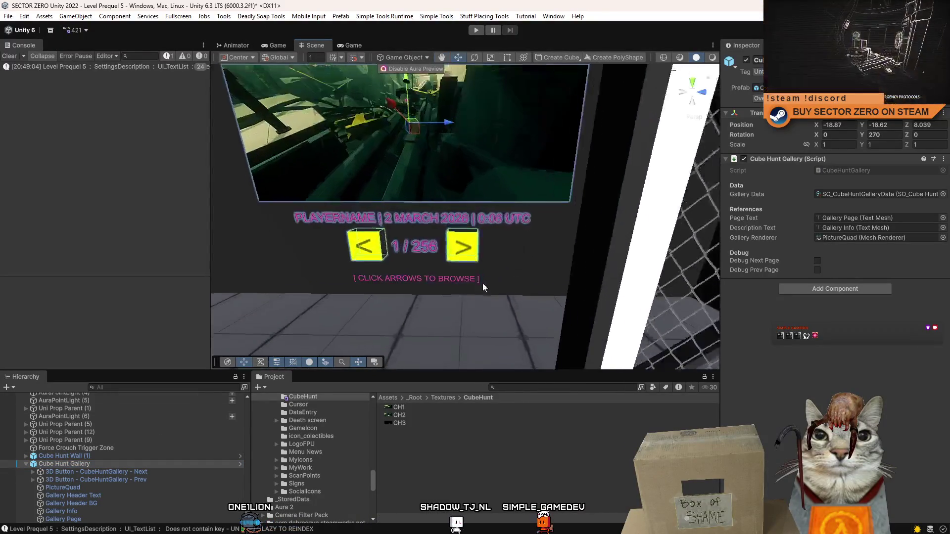
pyautogui.click(460, 285)
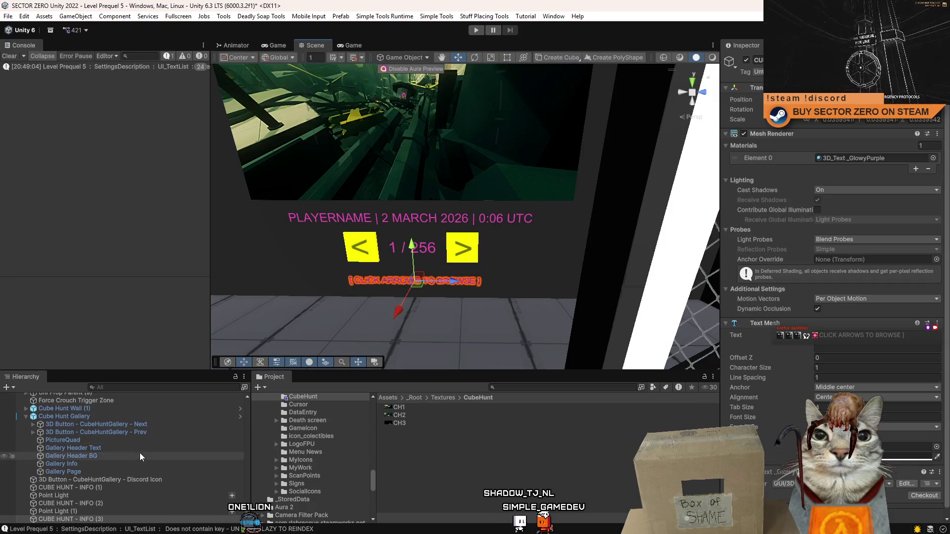
# Step: Rename CUBE HUNT - INFO (3) to 'Text - Click Arrow To Browse'
pyautogui.click(107, 520)
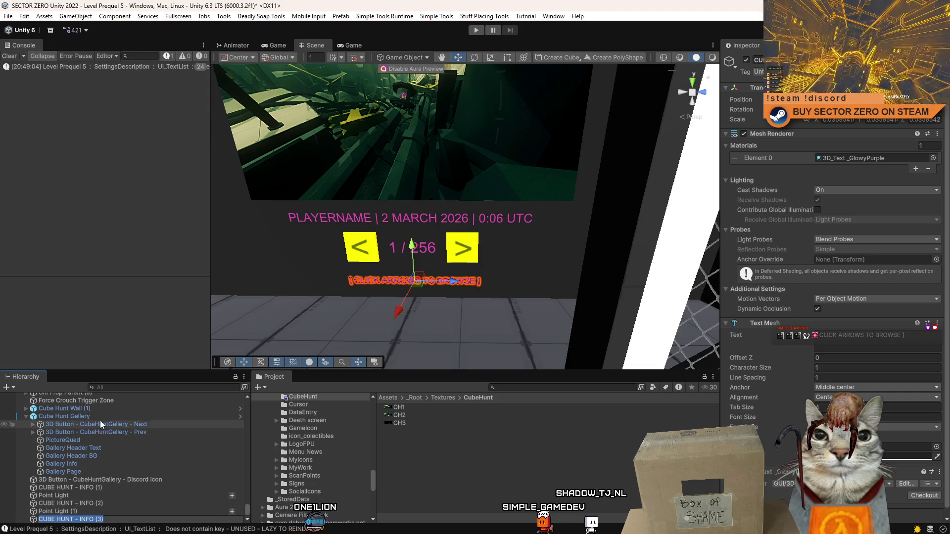
pyautogui.hotkey('ctrl', 'z')
pyautogui.click(116, 519)
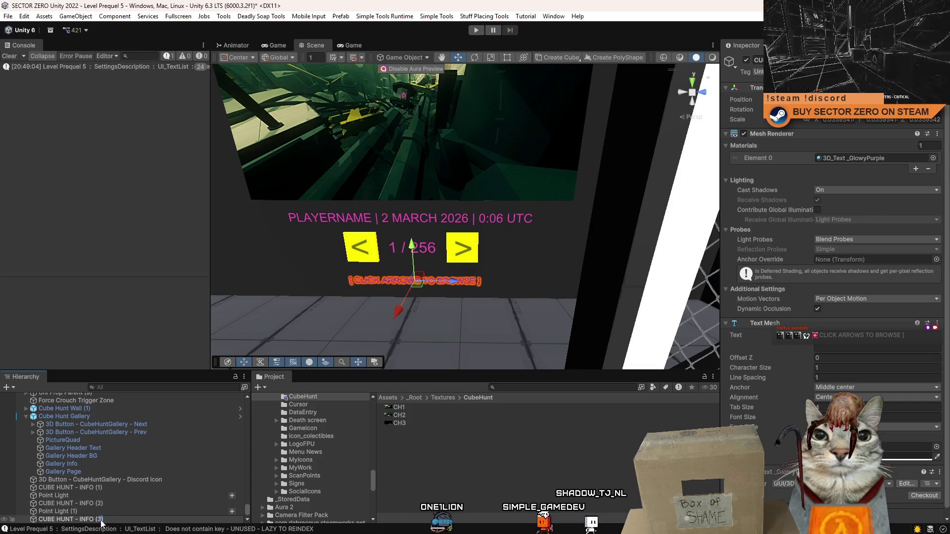
pyautogui.write('Text - Click Arrows T')
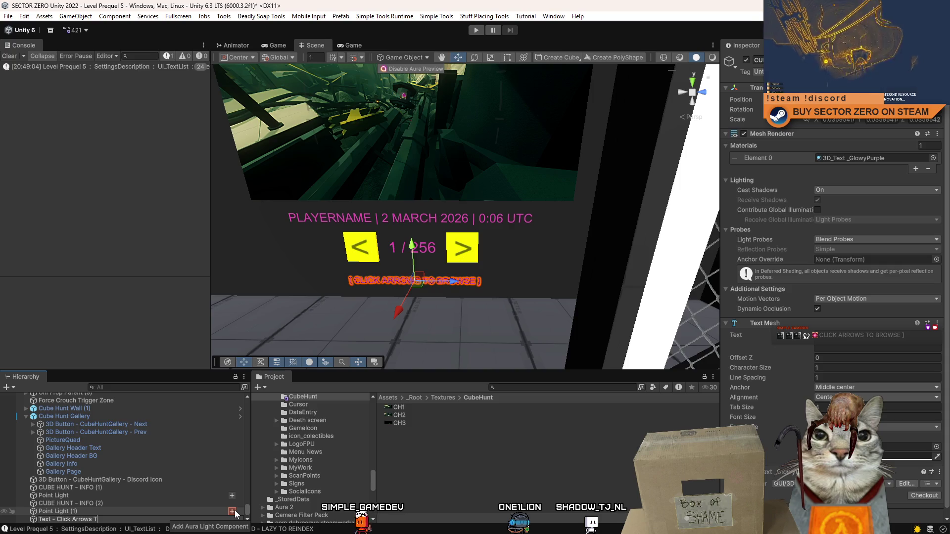
pyautogui.press('BackSpace')
pyautogui.press('BackSpace')
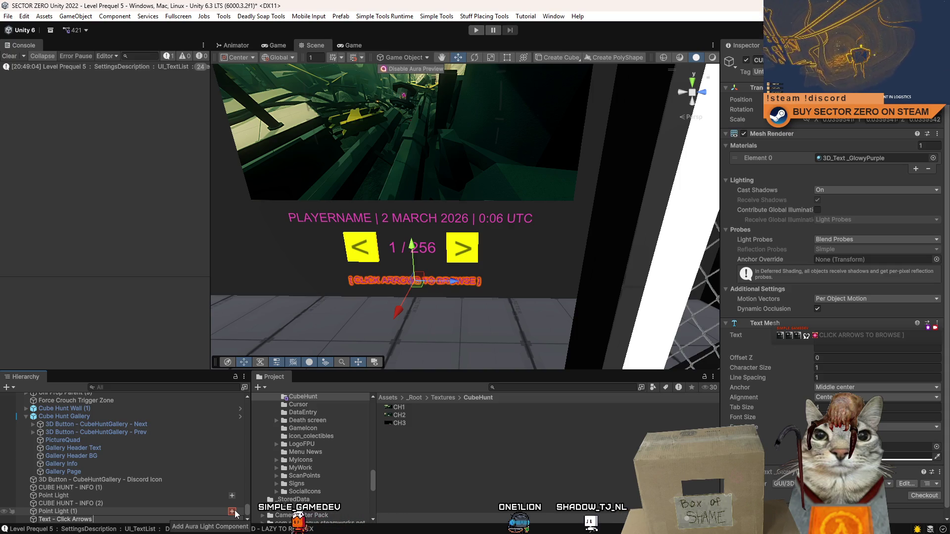
pyautogui.press('BackSpace')
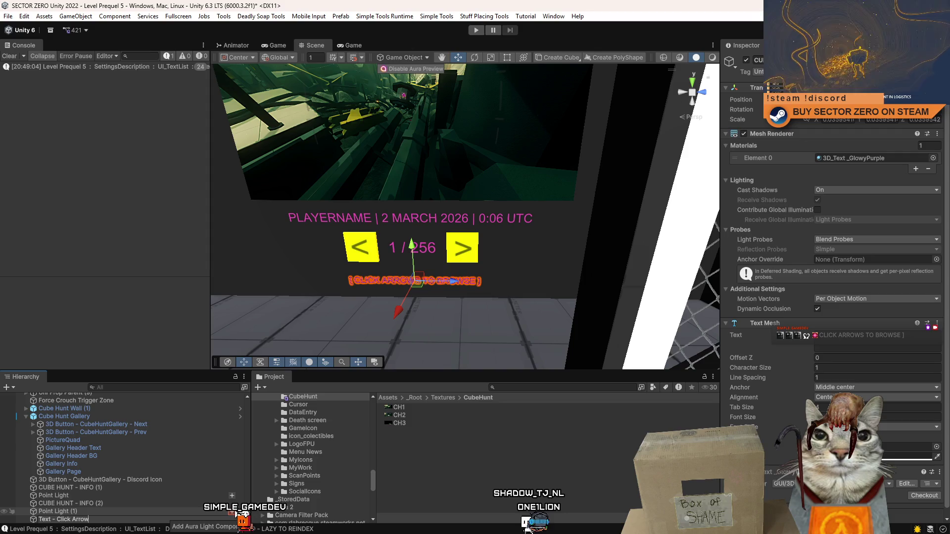
pyautogui.write('To Bt')
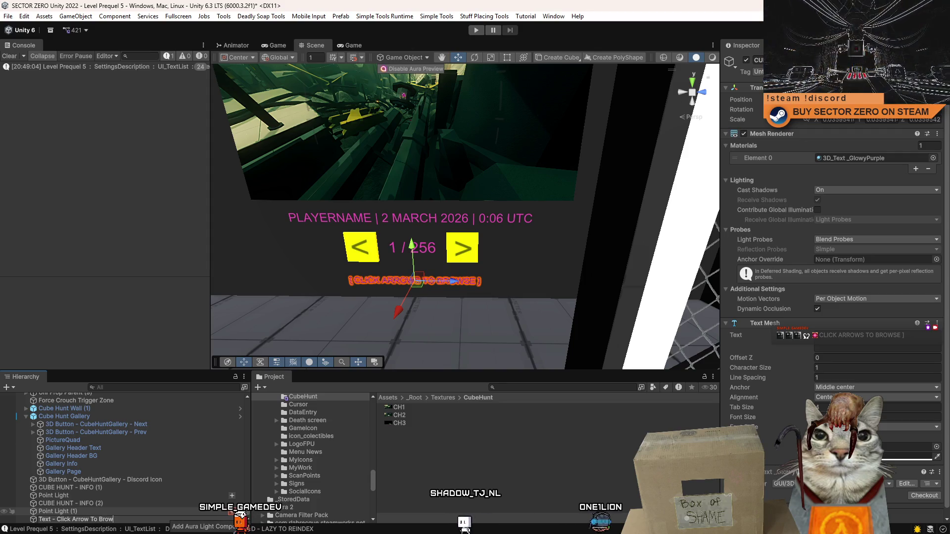
pyautogui.write('se')
pyautogui.press('Return')
# Step: Nest the browse hint text under Cube Hunt Gallery and apply all prefab overrides
pyautogui.moveTo(102, 519)
pyautogui.mouseDown()
pyautogui.moveTo(89, 429)
pyautogui.moveTo(98, 416)
pyautogui.mouseUp()
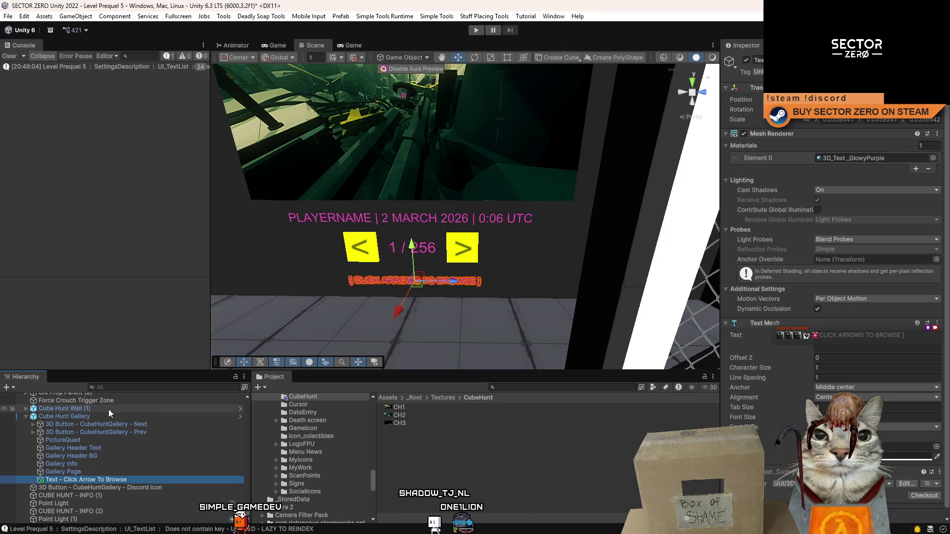
pyautogui.click(102, 414)
pyautogui.click(758, 98)
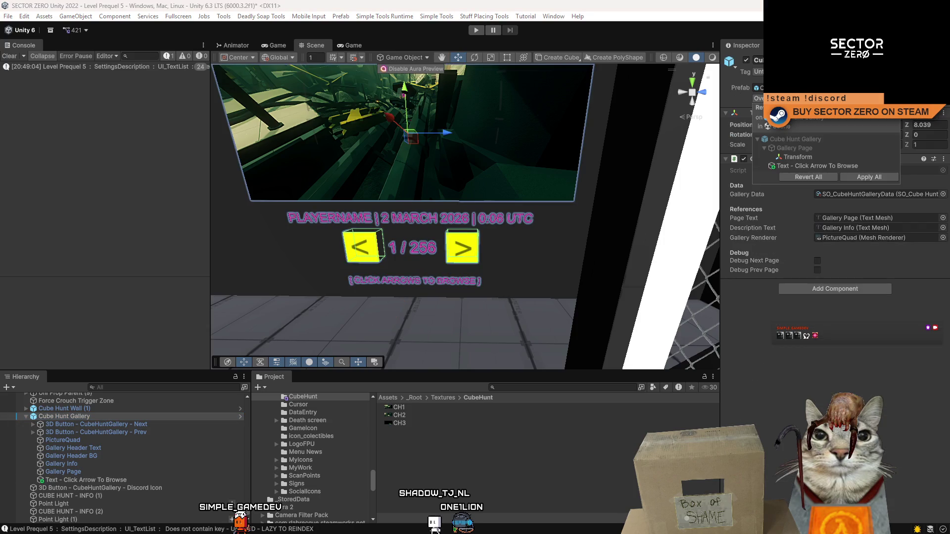
pyautogui.click(853, 177)
pyautogui.click(111, 450)
pyautogui.click(111, 478)
pyautogui.click(99, 415)
# Step: Rename Cube Hunt Wall (1) to Cube Hunt Wall
pyautogui.click(99, 406)
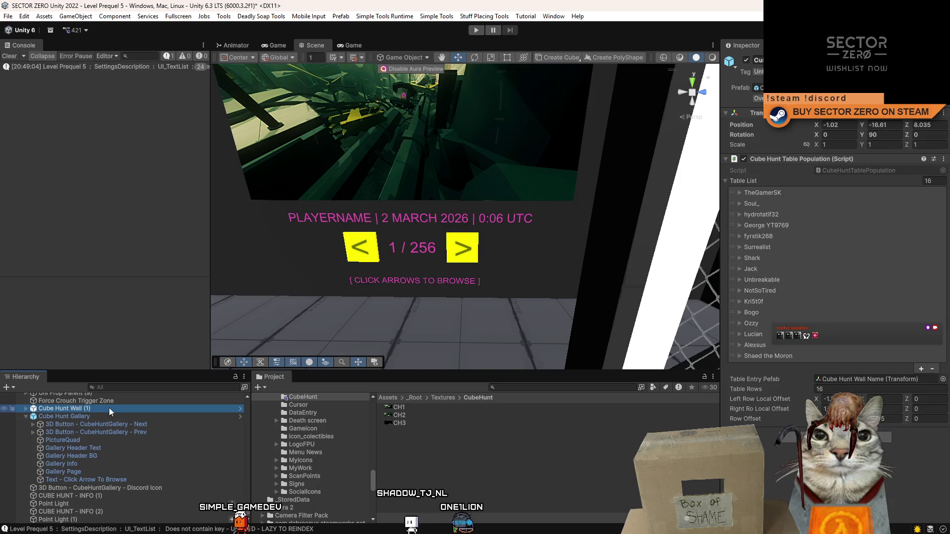
pyautogui.click(103, 408)
pyautogui.press('Return')
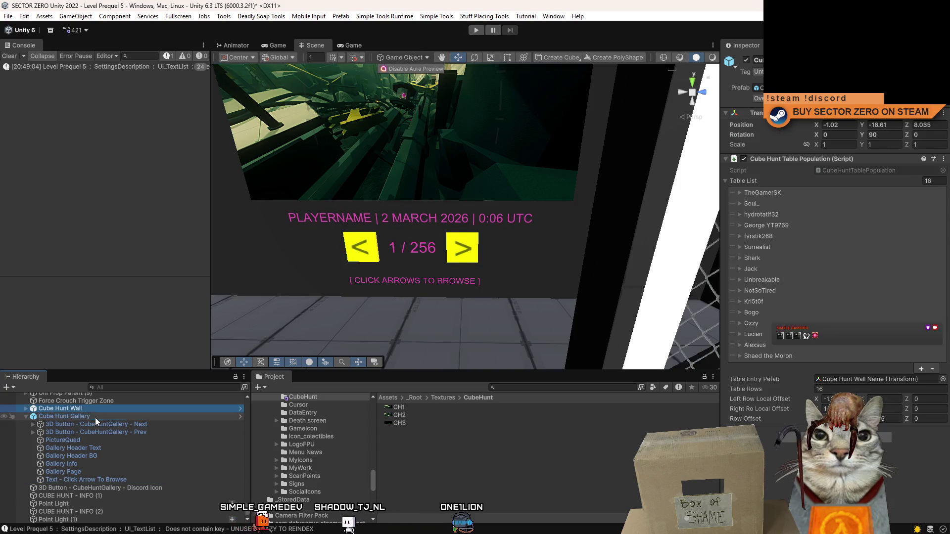
pyautogui.click(95, 418)
pyautogui.click(130, 477)
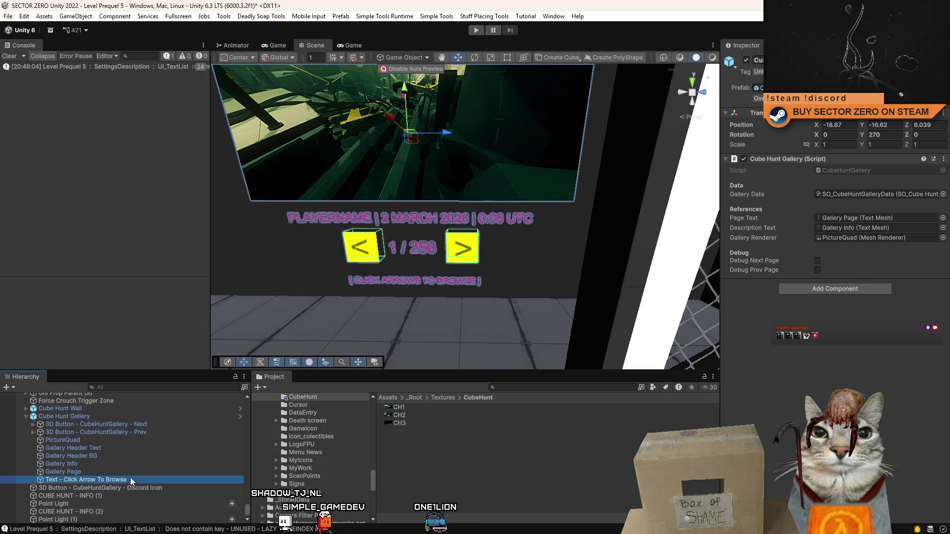
# Step: Give the Discord icon button and the CUBE HUNT - INFO (1) caption descriptive names
pyautogui.doubleClick(109, 485)
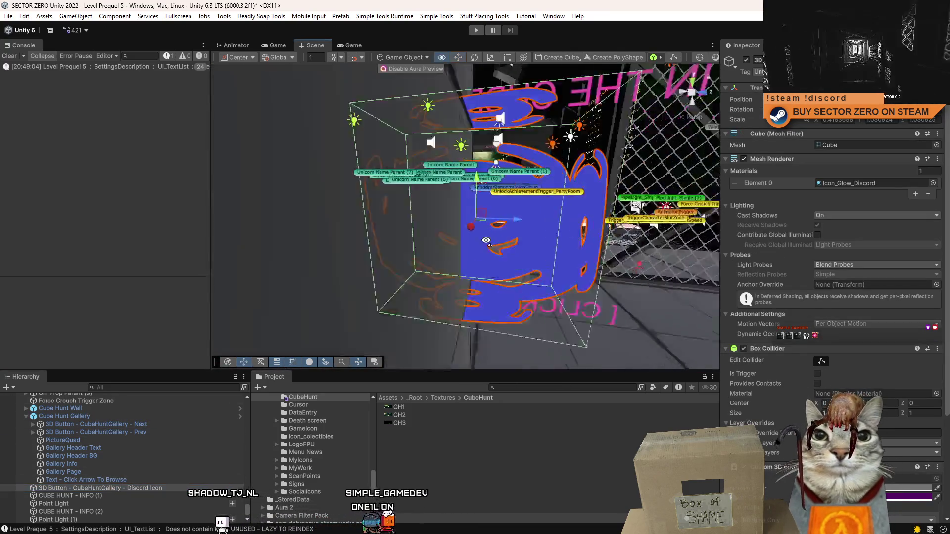
pyautogui.click(108, 281)
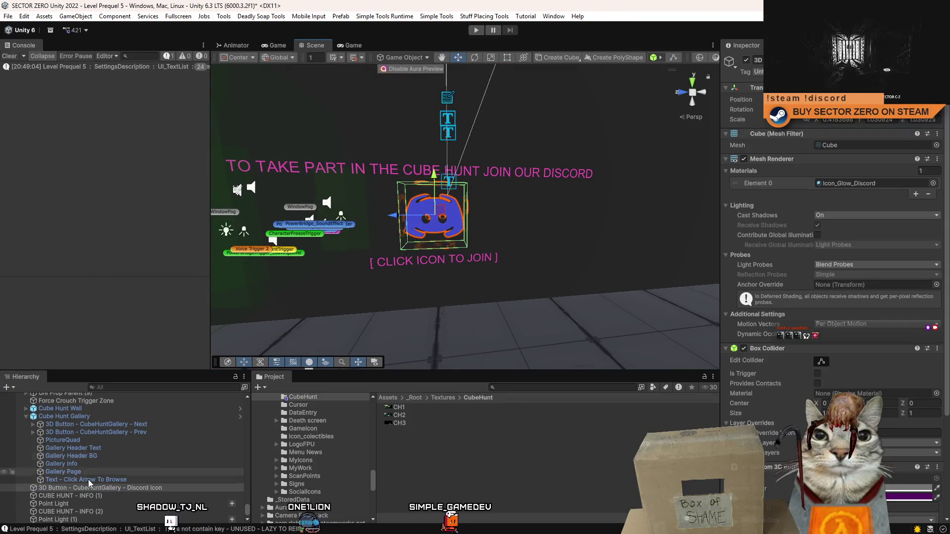
pyautogui.click(108, 494)
pyautogui.click(122, 486)
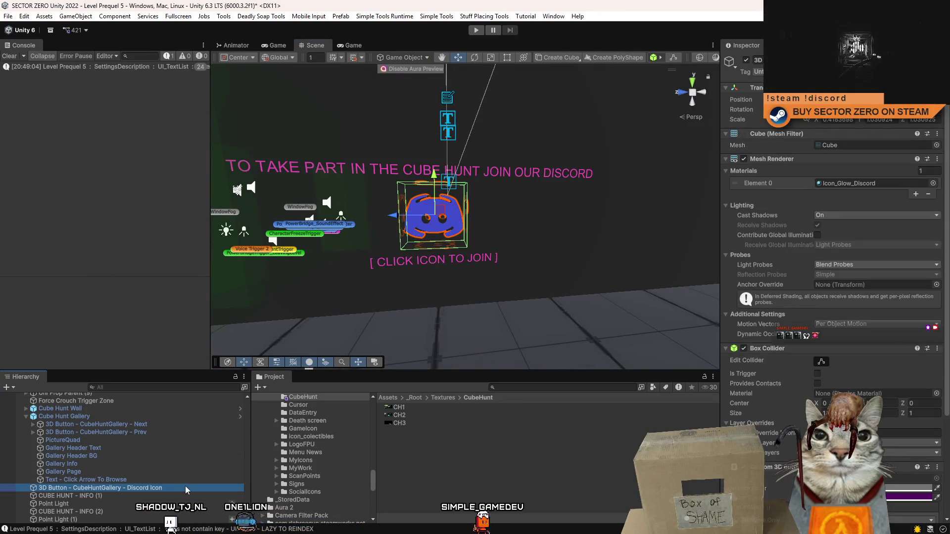
pyautogui.click(185, 485)
pyautogui.click(140, 496)
pyautogui.click(141, 488)
pyautogui.click(140, 496)
pyautogui.click(169, 488)
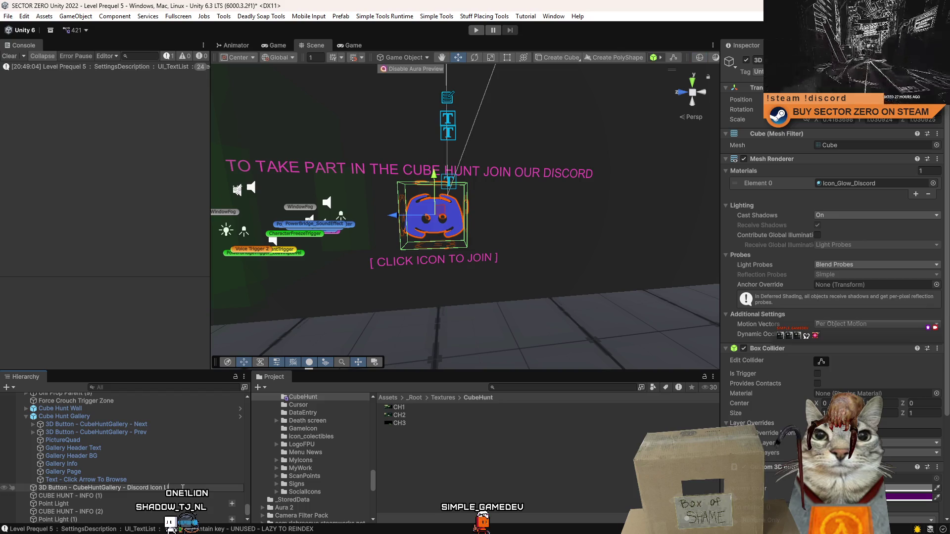
pyautogui.click(167, 496)
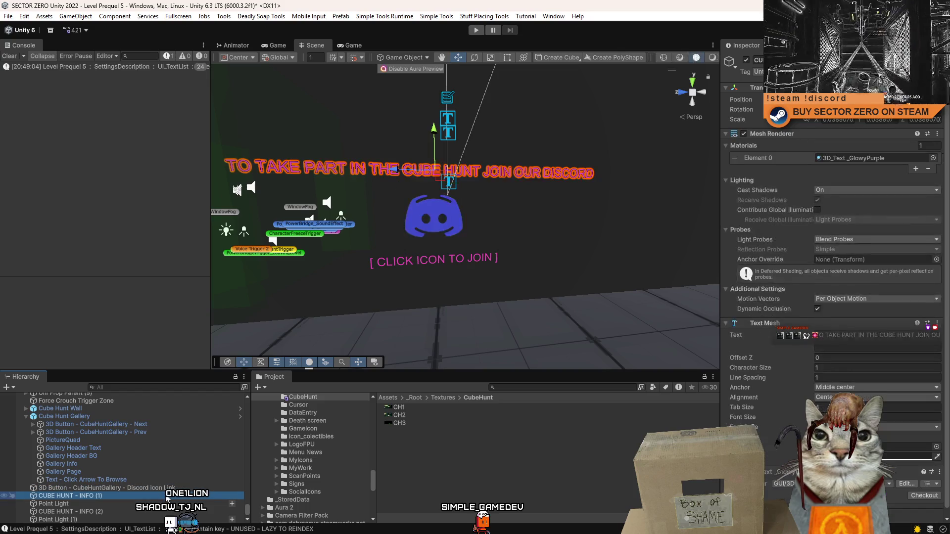
pyautogui.click(167, 496)
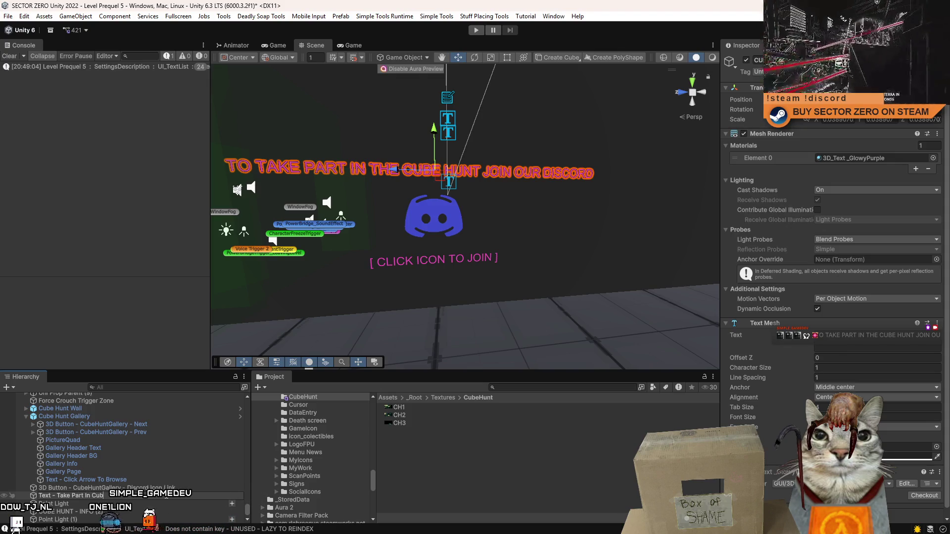
# Step: Name the join caption 'Text - Click Icon To Join' and move the three Discord items out of the gallery
pyautogui.click(117, 510)
pyautogui.moveTo(116, 502); pyautogui.dragTo(115, 499)
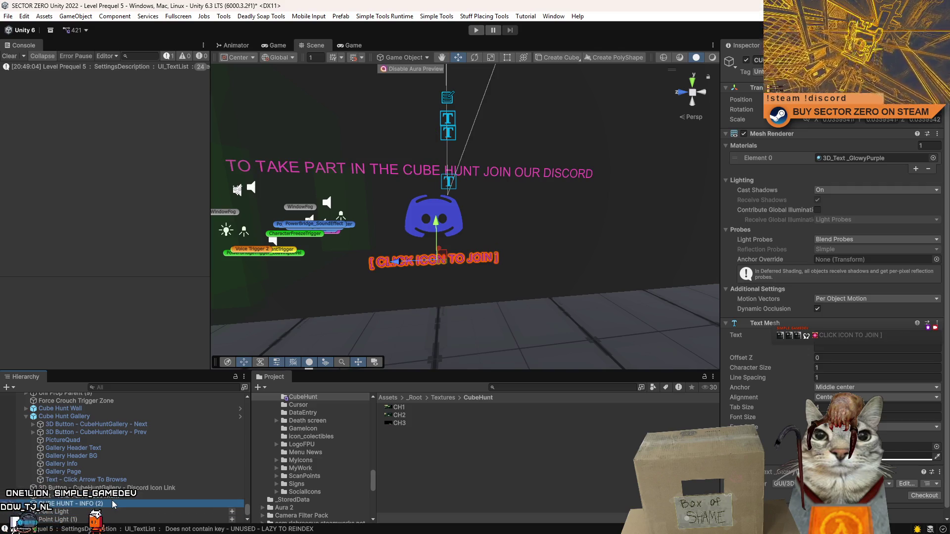
pyautogui.click(112, 500)
pyautogui.write('Text - Click Icon To Joi')
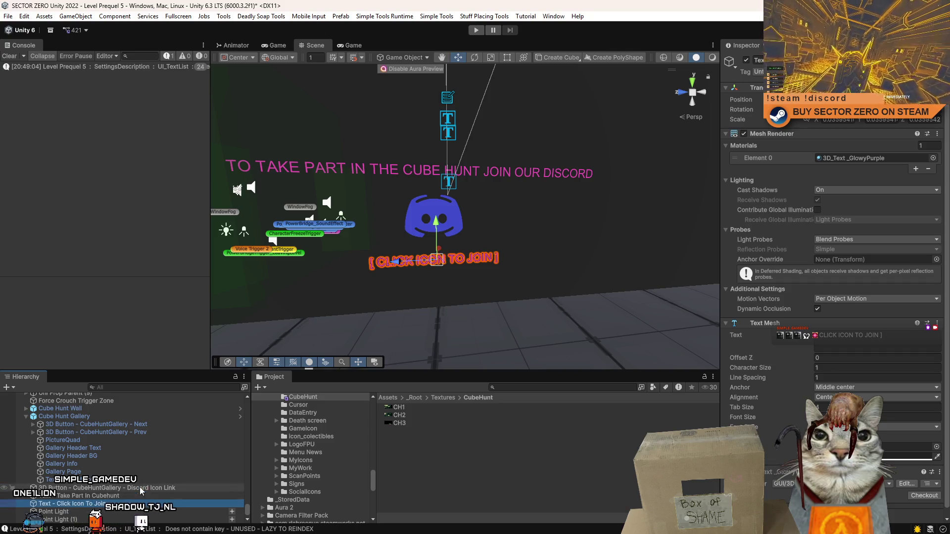
pyautogui.keyDown('shift'); pyautogui.click(140, 489); pyautogui.keyUp('shift')
pyautogui.moveTo(108, 417); pyautogui.dragTo(80, 408)
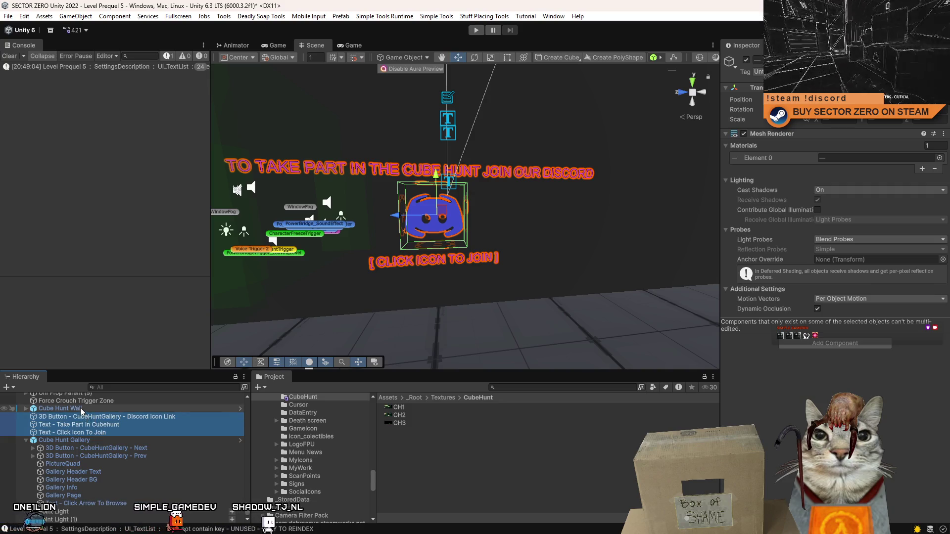
# Step: Nest the three Discord items under Cube Hunt Wall and apply all its prefab overrides
pyautogui.click(61, 433)
pyautogui.click(26, 432)
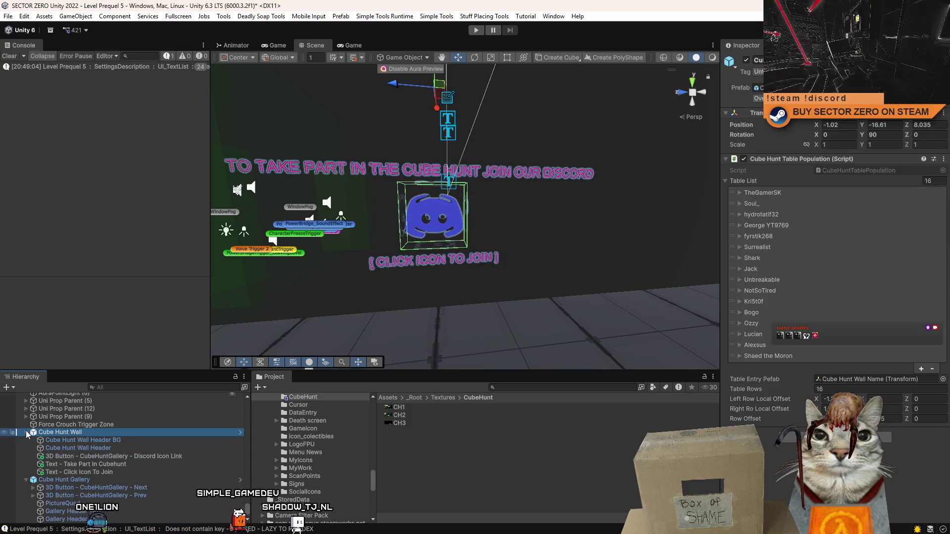
pyautogui.click(758, 98)
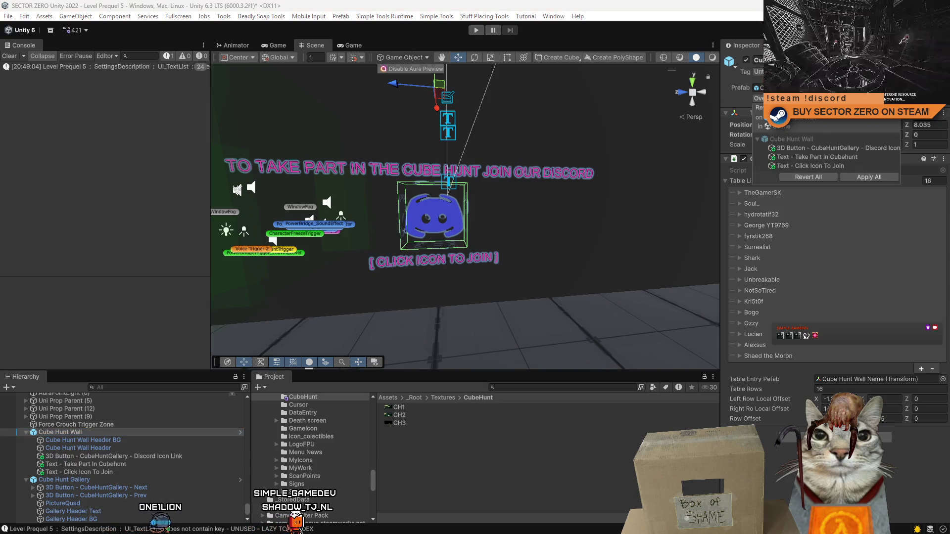
pyautogui.click(865, 178)
pyautogui.click(25, 432)
# Step: Frame Cube Hunt Wall and orbit around the Cube Hunt Gallery room
pyautogui.click(26, 441)
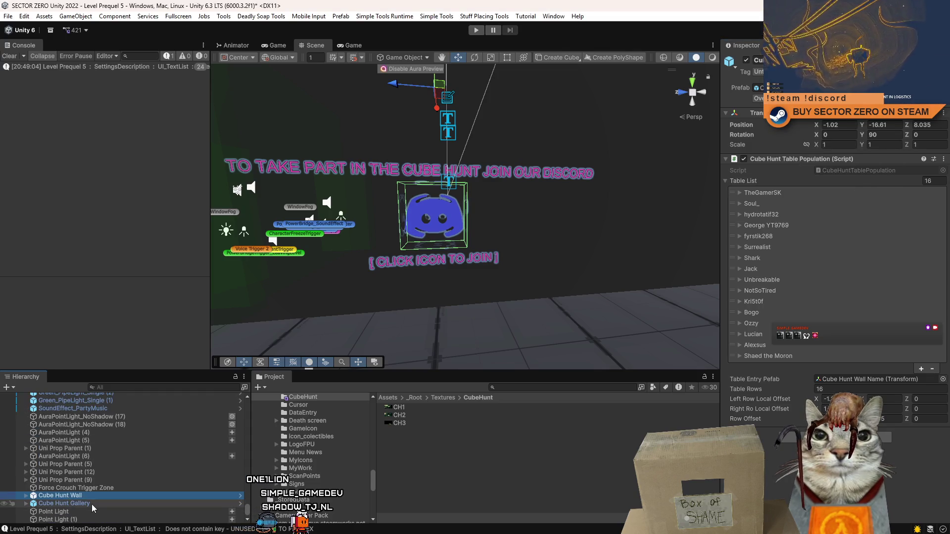
pyautogui.doubleClick(93, 496)
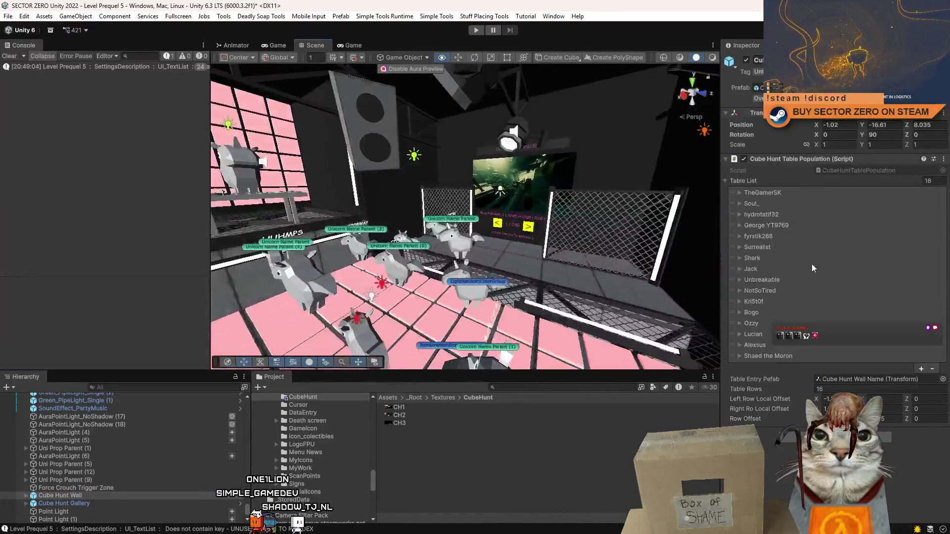
pyautogui.click(102, 503)
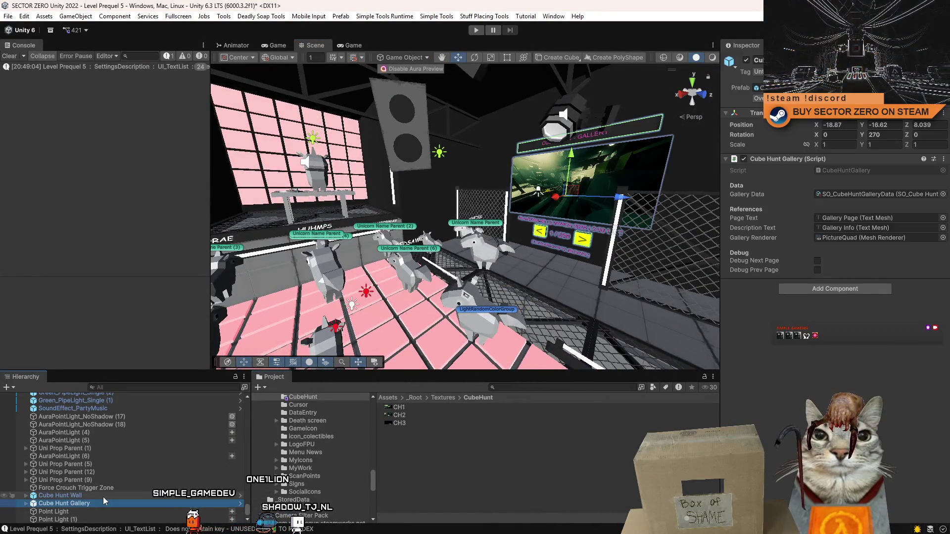
pyautogui.moveTo(466, 222); pyautogui.dragTo(403, 218)
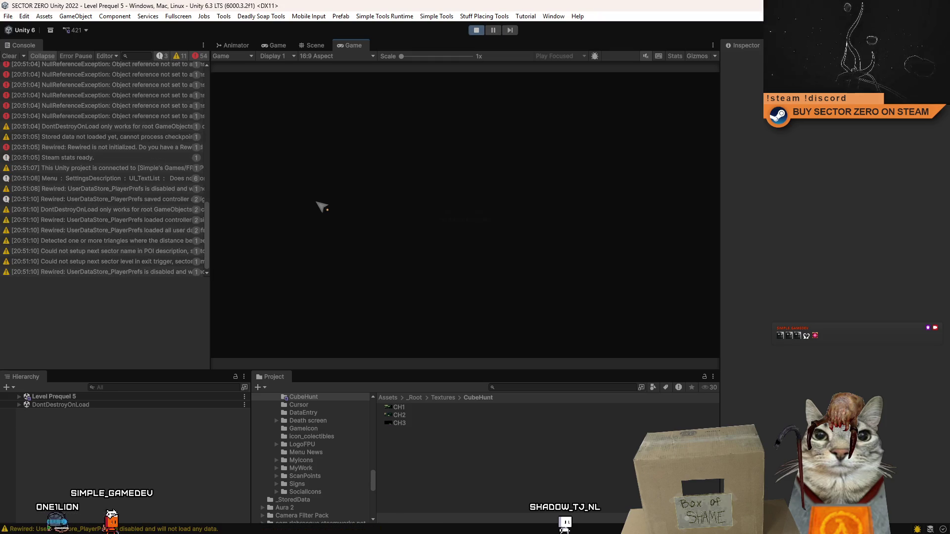
# Step: Clear the Console, play the party room in a maximized fullscreen Game view, then stop playing
pyautogui.click(13, 56)
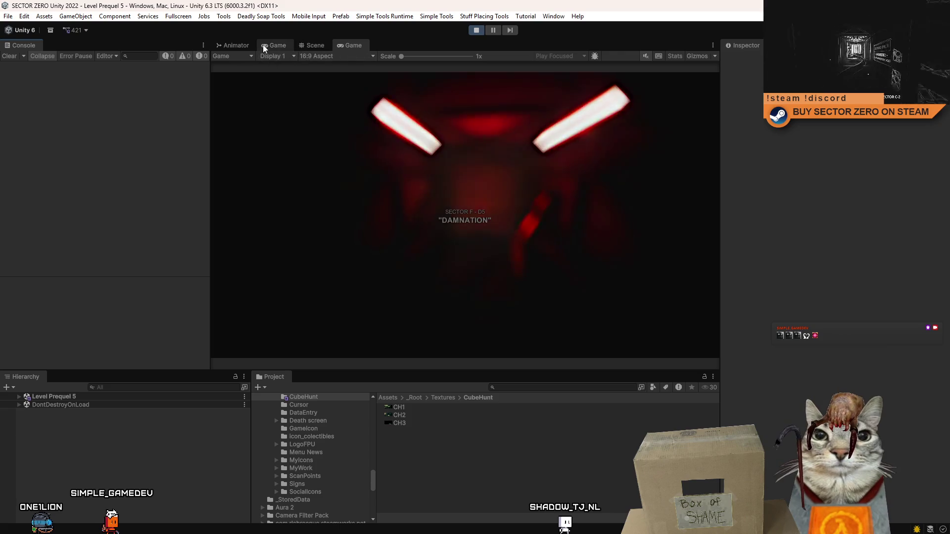
pyautogui.click(267, 43)
pyautogui.click(356, 46)
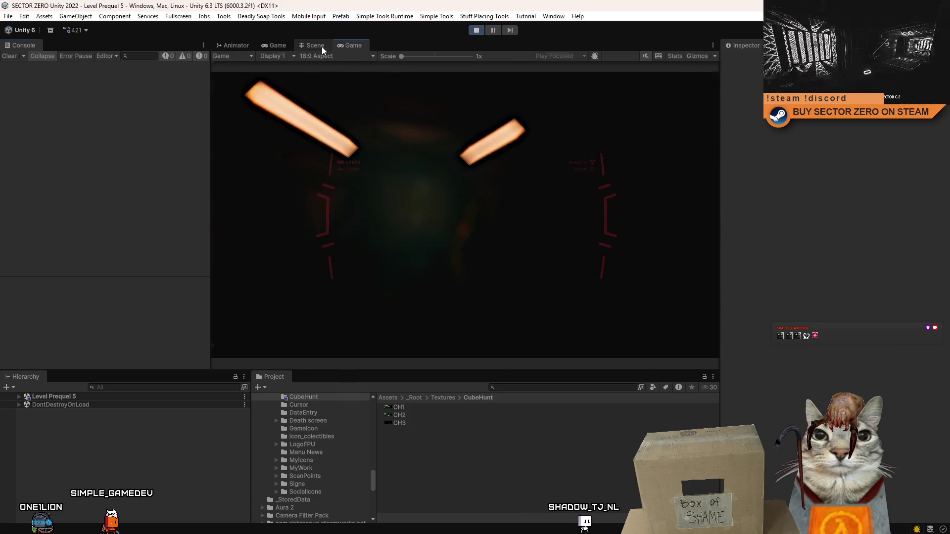
pyautogui.click(315, 46)
pyautogui.click(353, 45)
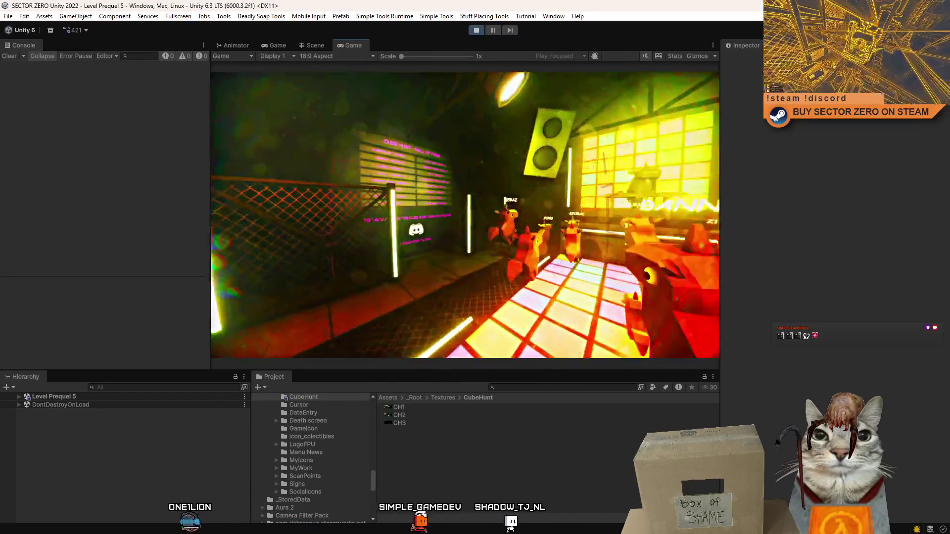
pyautogui.press('Escape')
pyautogui.doubleClick(355, 46)
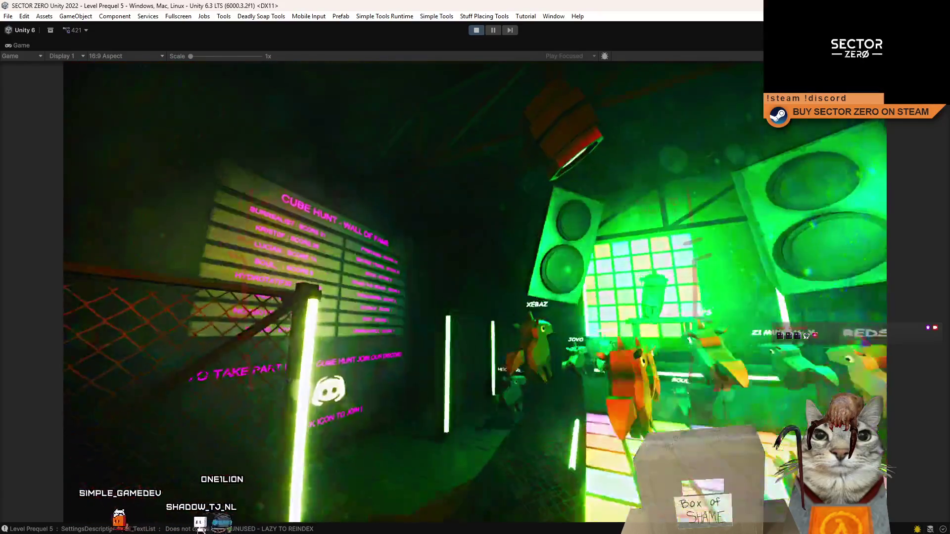
pyautogui.press('F10')
pyautogui.press('F10')
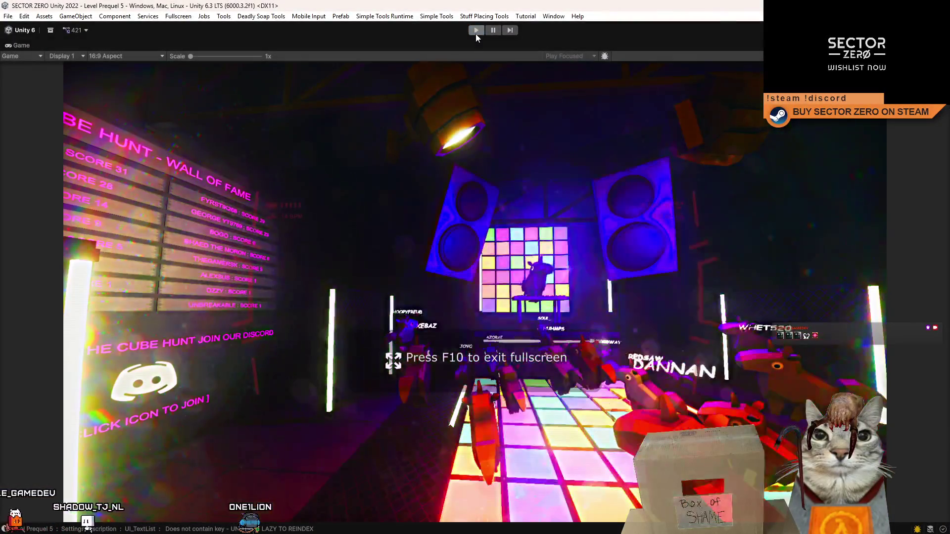
pyautogui.click(476, 32)
pyautogui.moveTo(494, 78); pyautogui.dragTo(421, 120)
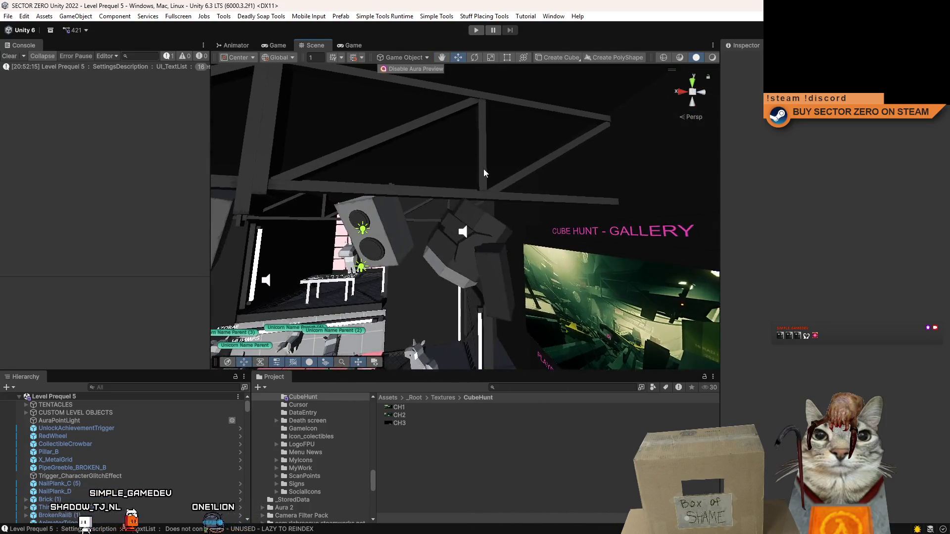
# Step: Select and frame the ThinConstruction_B roof trusses above the gallery, nudging them along X
pyautogui.click(485, 169)
pyautogui.press('f')
pyautogui.moveTo(418, 185)
pyautogui.mouseDown()
pyautogui.moveTo(482, 179)
pyautogui.moveTo(519, 160)
pyautogui.moveTo(521, 184)
pyautogui.moveTo(472, 214)
pyautogui.mouseUp()
pyautogui.click(426, 191)
pyautogui.click(507, 158)
pyautogui.click(471, 215)
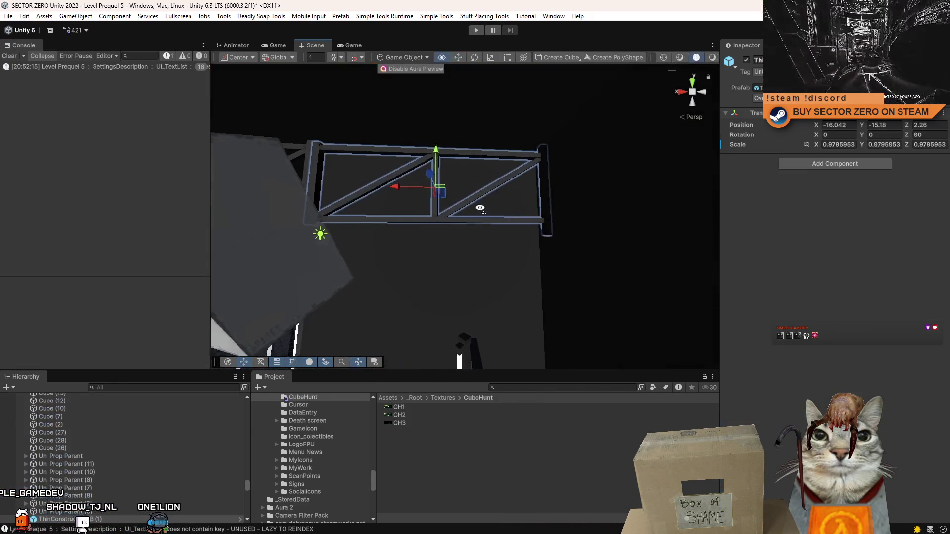
pyautogui.press('f')
pyautogui.moveTo(391, 182)
pyautogui.mouseDown()
pyautogui.moveTo(373, 178)
pyautogui.moveTo(445, 188)
pyautogui.moveTo(420, 170)
pyautogui.moveTo(445, 188)
pyautogui.moveTo(513, 187)
pyautogui.moveTo(461, 198)
pyautogui.moveTo(506, 188)
pyautogui.moveTo(505, 200)
pyautogui.moveTo(446, 187)
pyautogui.moveTo(302, 203)
pyautogui.moveTo(265, 195)
pyautogui.moveTo(460, 200)
pyautogui.moveTo(508, 174)
pyautogui.moveTo(510, 249)
pyautogui.mouseUp()
pyautogui.click(379, 182)
pyautogui.hotkey('ctrl', 'z')
pyautogui.click(560, 174)
pyautogui.click(510, 193)
pyautogui.click(505, 200)
pyautogui.click(505, 200)
pyautogui.click(467, 195)
# Step: Rotate, move and rescale the scaffolding truss, then delete it
pyautogui.click(453, 206)
pyautogui.moveTo(430, 216); pyautogui.dragTo(497, 210)
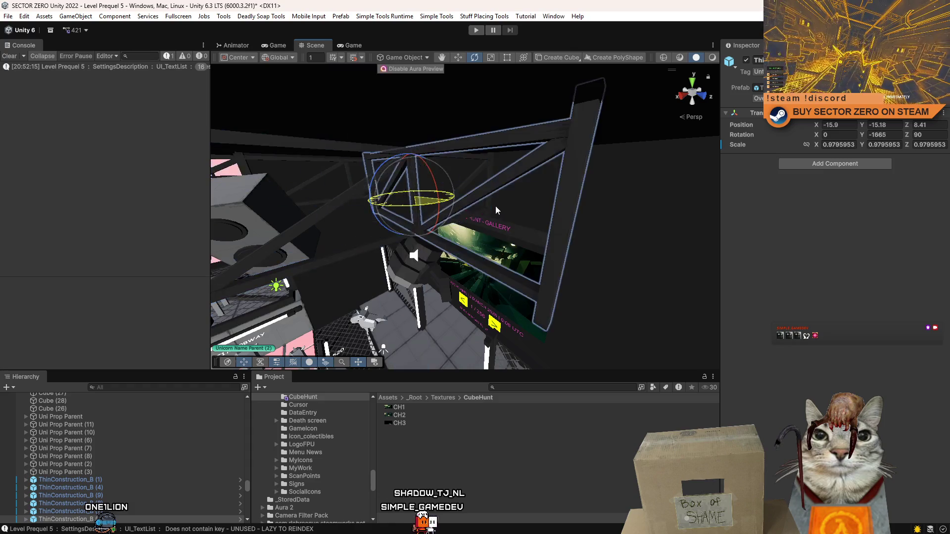
pyautogui.write('0')
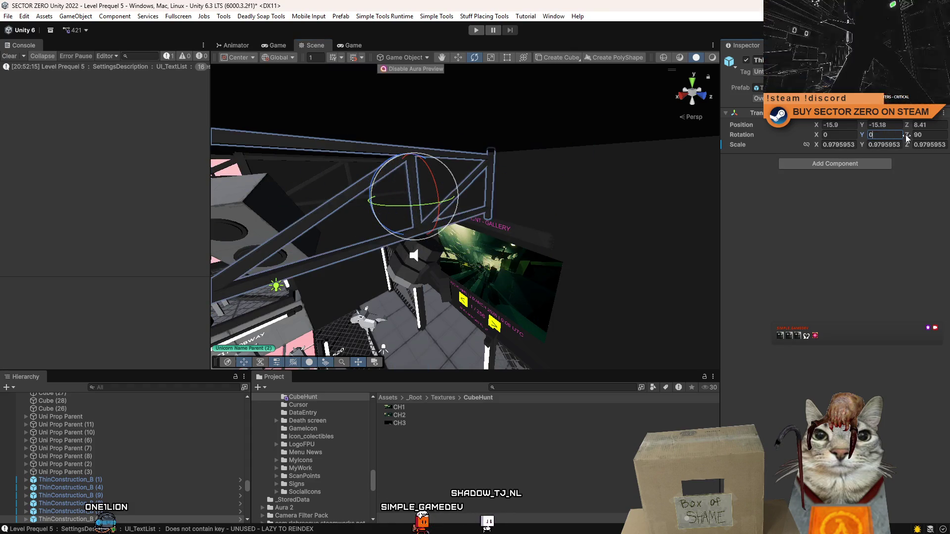
pyautogui.moveTo(427, 211)
pyautogui.mouseDown()
pyautogui.moveTo(460, 210)
pyautogui.moveTo(371, 216)
pyautogui.moveTo(448, 169)
pyautogui.moveTo(379, 200)
pyautogui.moveTo(494, 213)
pyautogui.moveTo(441, 226)
pyautogui.moveTo(480, 220)
pyautogui.mouseUp()
pyautogui.press('w')
pyautogui.press('r')
pyautogui.press('w')
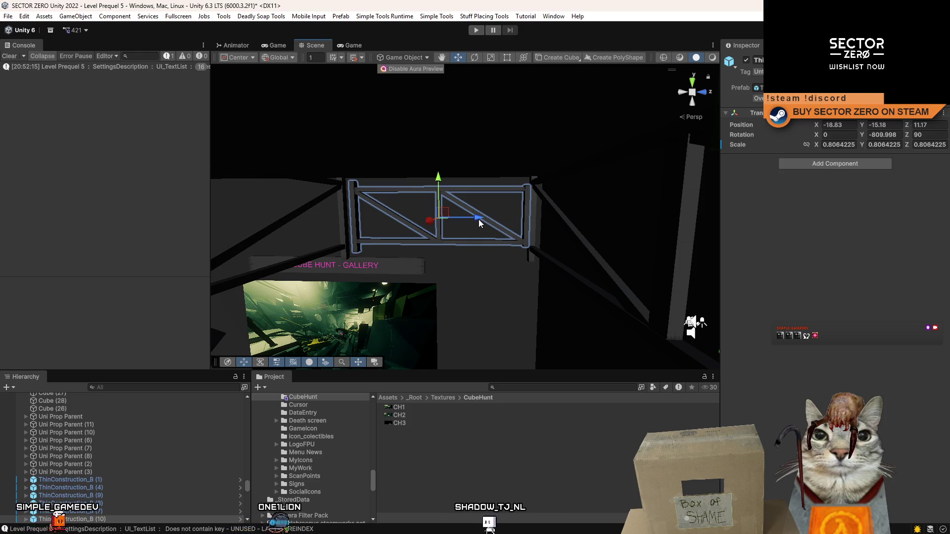
pyautogui.press('Delete')
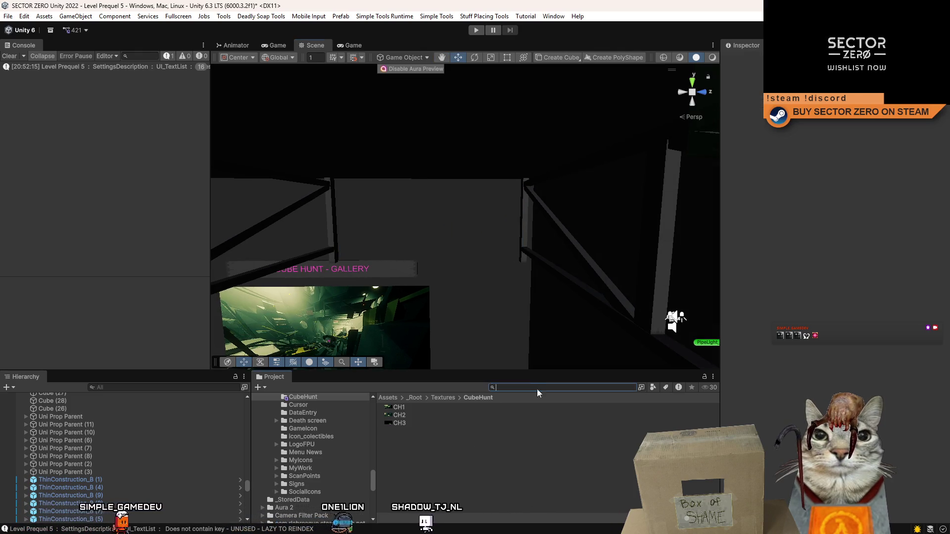
# Step: Search the Project for 'thin cons', drop a ThinConstruction prefab in, then delete the unwanted damaged beam
pyautogui.click(537, 389)
pyautogui.write('thin cons')
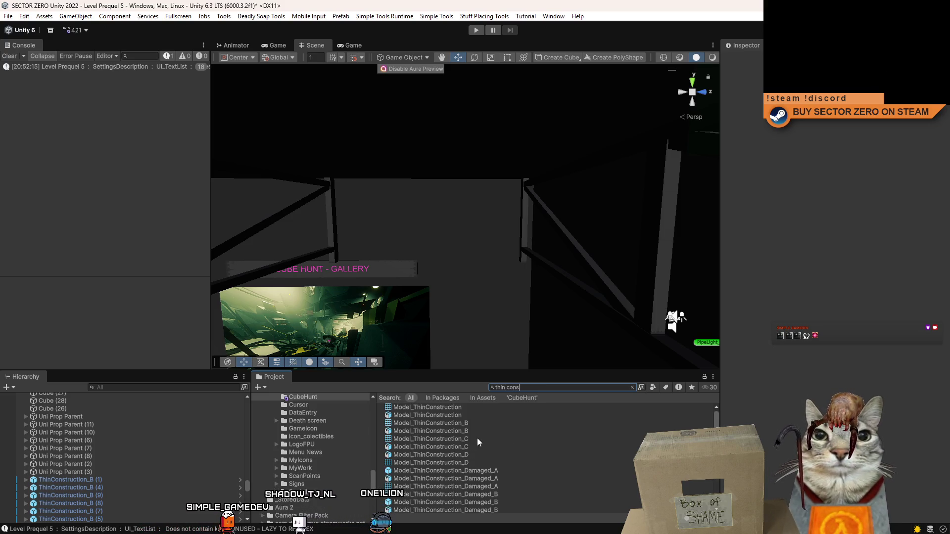
pyautogui.scroll(-4, 495, 445)
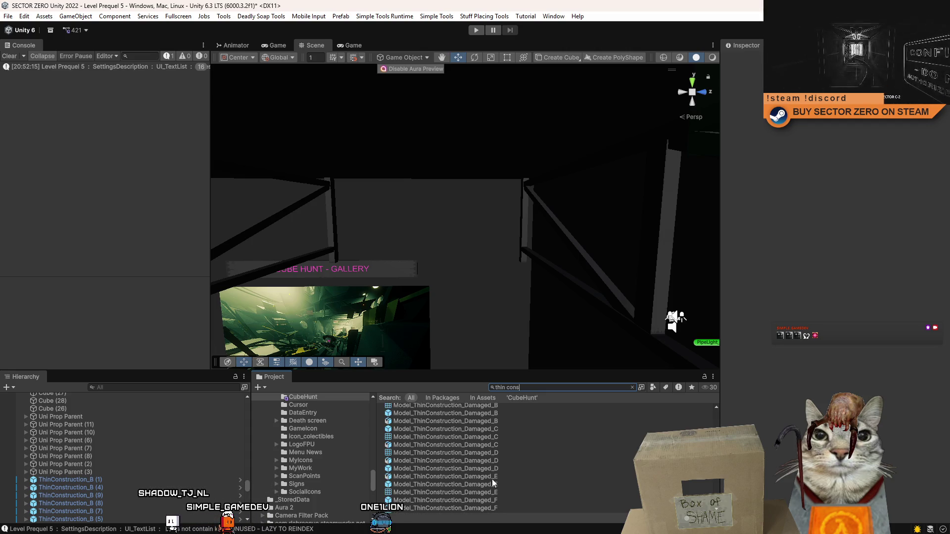
pyautogui.moveTo(504, 472); pyautogui.dragTo(442, 237)
pyautogui.click(434, 220)
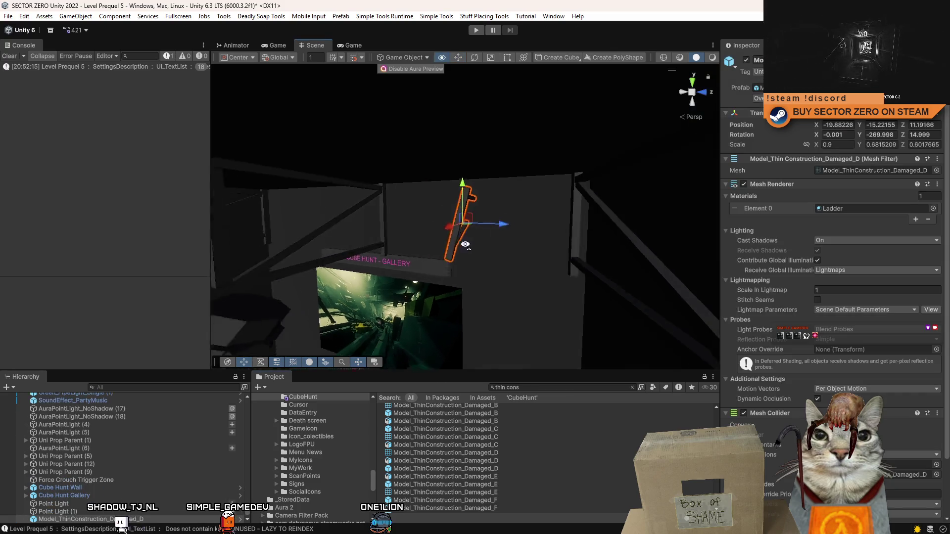
pyautogui.press('Delete')
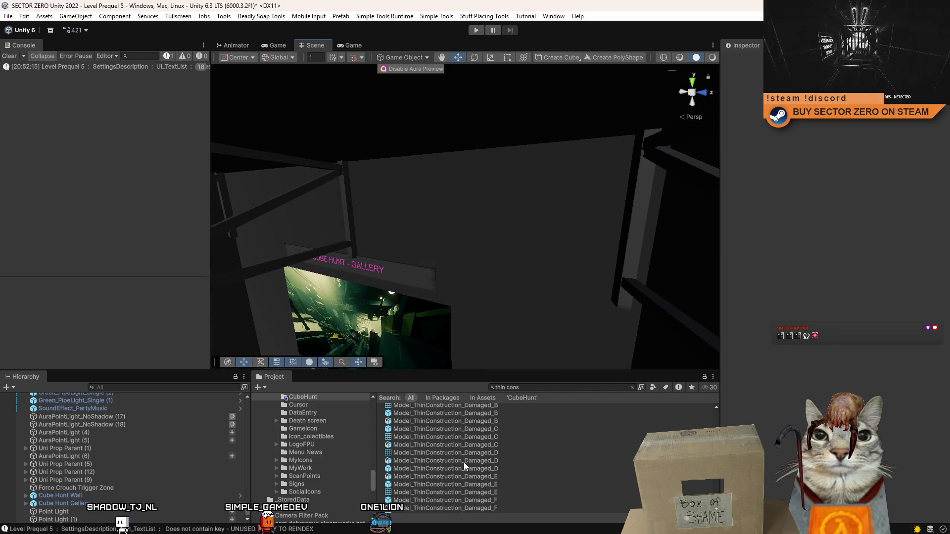
# Step: Place the Model_ThinConstruction_Damaged_B truss above the gallery sign, frame it and scale it to 0.83206
pyautogui.scroll(2, 464, 462)
pyautogui.click(518, 419)
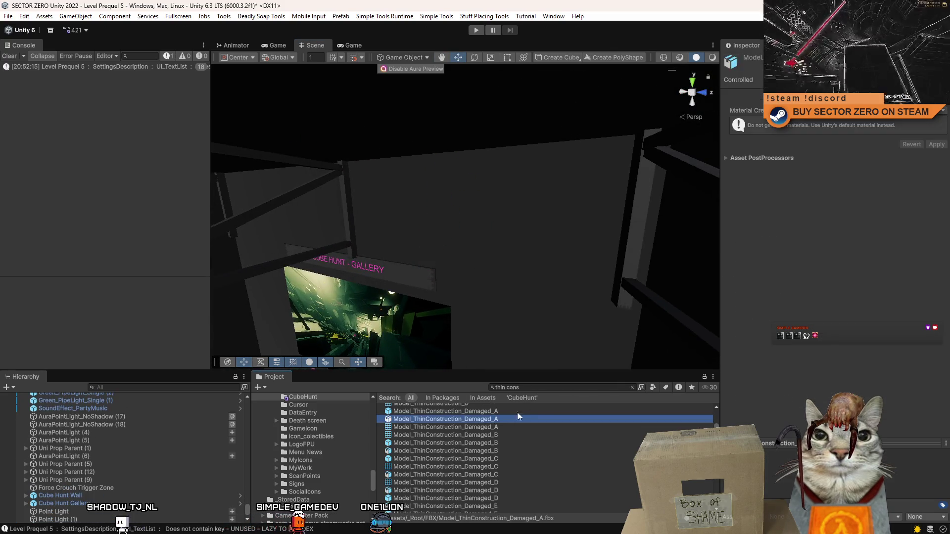
pyautogui.click(455, 445)
pyautogui.scroll(4, 502, 483)
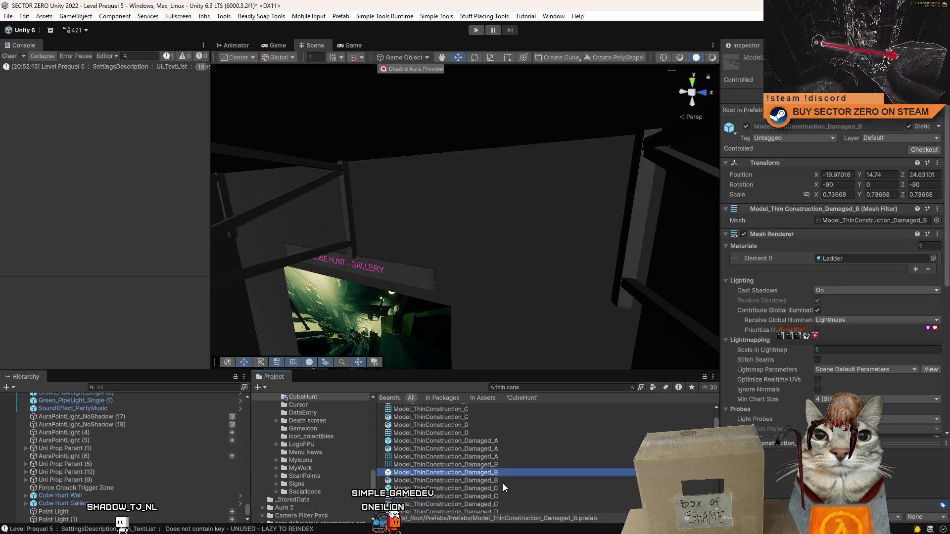
pyautogui.scroll(-5, 466, 432)
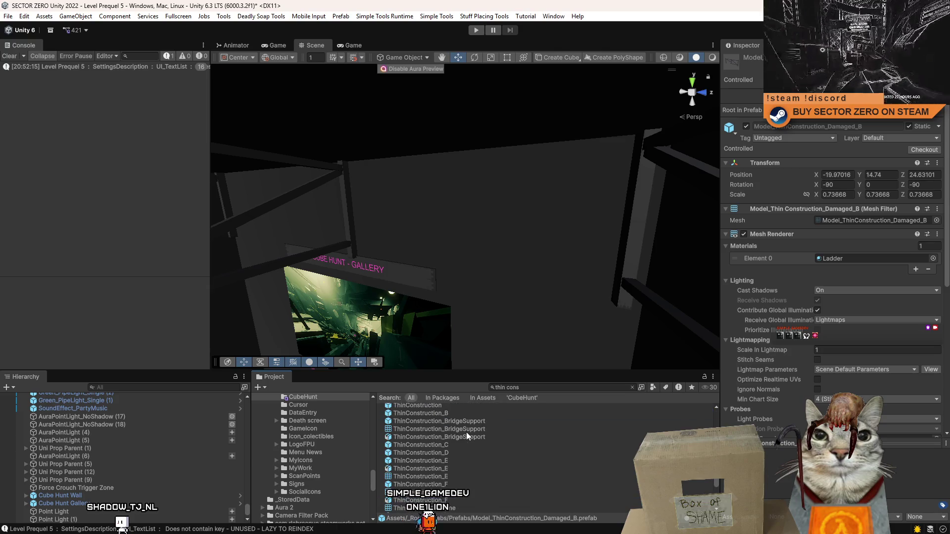
pyautogui.scroll(2, 459, 451)
pyautogui.moveTo(452, 436)
pyautogui.mouseDown()
pyautogui.moveTo(454, 215)
pyautogui.moveTo(431, 207)
pyautogui.moveTo(441, 240)
pyautogui.moveTo(516, 238)
pyautogui.moveTo(471, 234)
pyautogui.mouseUp()
pyautogui.press('f')
pyautogui.press('r')
pyautogui.press('w')
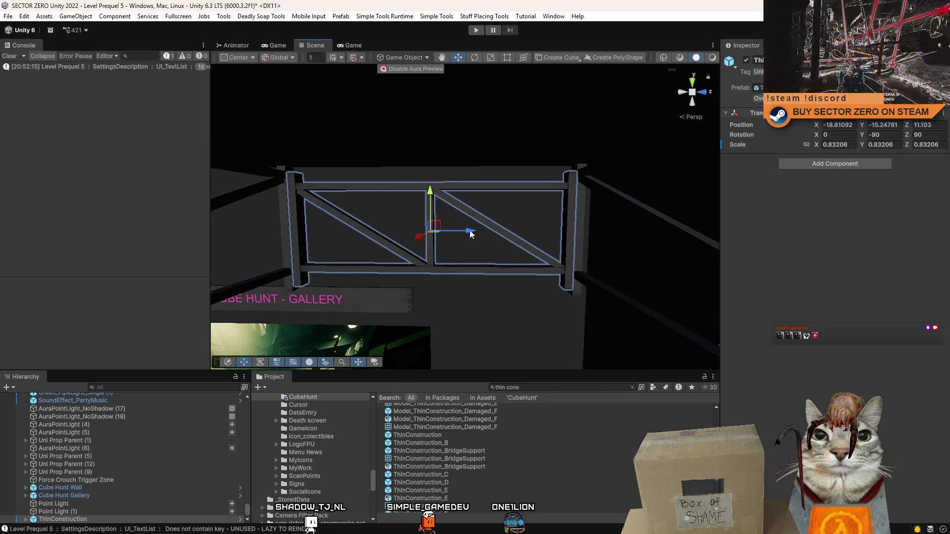
# Step: Adjust the new truss's height, depth and vertical scale with the Move and Scale gizmos
pyautogui.moveTo(435, 198); pyautogui.dragTo(432, 192)
pyautogui.moveTo(493, 233)
pyautogui.mouseDown()
pyautogui.moveTo(515, 222)
pyautogui.moveTo(485, 238)
pyautogui.moveTo(603, 235)
pyautogui.mouseUp()
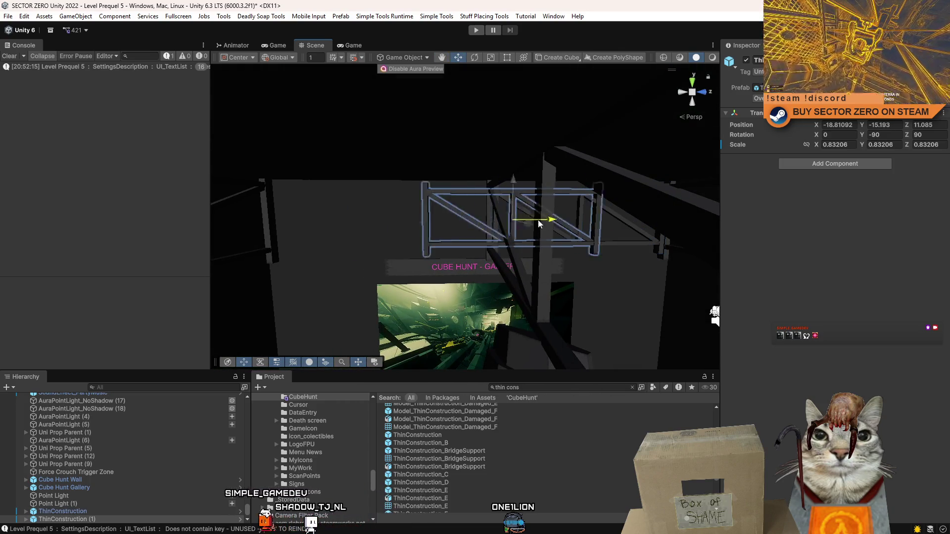
pyautogui.moveTo(423, 232)
pyautogui.mouseDown()
pyautogui.moveTo(503, 220)
pyautogui.moveTo(494, 216)
pyautogui.moveTo(508, 237)
pyautogui.moveTo(496, 235)
pyautogui.moveTo(513, 236)
pyautogui.moveTo(456, 212)
pyautogui.mouseUp()
pyautogui.press('r')
pyautogui.moveTo(387, 213); pyautogui.dragTo(383, 213)
pyautogui.press('w')
pyautogui.moveTo(458, 212); pyautogui.dragTo(469, 214)
pyautogui.press('r')
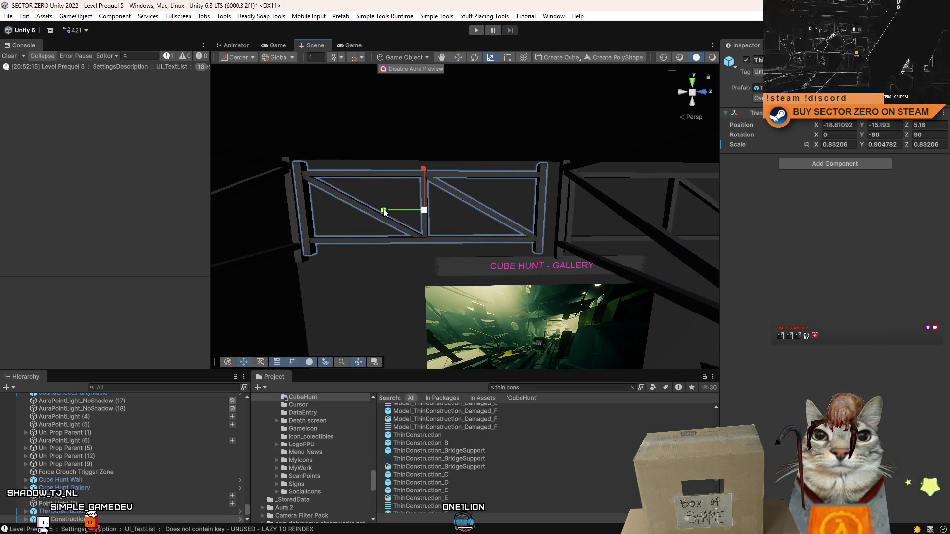
# Step: Select two neighbouring trusses and slide them together along X across the party room roof
pyautogui.moveTo(474, 214)
pyautogui.mouseDown()
pyautogui.moveTo(278, 221)
pyautogui.moveTo(197, 276)
pyautogui.moveTo(541, 216)
pyautogui.mouseUp()
pyautogui.click(449, 216)
pyautogui.keyDown('shift'); pyautogui.click(471, 220); pyautogui.keyUp('shift')
pyautogui.moveTo(421, 207); pyautogui.dragTo(475, 171)
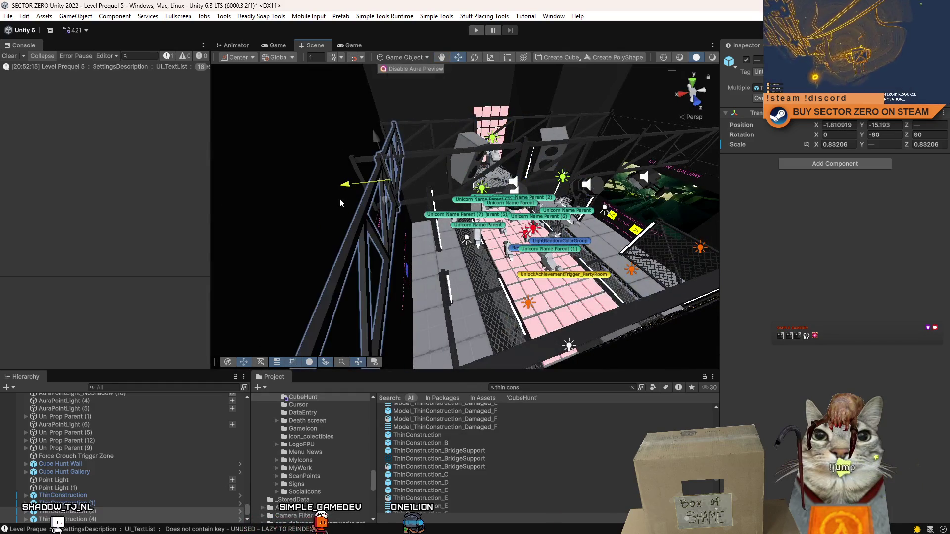
pyautogui.moveTo(325, 208)
pyautogui.mouseDown()
pyautogui.moveTo(381, 197)
pyautogui.moveTo(448, 69)
pyautogui.moveTo(665, 17)
pyautogui.moveTo(610, 37)
pyautogui.moveTo(352, 502)
pyautogui.moveTo(613, 180)
pyautogui.moveTo(475, 259)
pyautogui.mouseUp()
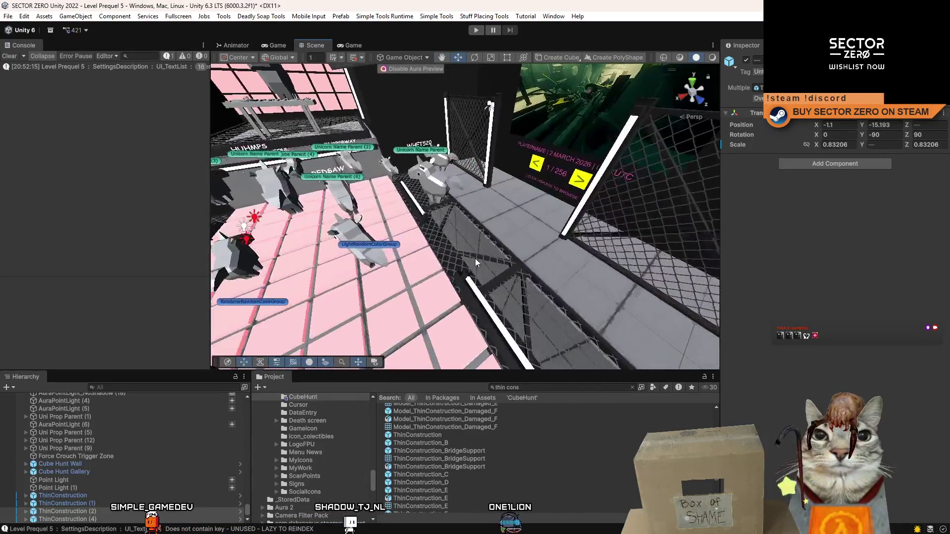
# Step: Raise the metal grid fence panel, then pick another fence panel in the gallery
pyautogui.click(516, 262)
pyautogui.scroll(-5, 516, 262)
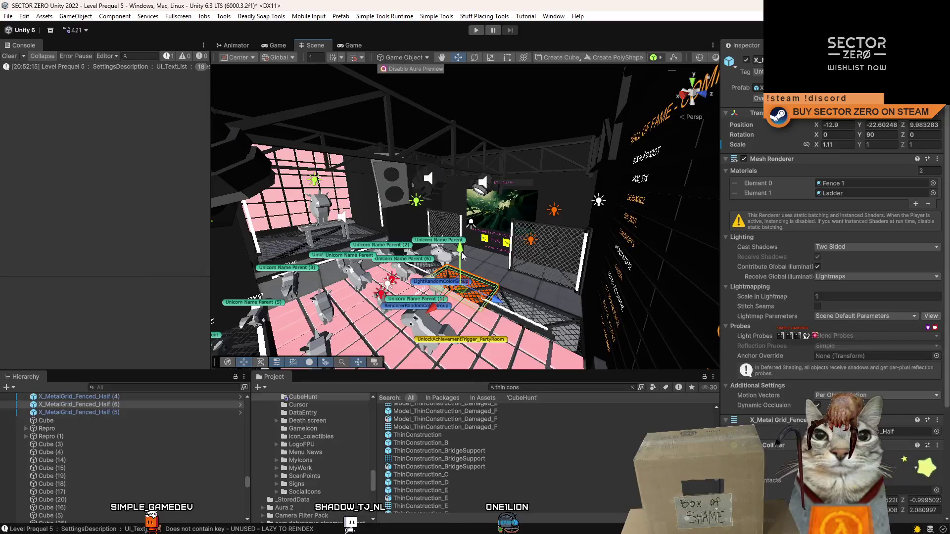
pyautogui.moveTo(482, 103)
pyautogui.mouseDown()
pyautogui.moveTo(482, 88)
pyautogui.moveTo(478, 97)
pyautogui.mouseUp()
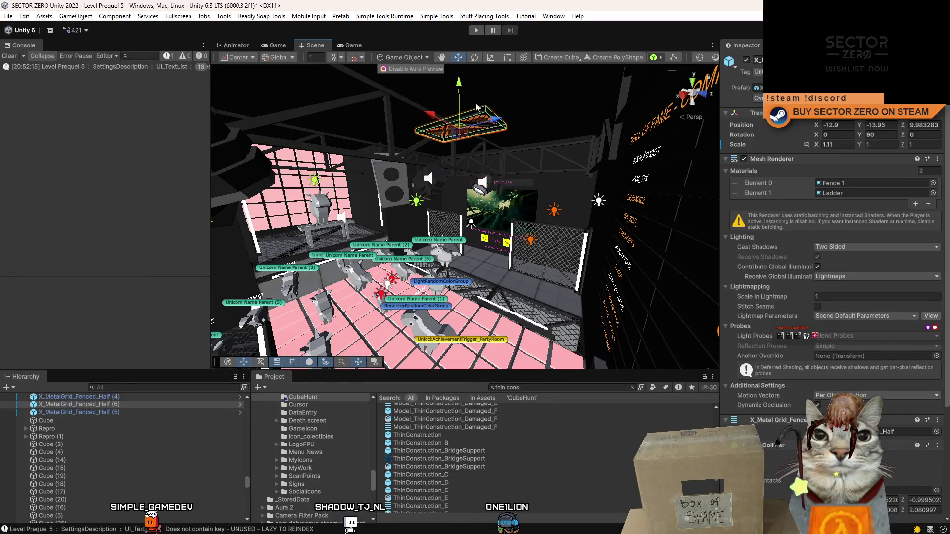
pyautogui.scroll(3, 494, 203)
pyautogui.click(493, 203)
pyautogui.moveTo(519, 196)
pyautogui.mouseDown()
pyautogui.moveTo(483, 246)
pyautogui.moveTo(416, 241)
pyautogui.moveTo(418, 232)
pyautogui.mouseUp()
# Step: Duplicate the fence panel, rotate it, shift it along X and scale it to 1.3177
pyautogui.hotkey('ctrl', 'd')
pyautogui.press('e')
pyautogui.press('w')
pyautogui.scroll(-5, 527, 216)
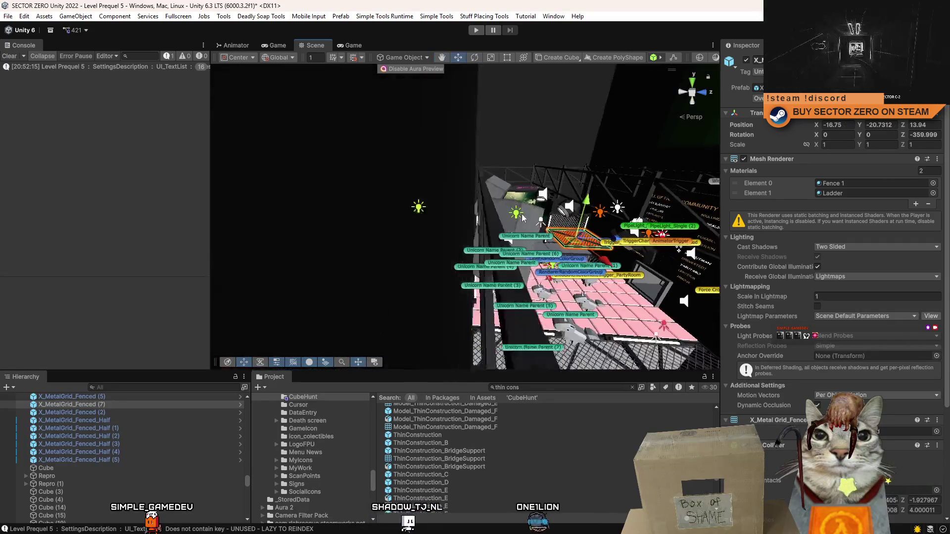
pyautogui.press('f')
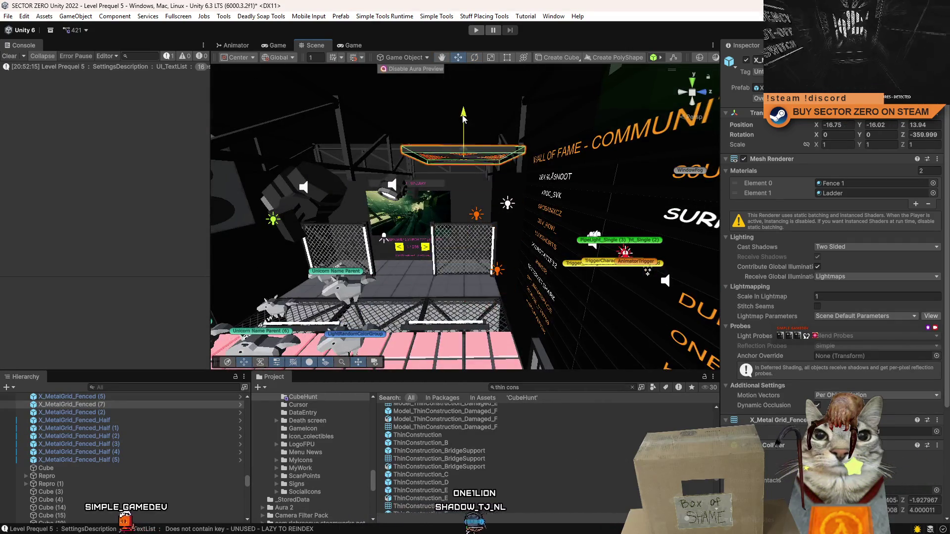
pyautogui.moveTo(465, 204)
pyautogui.mouseDown()
pyautogui.moveTo(486, 208)
pyautogui.moveTo(460, 149)
pyautogui.moveTo(459, 200)
pyautogui.moveTo(493, 212)
pyautogui.mouseUp()
pyautogui.press('r')
pyautogui.moveTo(454, 172)
pyautogui.mouseDown()
pyautogui.moveTo(454, 197)
pyautogui.moveTo(555, 259)
pyautogui.moveTo(769, 191)
pyautogui.mouseUp()
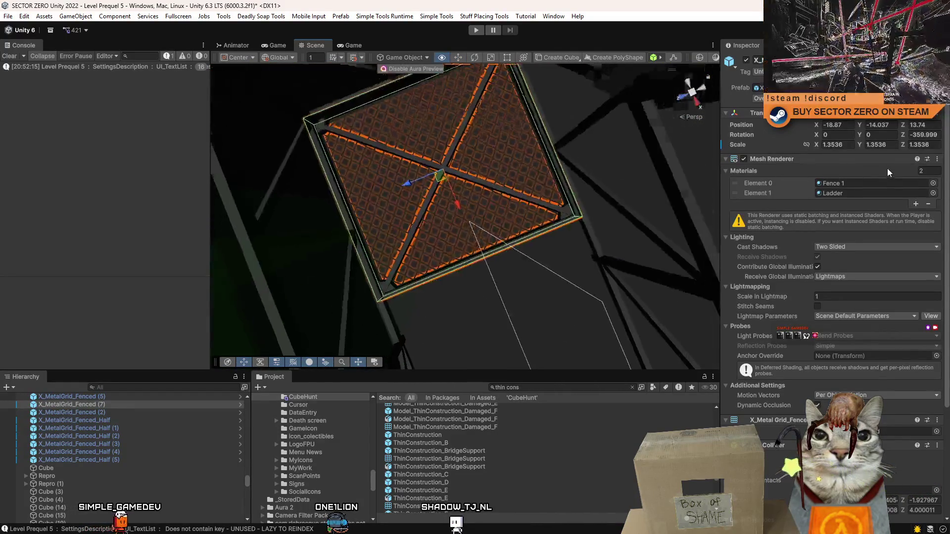
pyautogui.moveTo(887, 168); pyautogui.dragTo(944, 168)
pyautogui.moveTo(452, 205); pyautogui.dragTo(454, 210)
pyautogui.moveTo(450, 178)
pyautogui.mouseDown()
pyautogui.moveTo(415, 174)
pyautogui.moveTo(234, 322)
pyautogui.moveTo(317, 209)
pyautogui.moveTo(618, 253)
pyautogui.moveTo(645, 336)
pyautogui.moveTo(506, 199)
pyautogui.moveTo(372, 195)
pyautogui.moveTo(554, 228)
pyautogui.moveTo(520, 206)
pyautogui.moveTo(626, 257)
pyautogui.moveTo(395, 254)
pyautogui.mouseUp()
pyautogui.press('w')
# Step: Duplicate again, move fences (7) and (8) along Z, stretch them to Z-scale 1.4789, and show the Game view
pyautogui.hotkey('ctrl', 'd')
pyautogui.press('f')
pyautogui.scroll(-5, 507, 199)
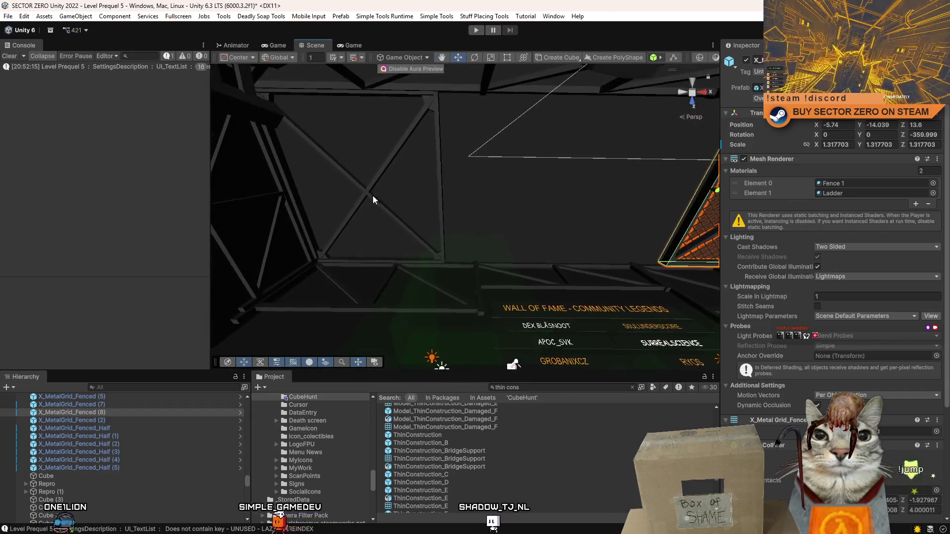
pyautogui.click(373, 195)
pyautogui.click(625, 257)
pyautogui.press('f')
pyautogui.keyDown('shift'); pyautogui.click(396, 250); pyautogui.keyUp('shift')
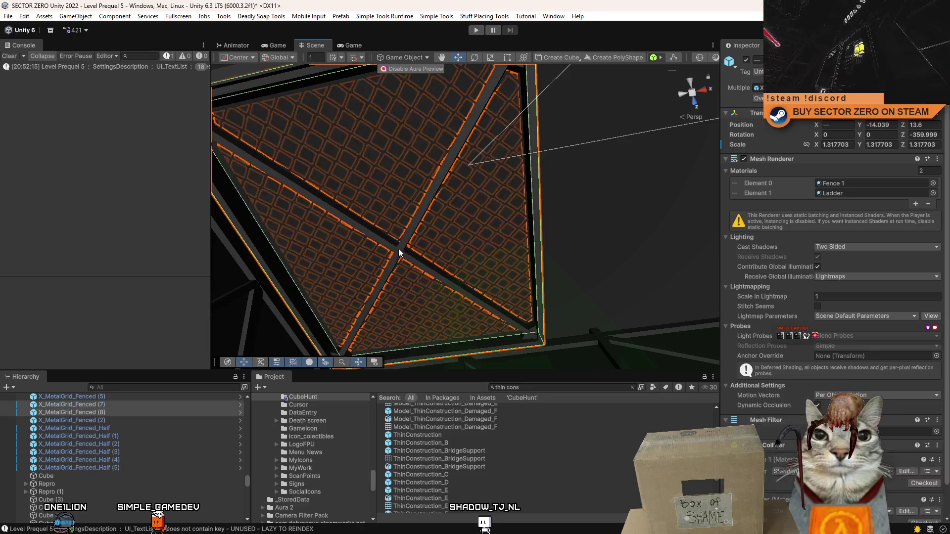
pyautogui.press('f')
pyautogui.moveTo(297, 222)
pyautogui.mouseDown()
pyautogui.moveTo(189, 201)
pyautogui.moveTo(516, 254)
pyautogui.mouseUp()
pyautogui.moveTo(579, 257); pyautogui.dragTo(467, 253)
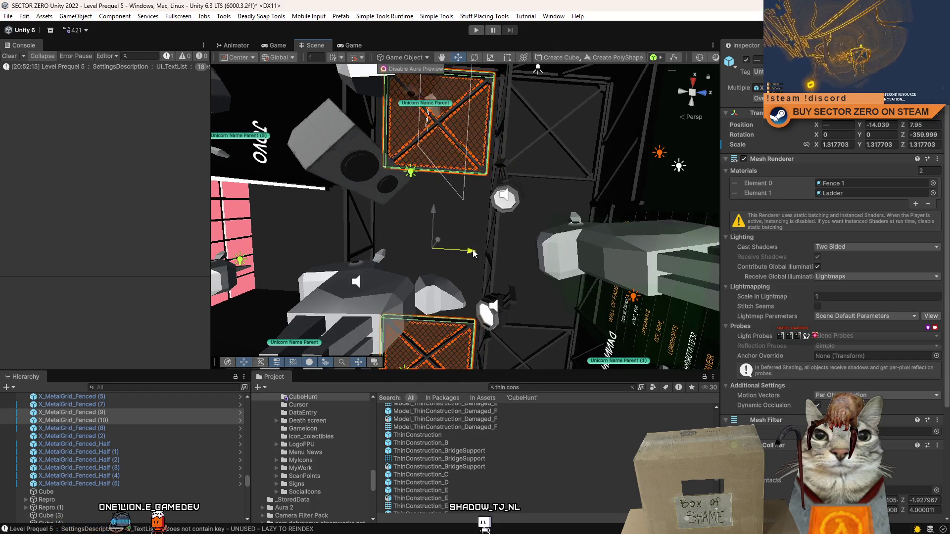
pyautogui.press('r')
pyautogui.moveTo(475, 253); pyautogui.dragTo(479, 252)
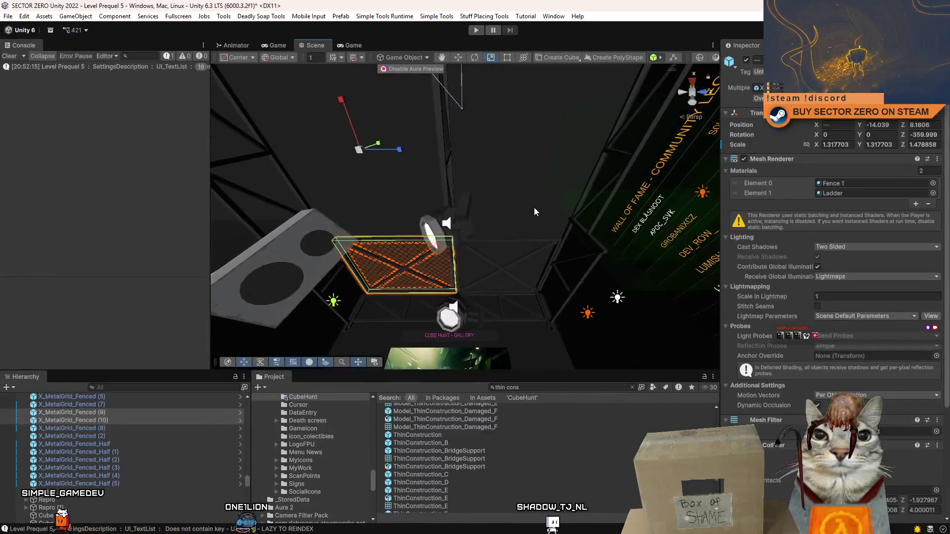
pyautogui.click(534, 207)
pyautogui.click(353, 45)
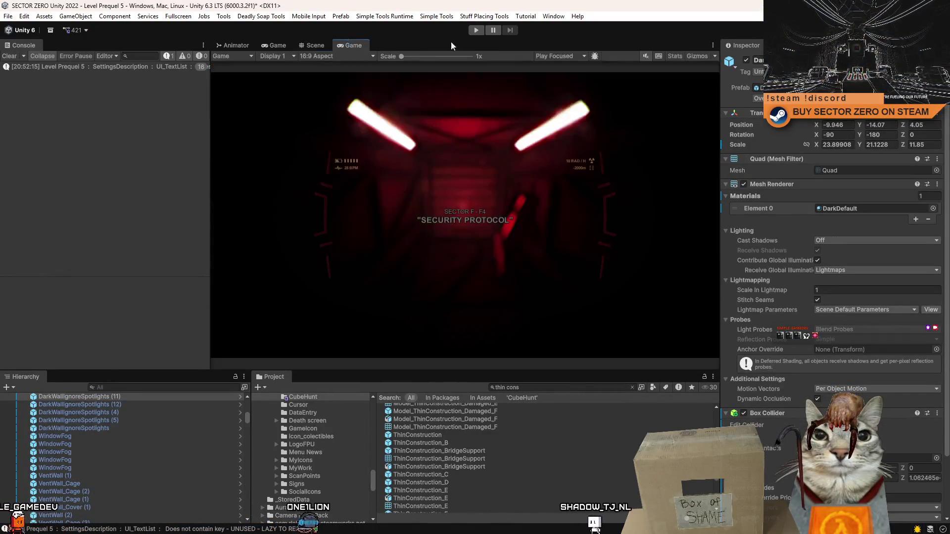
# Step: Enter play mode, clear the Console, peek at the Scene view, then return to Game to walk the gallery
pyautogui.click(477, 31)
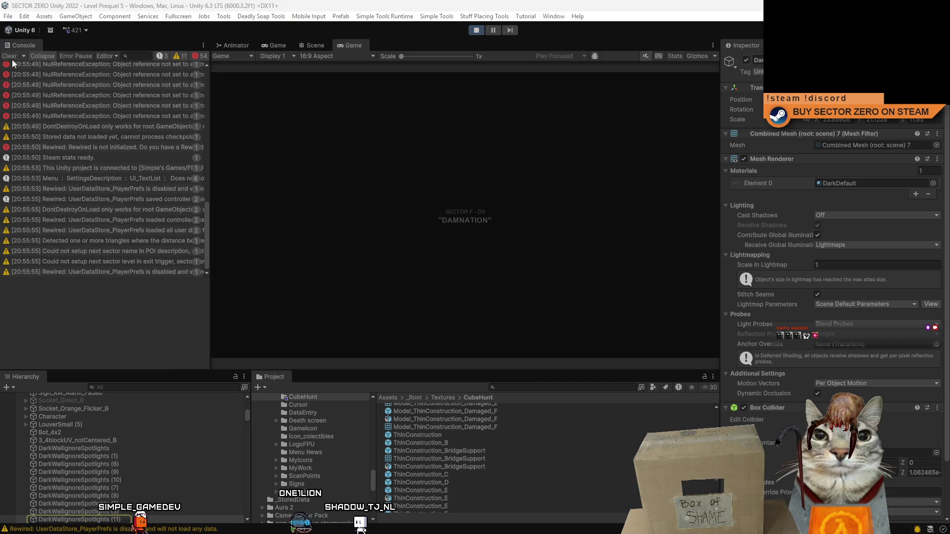
pyautogui.click(11, 57)
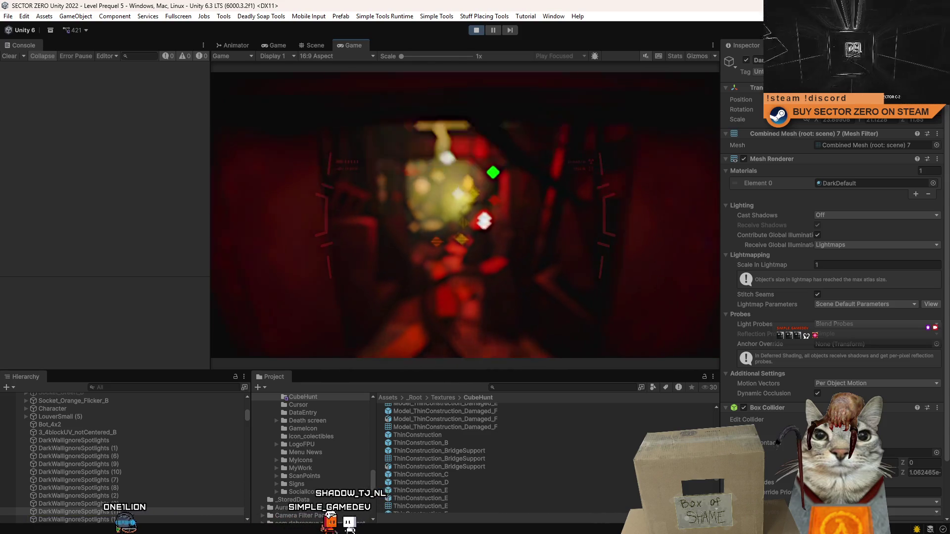
pyautogui.click(314, 45)
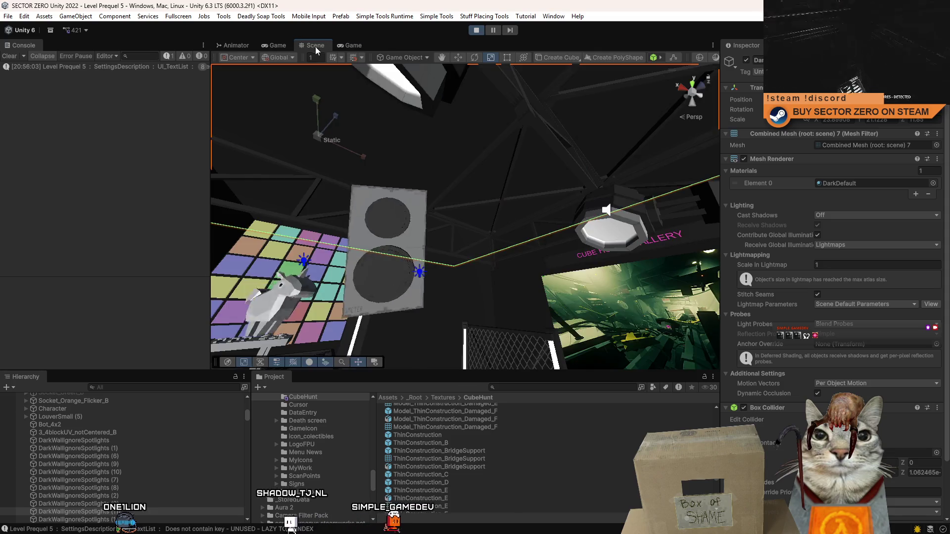
pyautogui.click(347, 44)
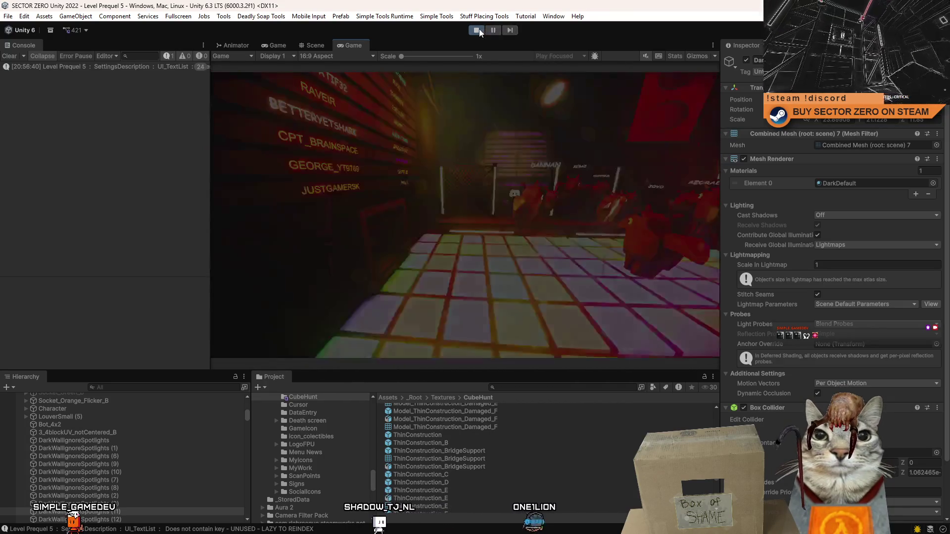
# Step: Exit play mode and open the File menu
pyautogui.click(477, 29)
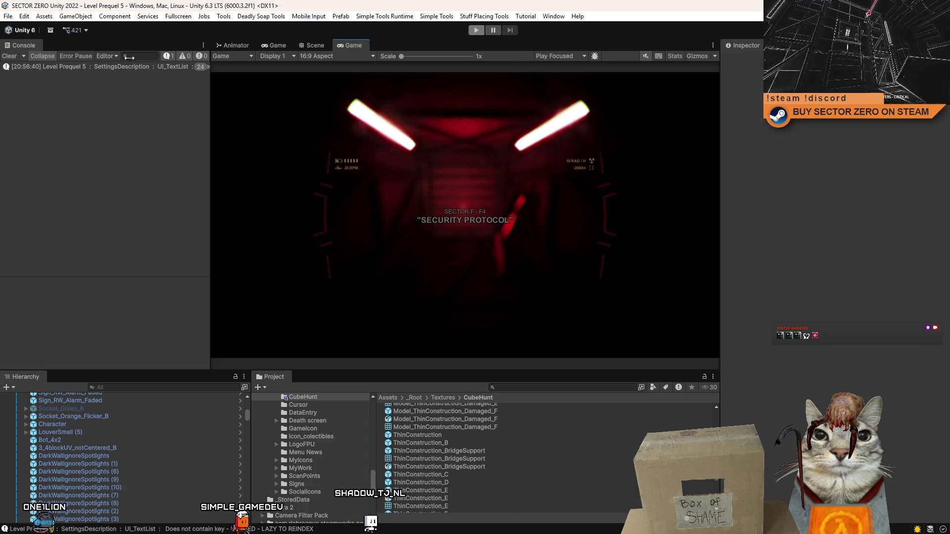
pyautogui.click(8, 16)
pyautogui.click(9, 18)
pyautogui.click(9, 18)
pyautogui.click(435, 256)
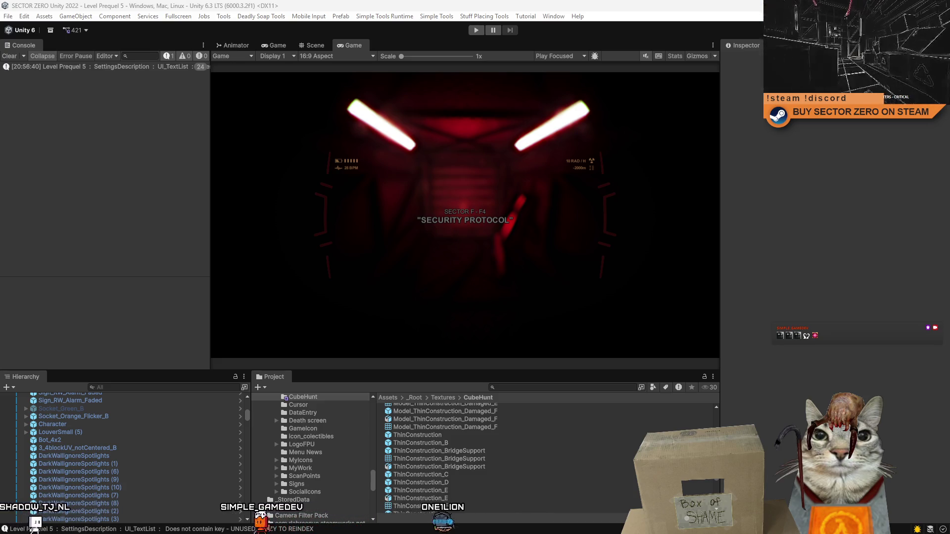
# Step: Check in the UI_LinkOpen.cs change, then review the scene, prefab and CH1 image diffs
pyautogui.hotkey('alt', 'Tab')
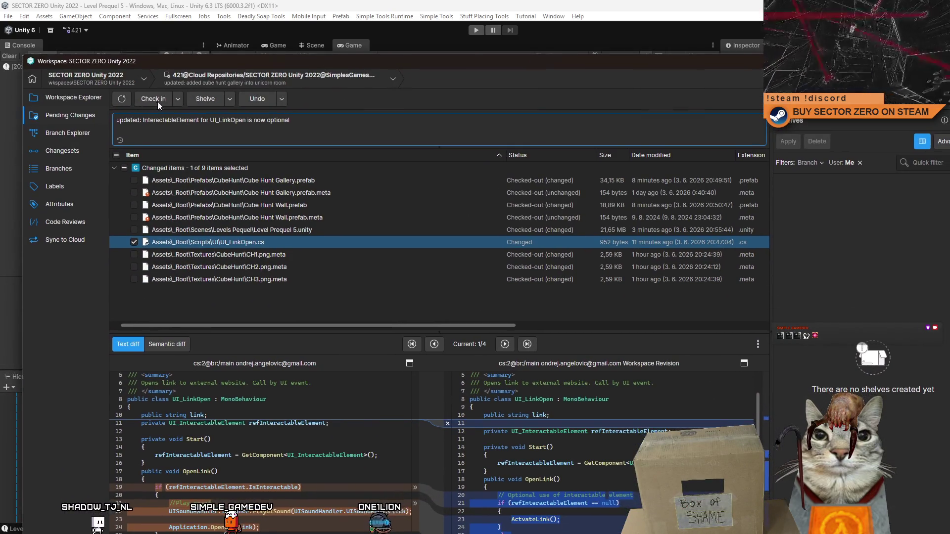
pyautogui.click(144, 96)
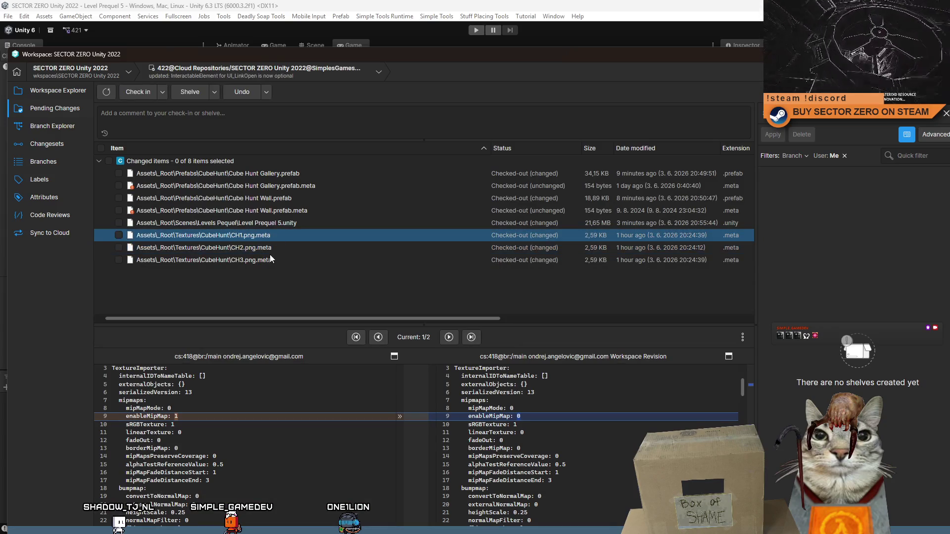
pyautogui.click(301, 223)
pyautogui.click(298, 233)
pyautogui.click(301, 222)
pyautogui.click(282, 231)
pyautogui.click(291, 224)
pyautogui.click(290, 236)
pyautogui.click(301, 221)
pyautogui.click(309, 210)
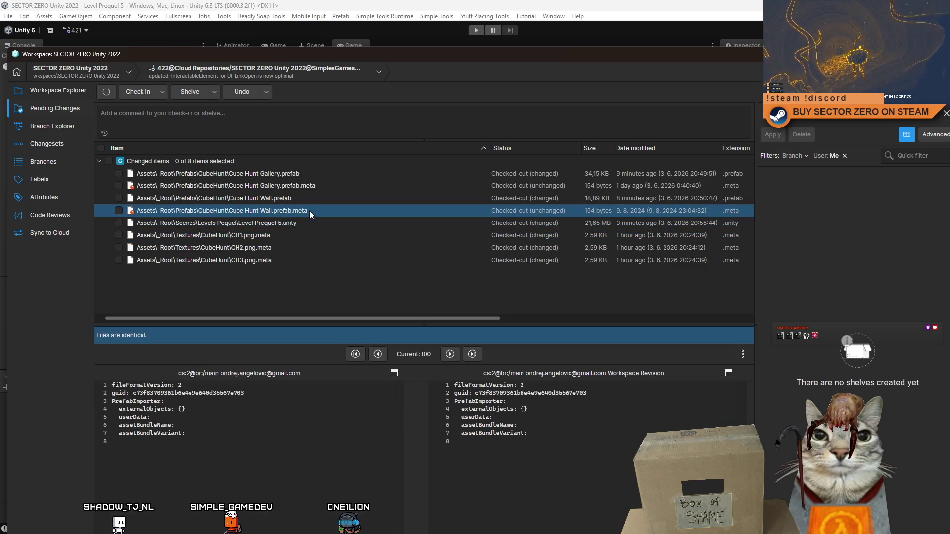
pyautogui.click(308, 173)
pyautogui.click(296, 197)
# Step: Check in the four cube hunt prefabs and Level Prequel 5 with comment 'updated: cube hunt prefabs and their placement in last level'
pyautogui.moveTo(298, 184); pyautogui.dragTo(294, 227)
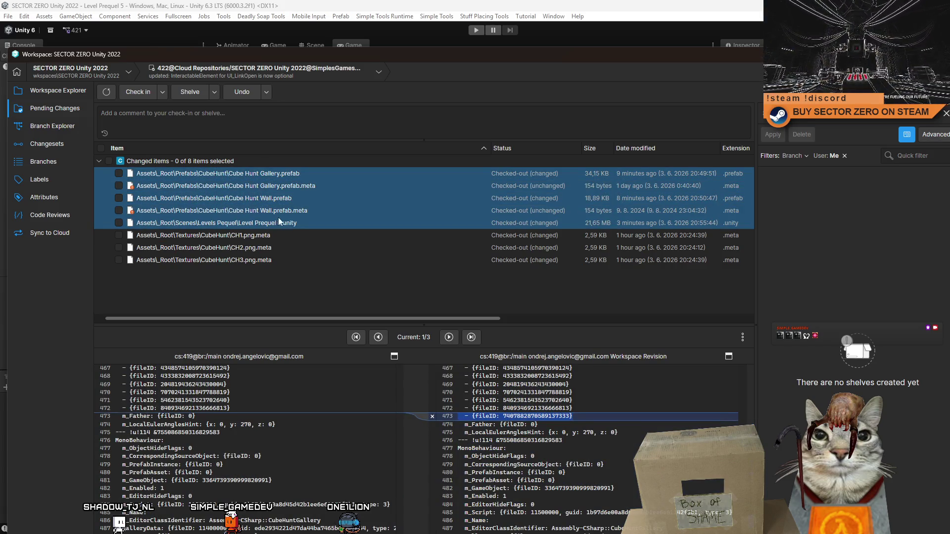
pyautogui.click(286, 212)
pyautogui.keyDown('shift'); pyautogui.click(119, 173); pyautogui.keyUp('shift')
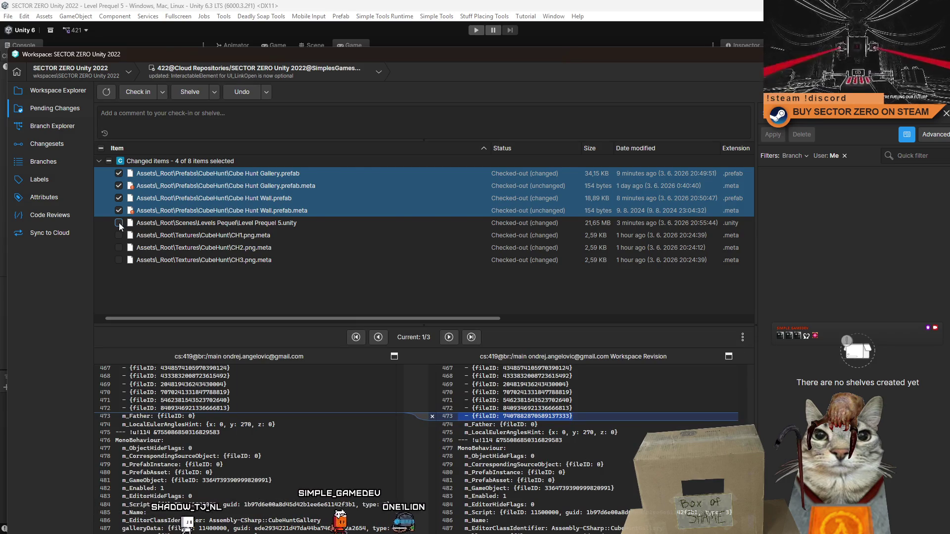
pyautogui.click(119, 223)
pyautogui.click(232, 113)
pyautogui.write('updated: cube hunt prefabs and their placement in last level')
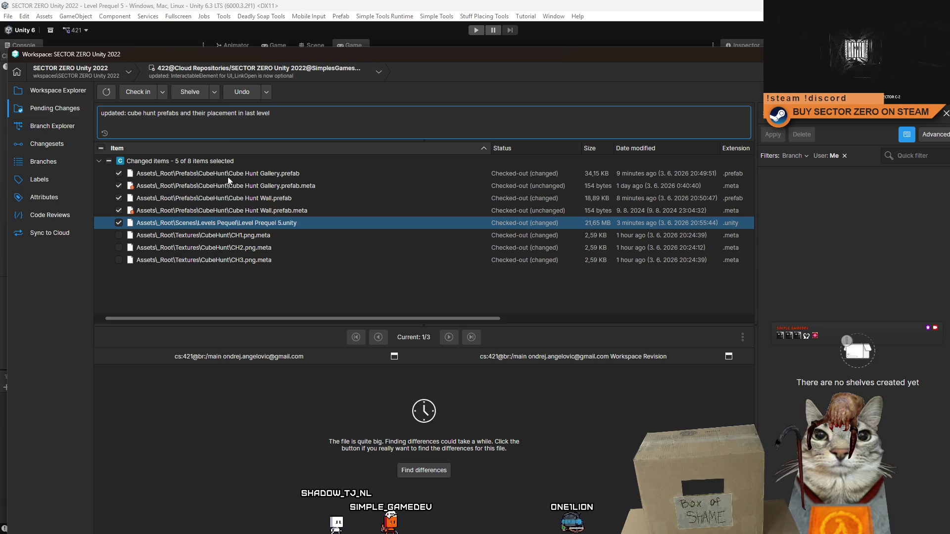
pyautogui.click(143, 91)
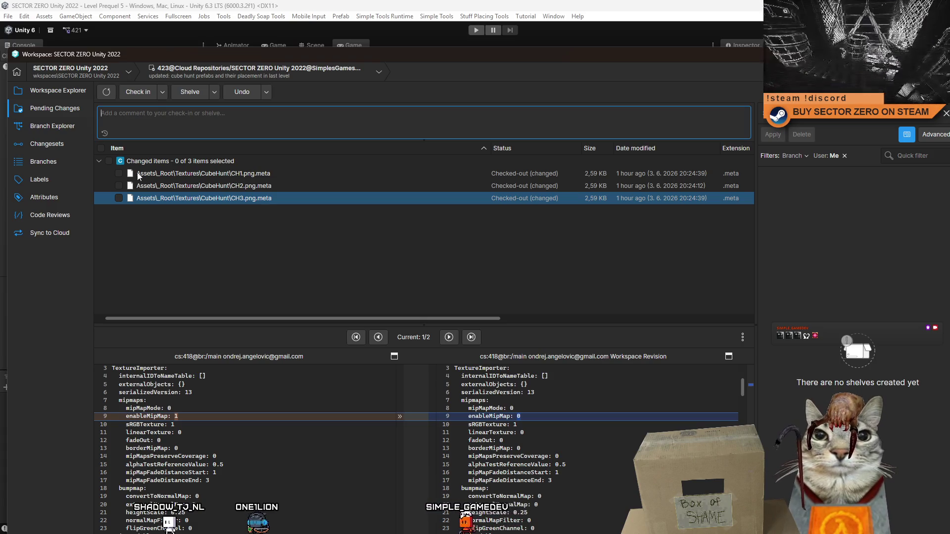
# Step: Check in the three CubeHunt image .meta files commented 'added: temp cube hunt gallery images'
pyautogui.click(109, 161)
pyautogui.write(': temp cube')
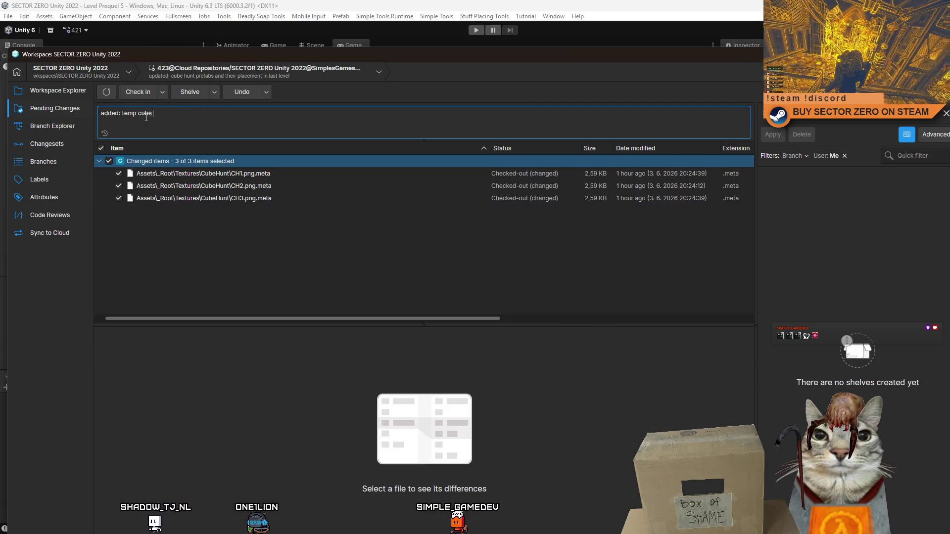
pyautogui.write(' hunt gallery images')
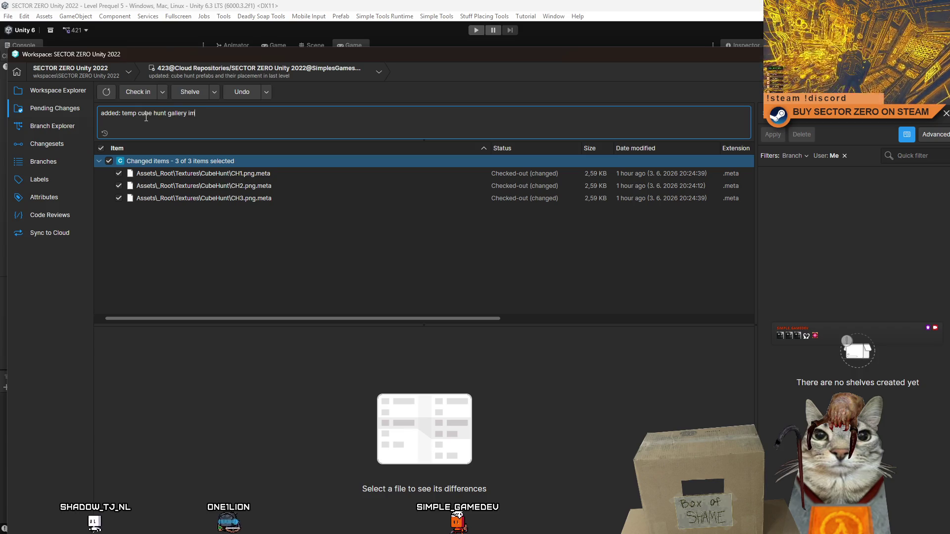
pyautogui.click(140, 98)
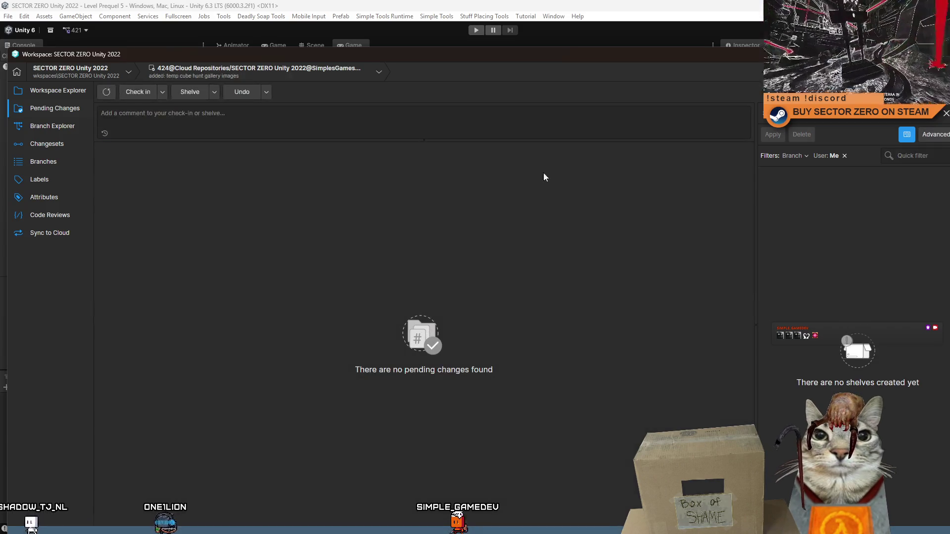
# Step: Close Version Control and open the Level Prequel 2 scene from the Project search
pyautogui.hotkey('alt', 'F4')
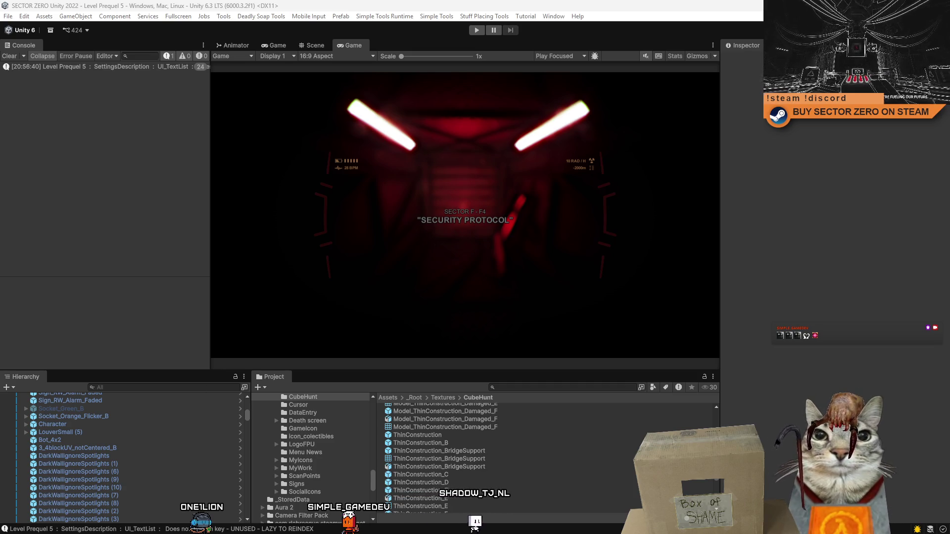
pyautogui.click(576, 389)
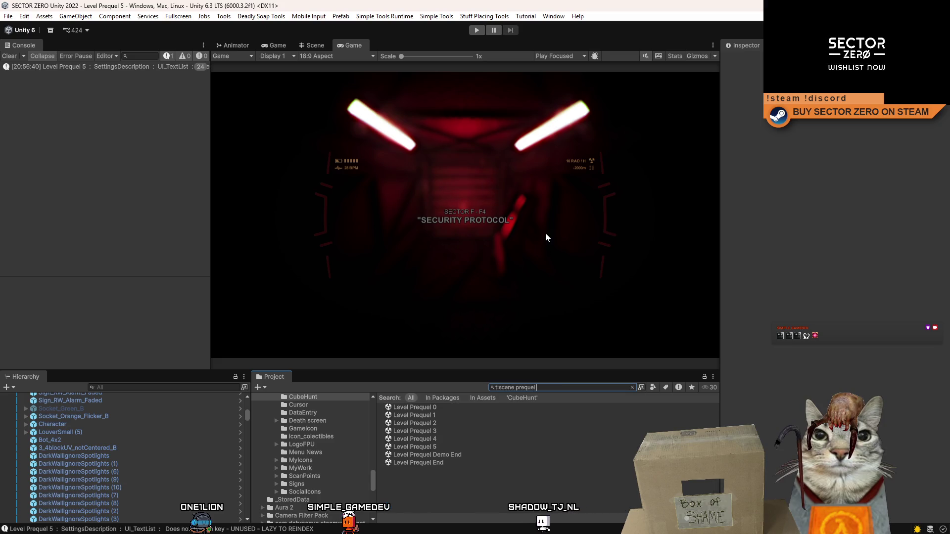
pyautogui.write('2')
pyautogui.doubleClick(444, 409)
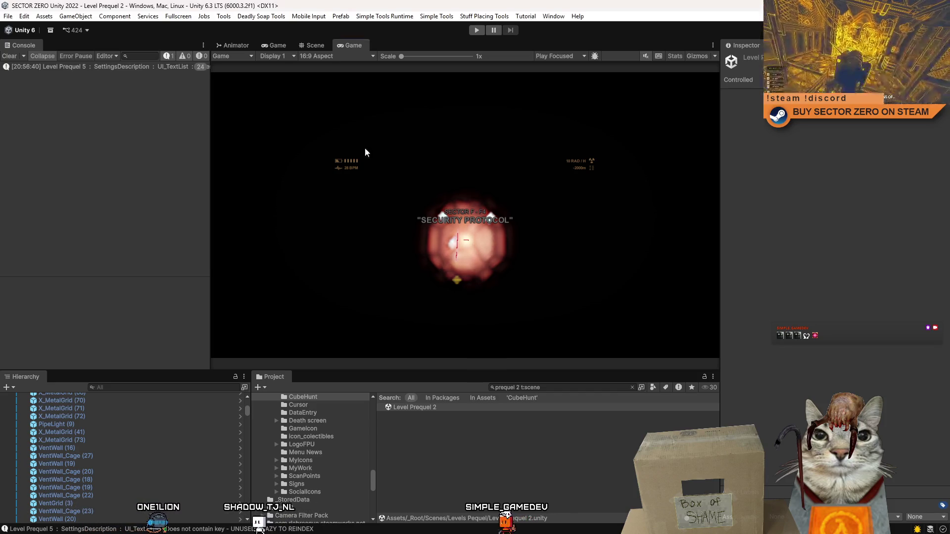
# Step: Clear the Console, play Level Prequel 2, maximize and pause the Game view, then restore the layout
pyautogui.click(11, 56)
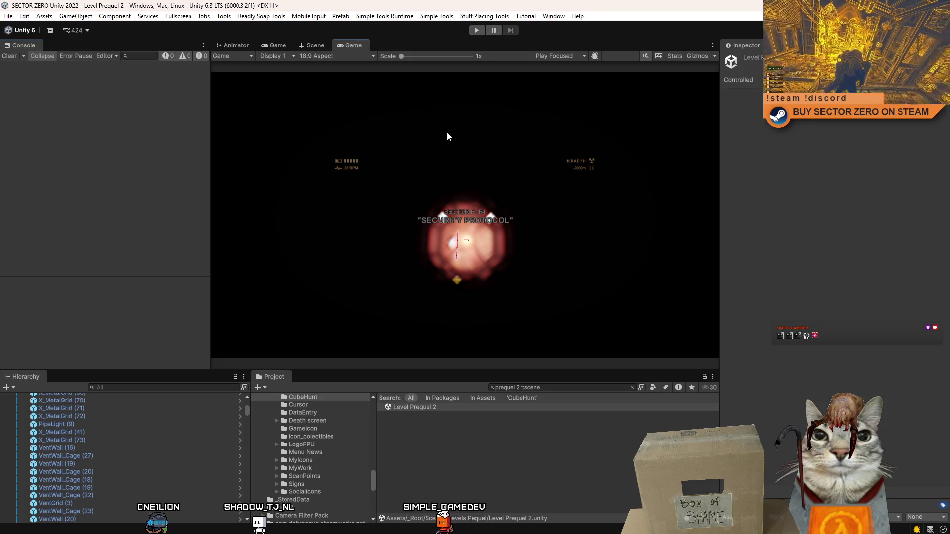
pyautogui.click(473, 30)
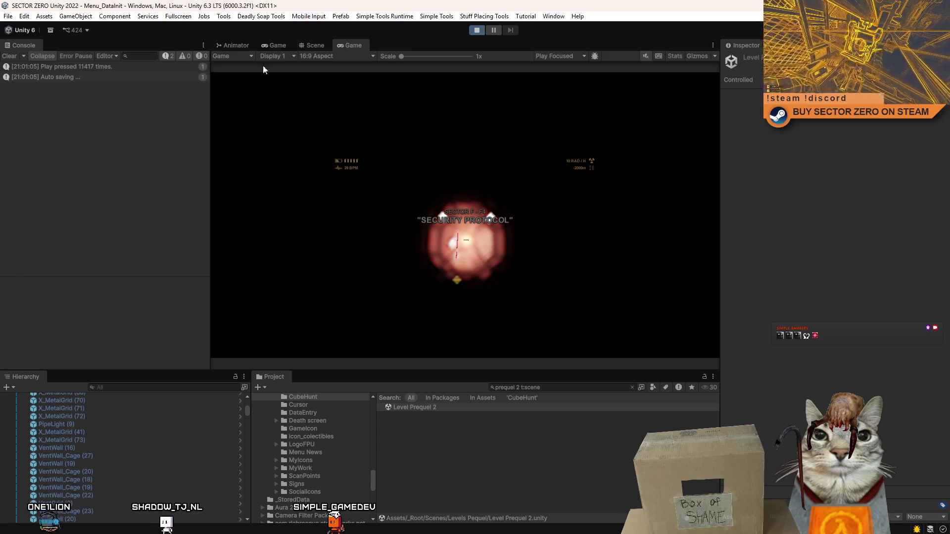
pyautogui.click(15, 56)
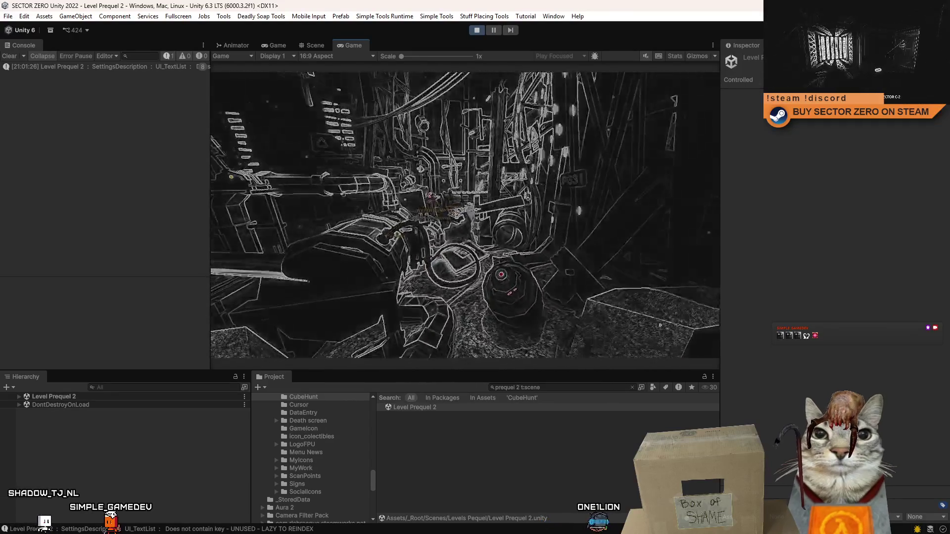
pyautogui.doubleClick(360, 46)
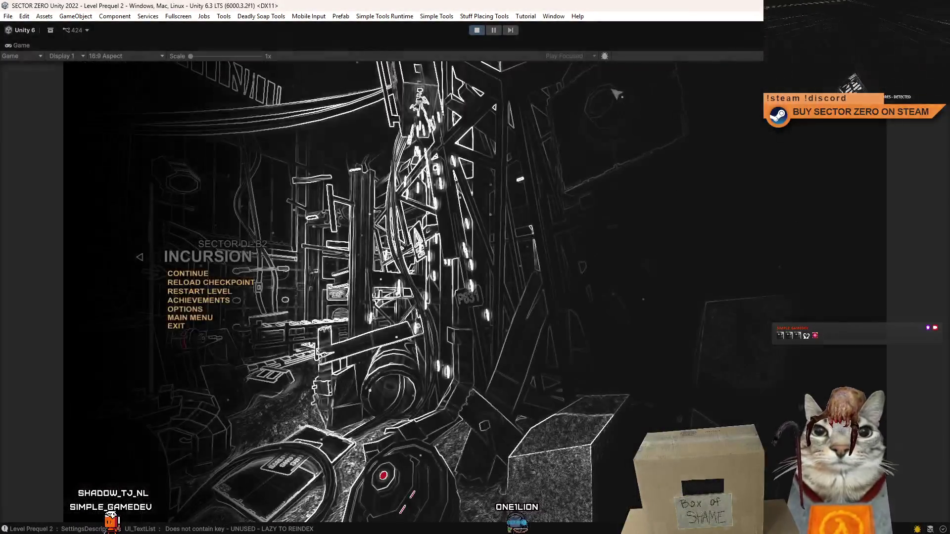
pyautogui.click(494, 30)
pyautogui.hotkey('shift', 'space')
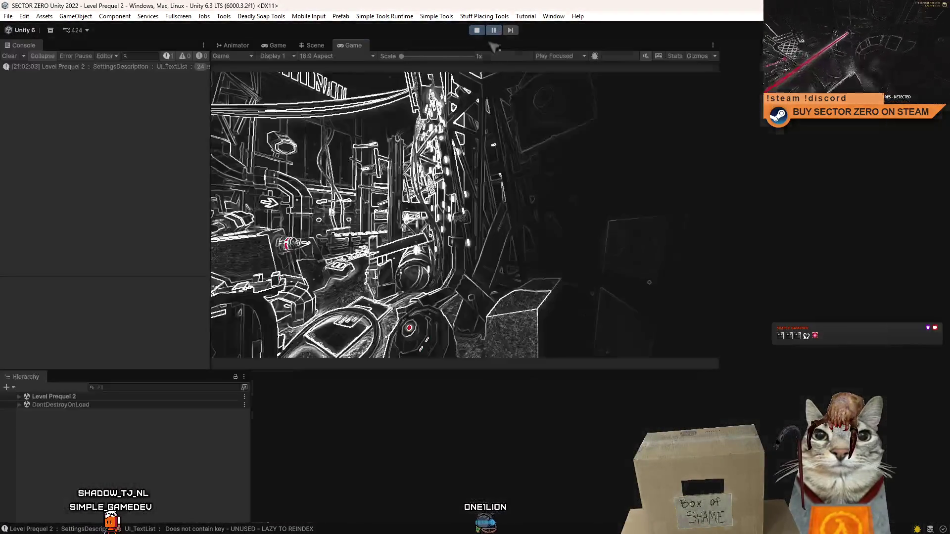
pyautogui.click(539, 388)
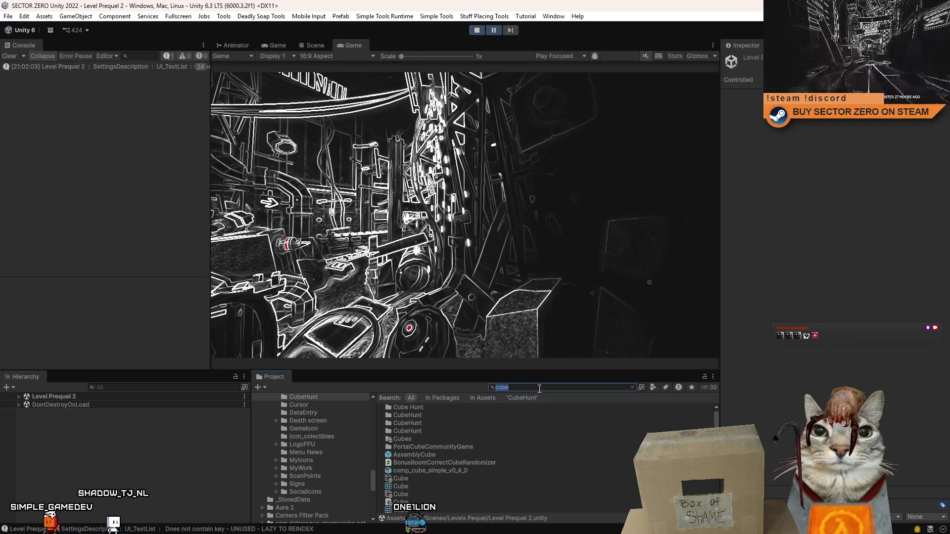
# Step: Search the Project for 'portal cube' and inspect the PortalCube_Small and PortalCubeSpawner prefabs
pyautogui.write('compani')
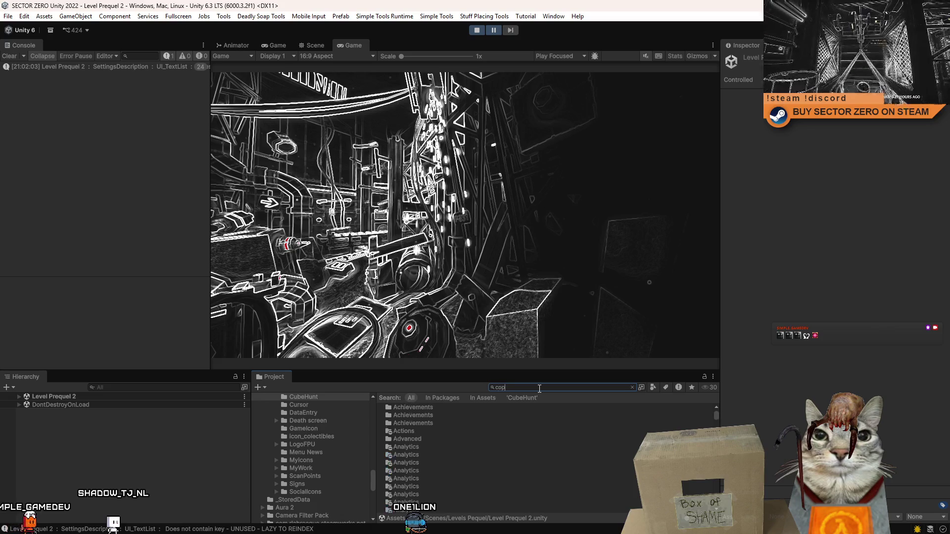
pyautogui.write('on cube')
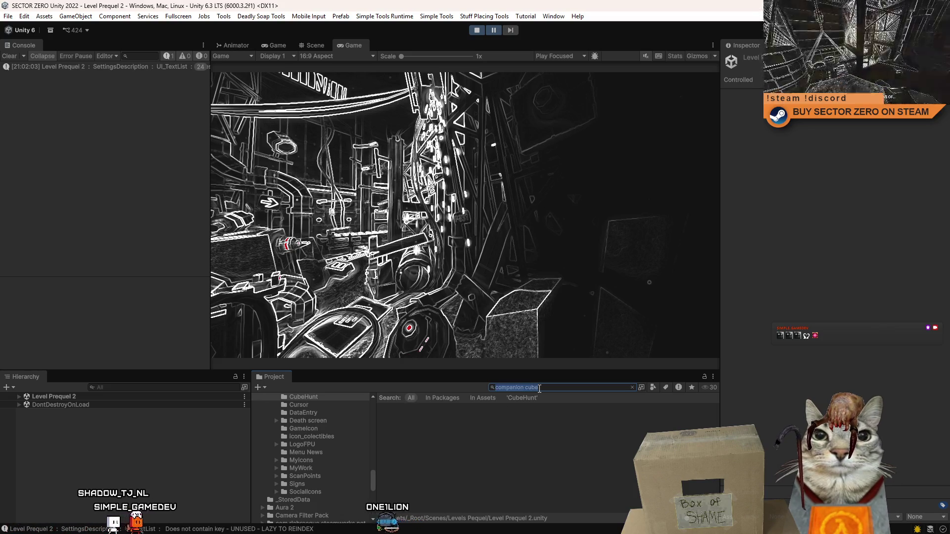
pyautogui.hotkey('ctrl', 'a')
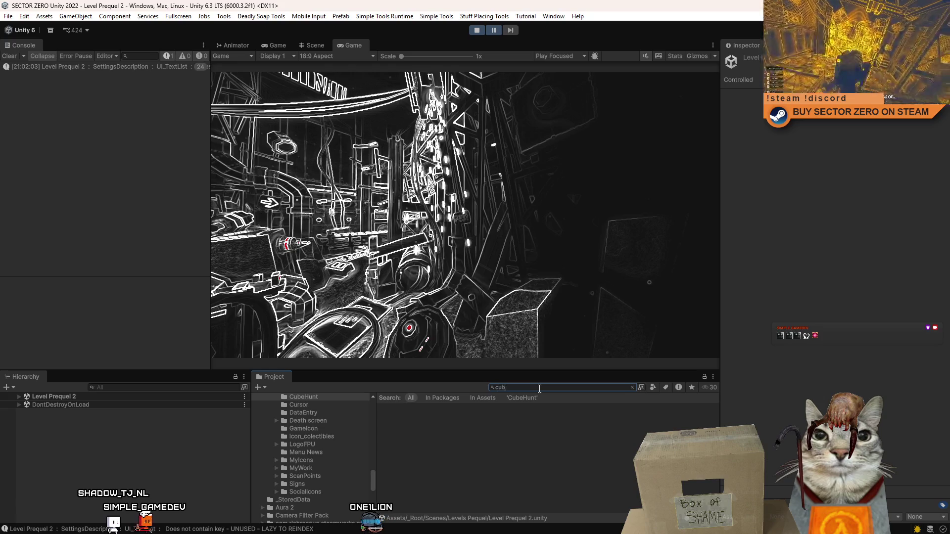
pyautogui.write('cube')
pyautogui.hotkey('ctrl', 'a')
pyautogui.write('portal cube')
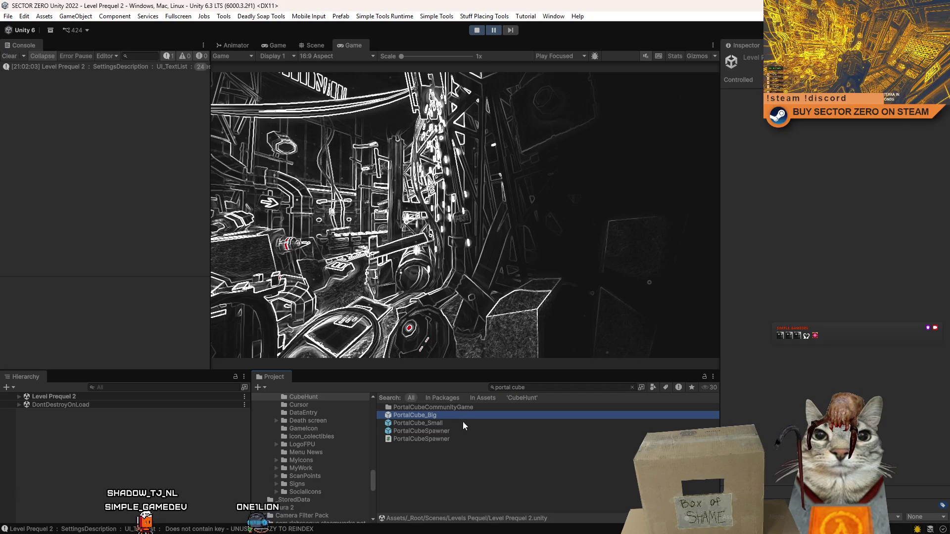
pyautogui.click(463, 423)
pyautogui.click(318, 44)
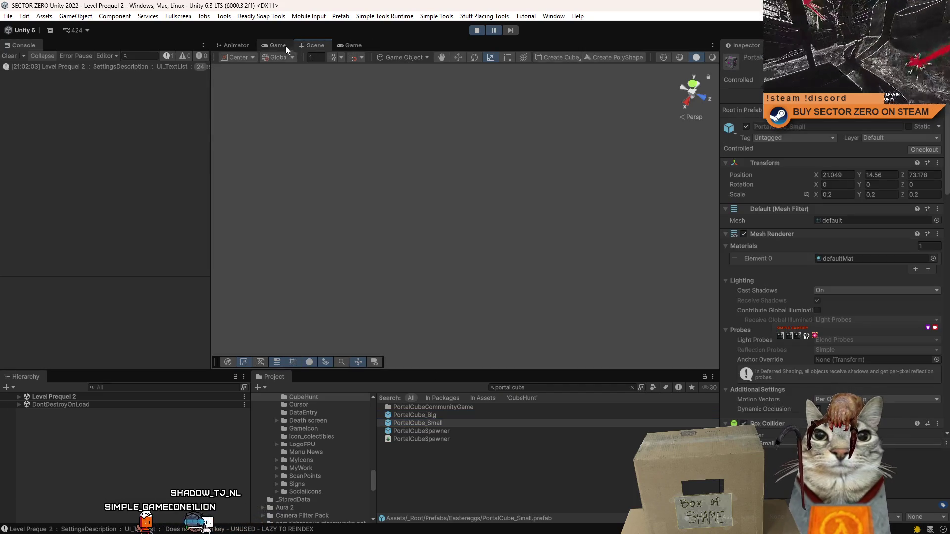
pyautogui.click(354, 46)
pyautogui.click(454, 434)
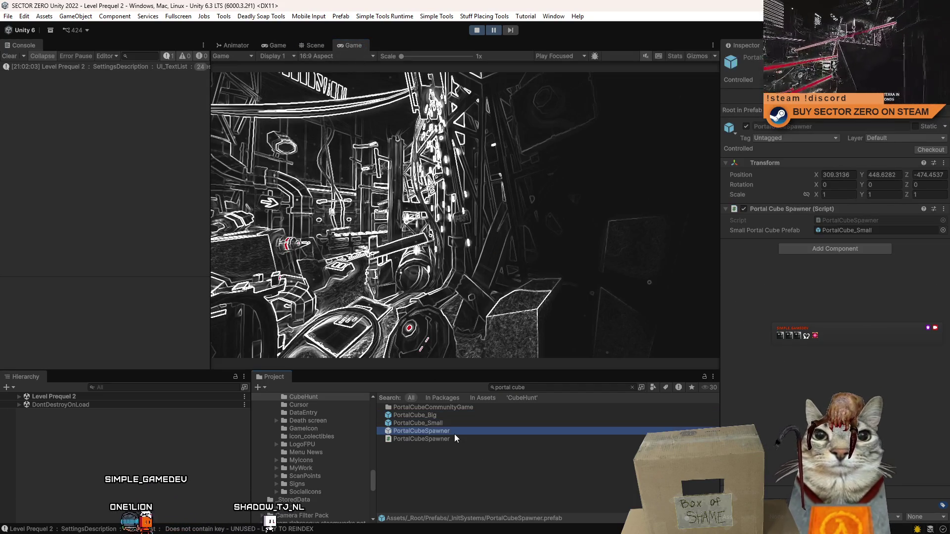
pyautogui.click(465, 427)
pyautogui.click(458, 416)
pyautogui.click(454, 422)
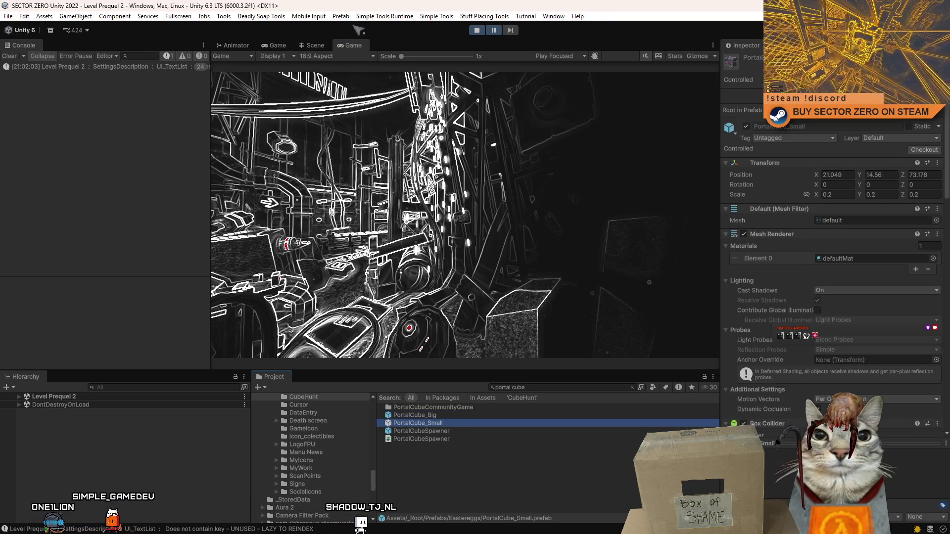
# Step: Fly the Scene view to the placed portal cube, select and frame it, then return to Game
pyautogui.click(319, 43)
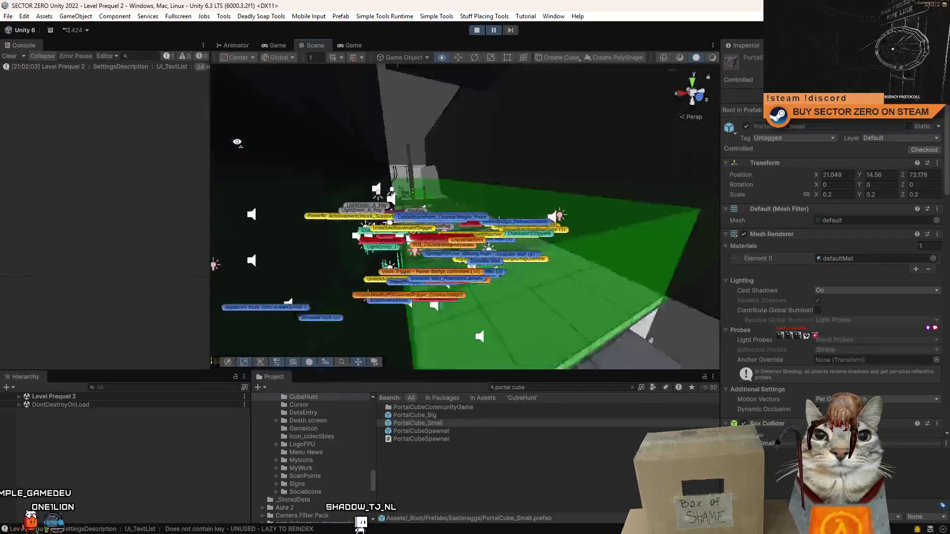
pyautogui.moveTo(283, 191)
pyautogui.mouseDown()
pyautogui.moveTo(432, 218)
pyautogui.moveTo(753, 208)
pyautogui.moveTo(367, 218)
pyautogui.mouseUp()
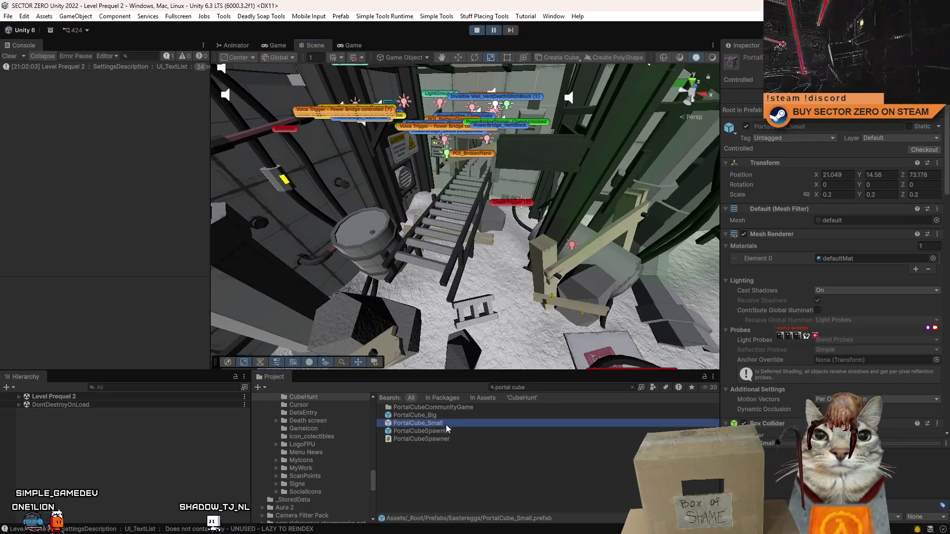
pyautogui.click(366, 217)
pyautogui.press('f')
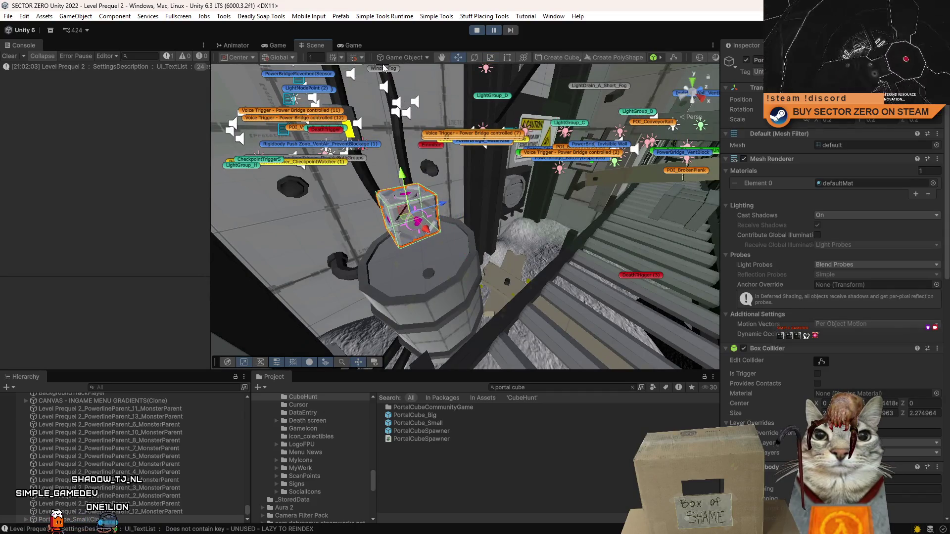
pyautogui.scroll(-3, 874, 256)
pyautogui.scroll(-9, 947, 267)
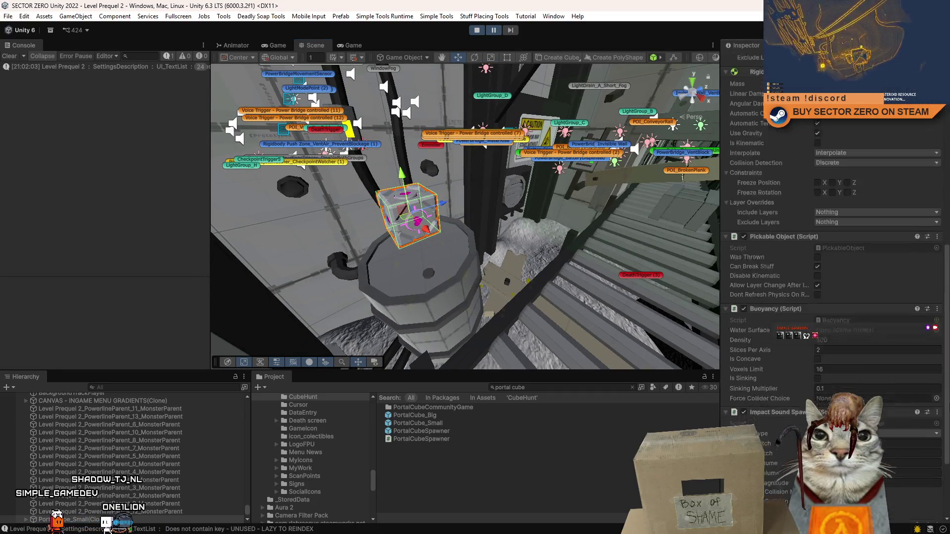
pyautogui.scroll(-2, 831, 277)
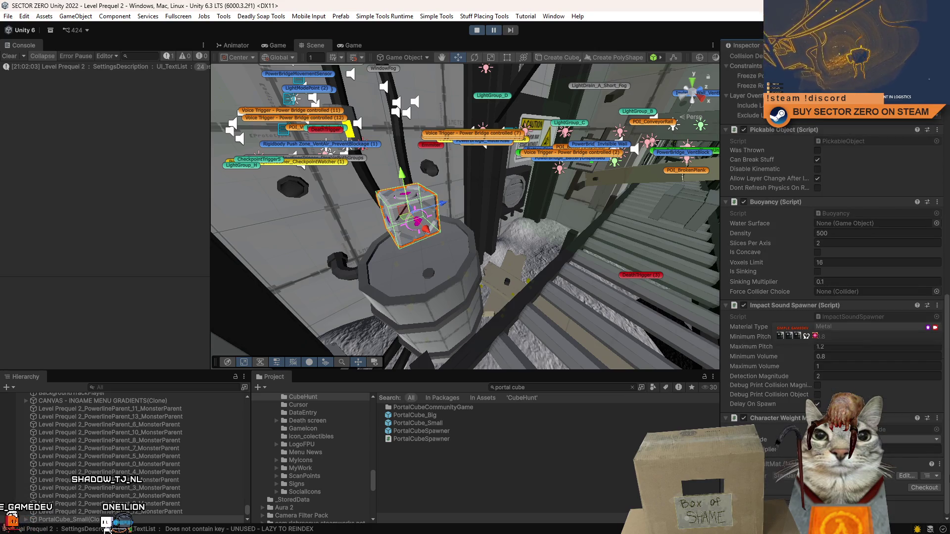
pyautogui.scroll(10, 945, 174)
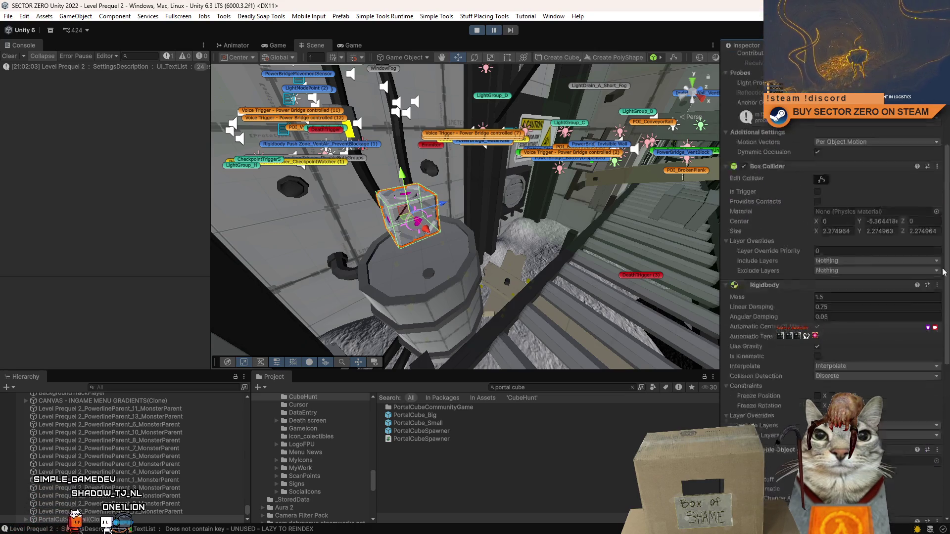
pyautogui.click(351, 44)
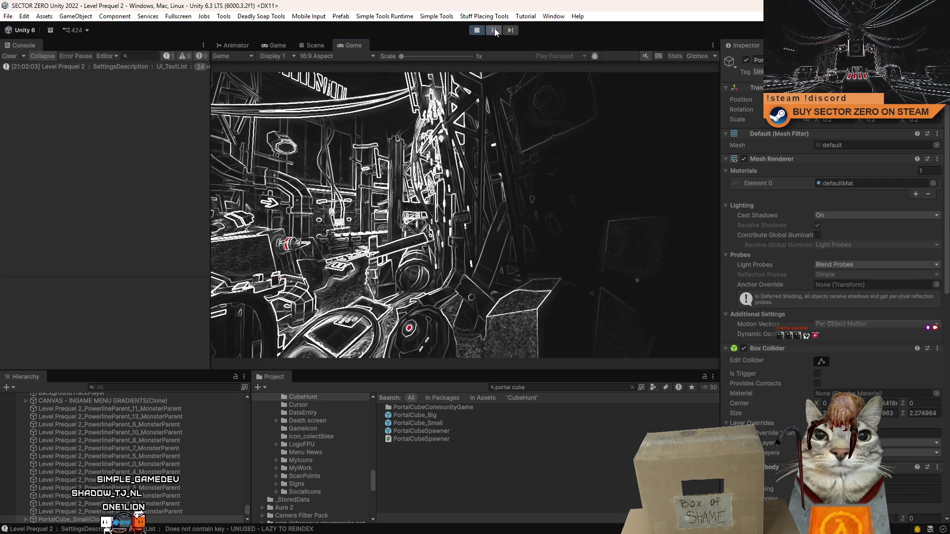
# Step: Resume play fullscreen, walk to the companion cube on the pillar, exit fullscreen and pause there
pyautogui.press('Escape')
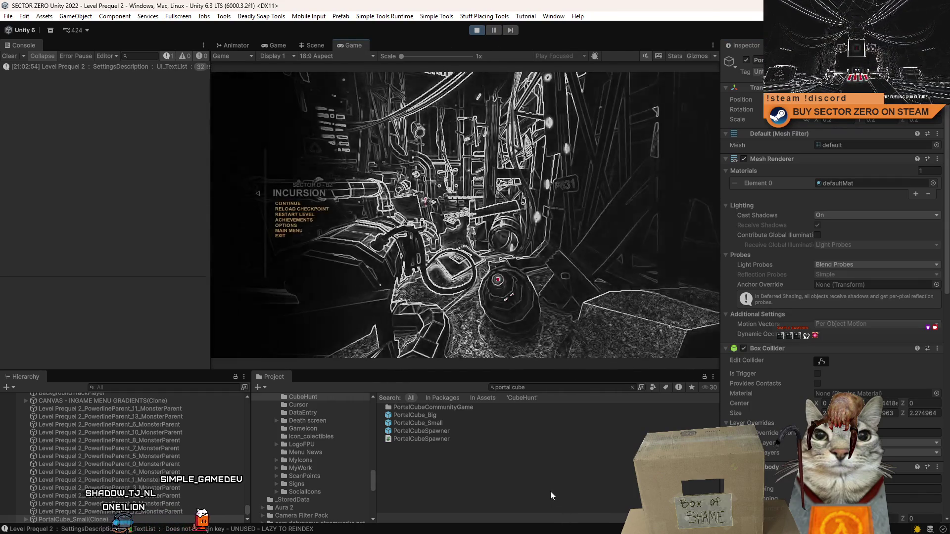
pyautogui.press('Escape')
pyautogui.press('F10')
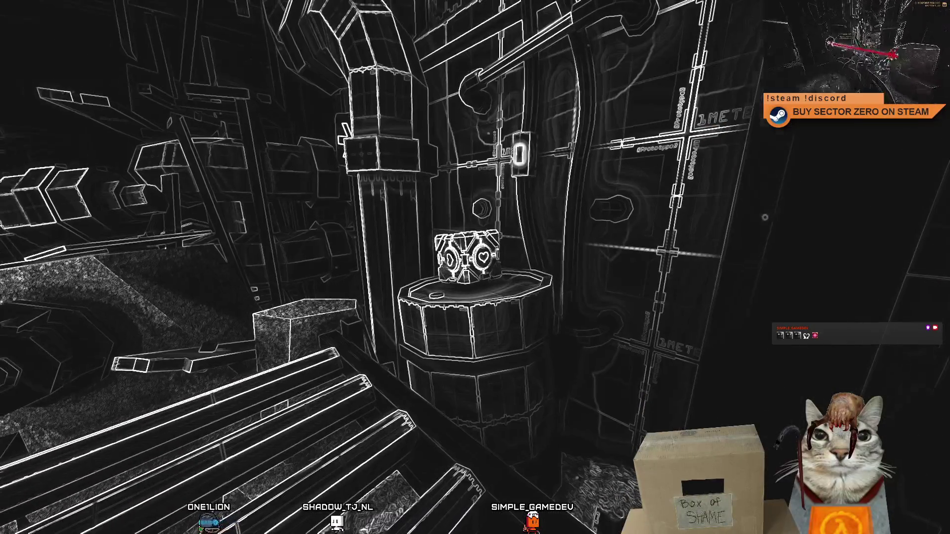
pyautogui.press('F11')
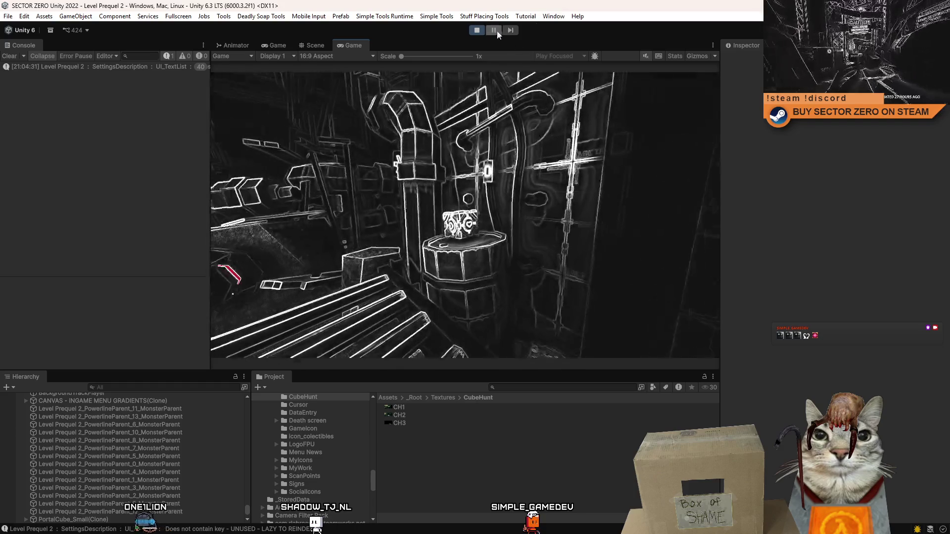
pyautogui.click(495, 31)
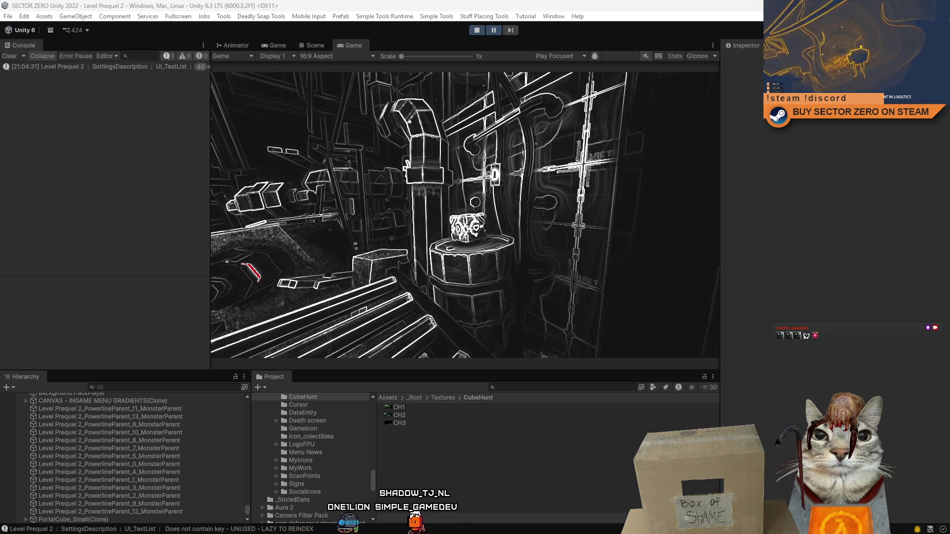
pyautogui.click(493, 30)
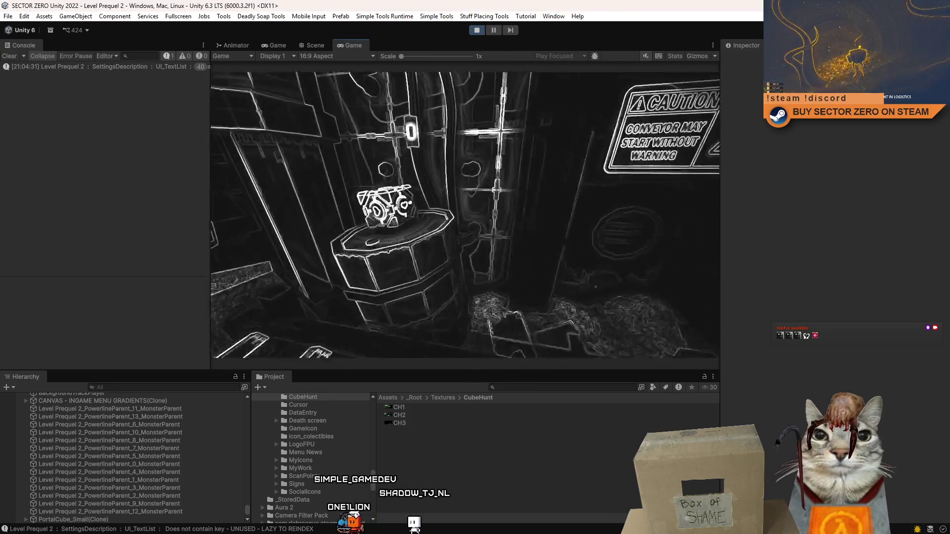
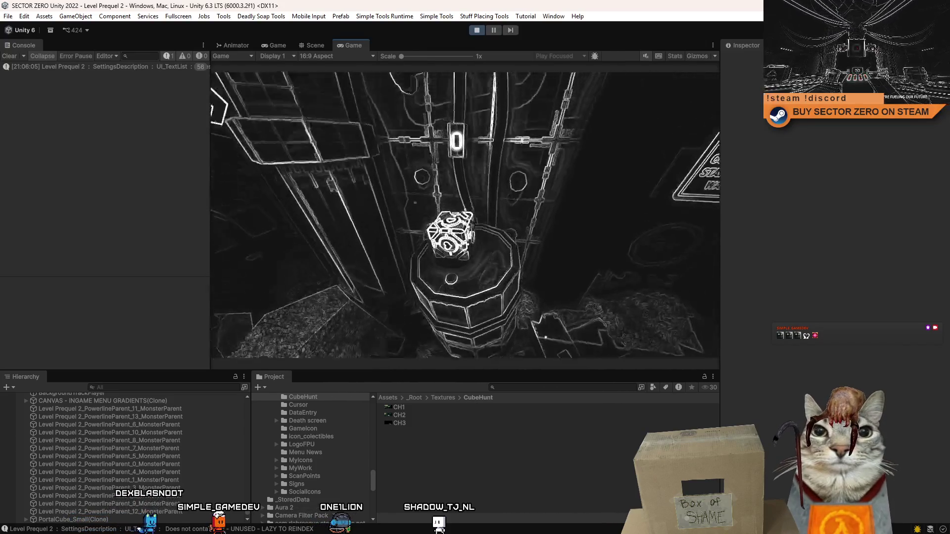
# Step: Pause the running game and inspect the companion cube in the Scene view
pyautogui.press('Escape')
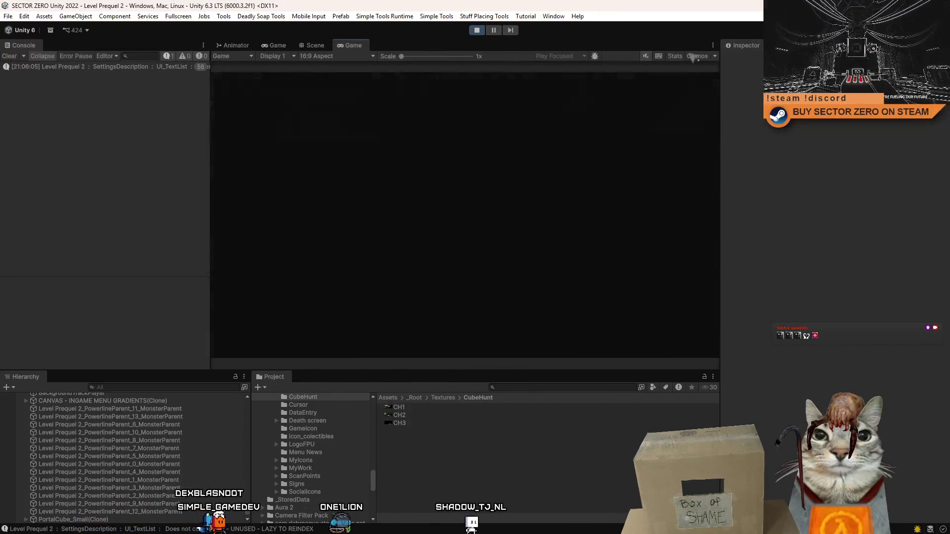
pyautogui.click(493, 30)
pyautogui.click(317, 45)
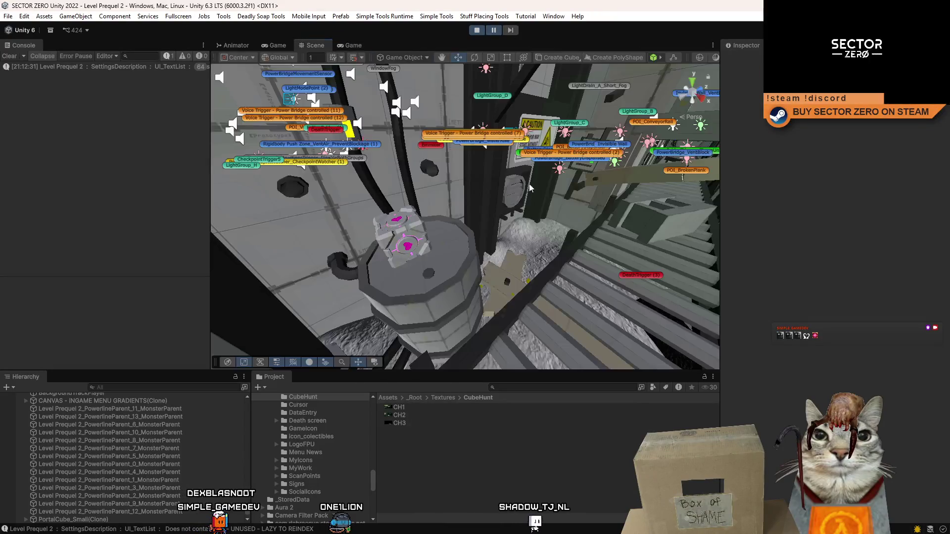
pyautogui.click(462, 217)
pyautogui.scroll(-10, 831, 297)
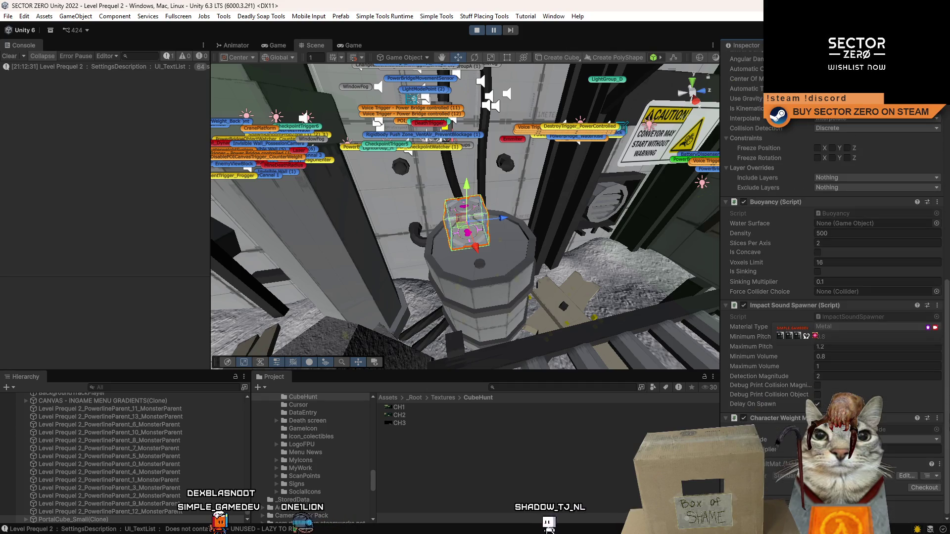
pyautogui.click(471, 429)
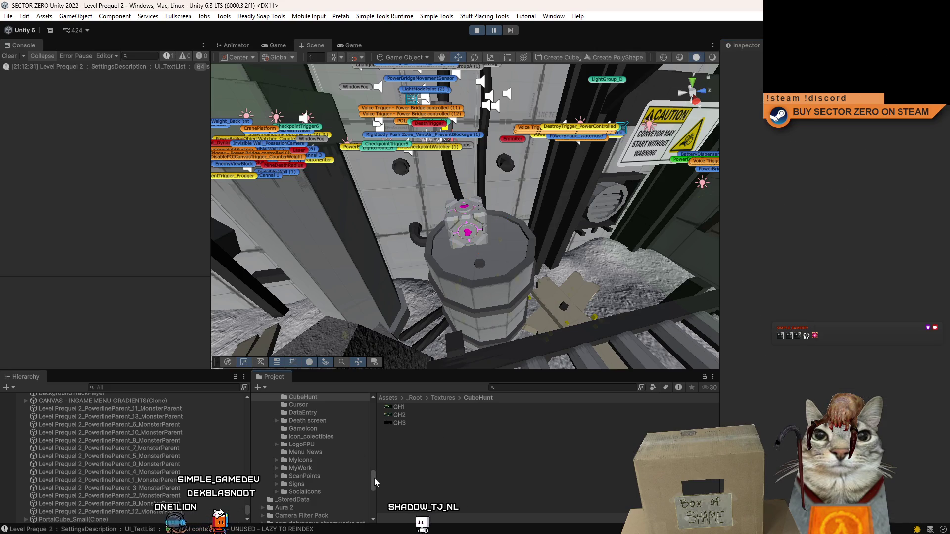
# Step: Show the top-level Assets folder in the Project pane and bring up its create menu
pyautogui.moveTo(376, 476); pyautogui.dragTo(375, 407)
pyautogui.click(302, 451)
pyautogui.scroll(-10, 503, 482)
pyautogui.keyDown('ctrl'); pyautogui.scroll(2, 503, 478); pyautogui.keyUp('ctrl')
pyautogui.rightClick(608, 500)
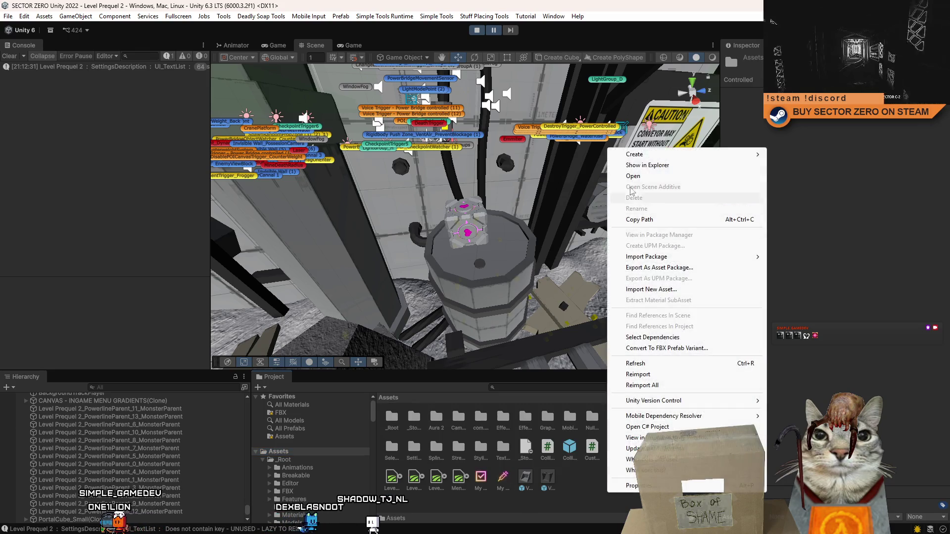
# Step: Create a new C# script in Assets named CubeHuntCube
pyautogui.moveTo(634, 157)
pyautogui.click(817, 177)
pyautogui.write('Cu')
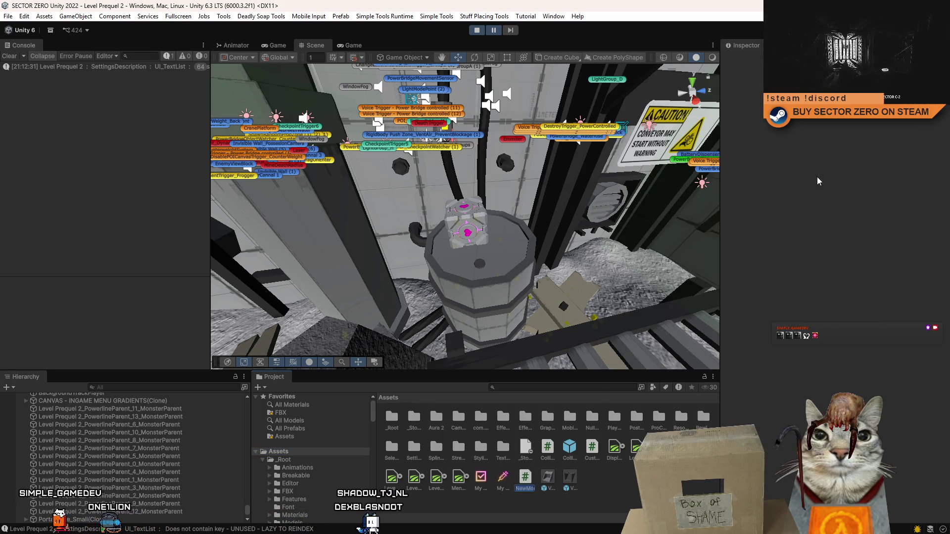
pyautogui.write('beHunt')
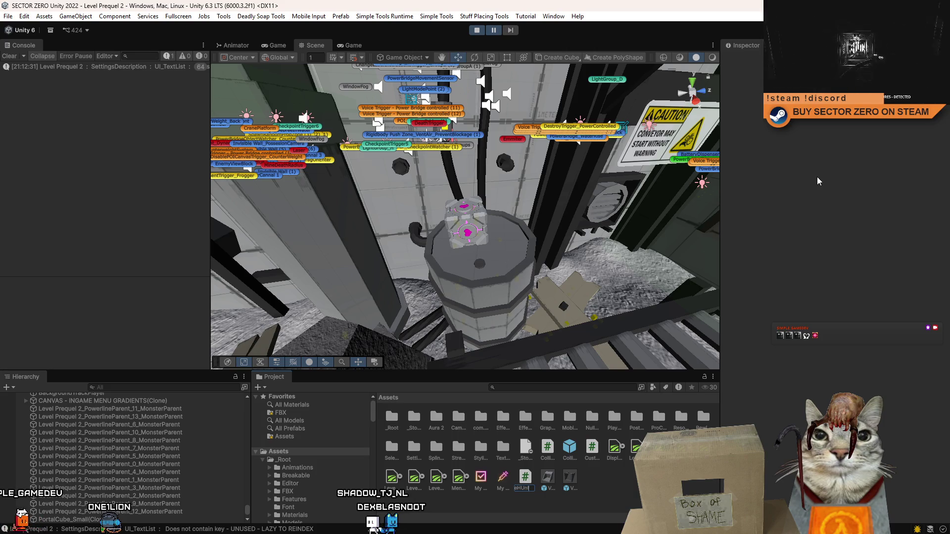
pyautogui.write('eube')
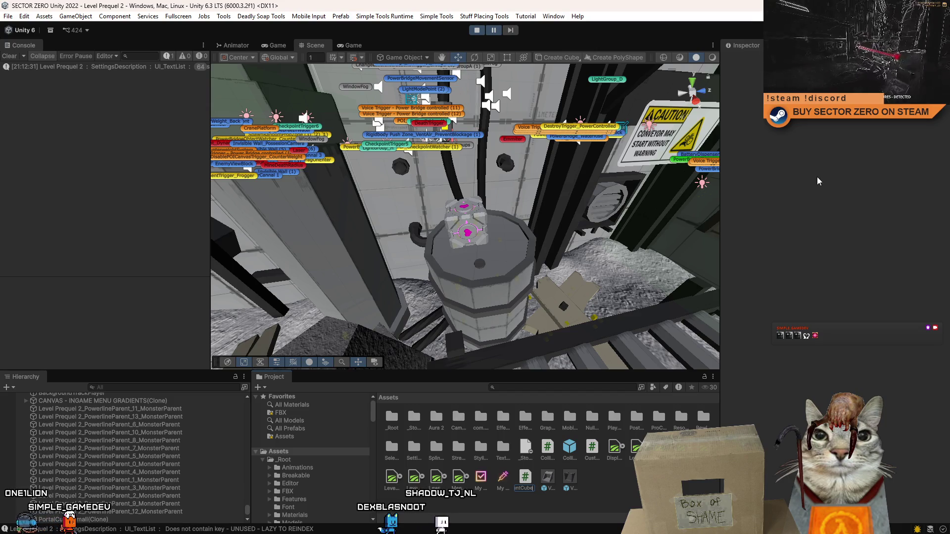
pyautogui.press('Return')
pyautogui.press('Return')
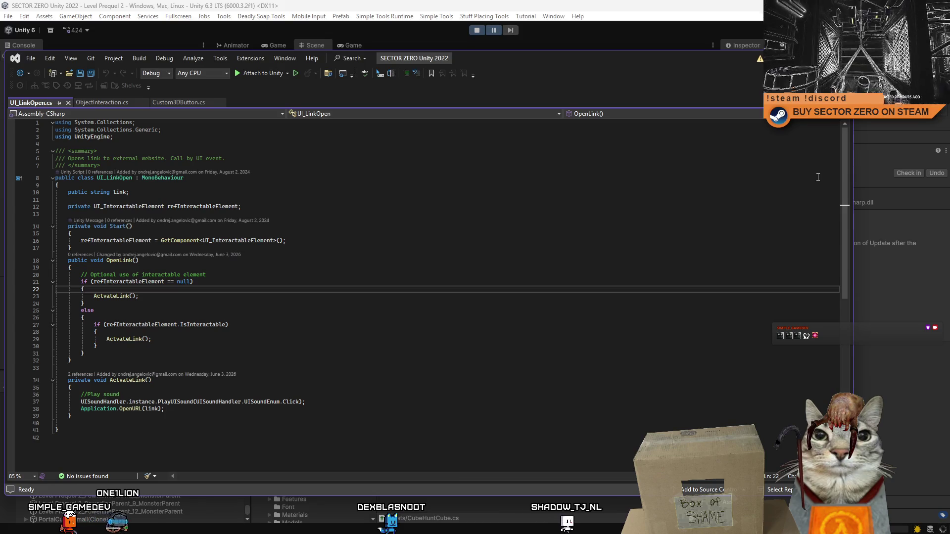
# Step: Open CubeHuntCube in Visual Studio, return to Unity, and select the cube's heart icon
pyautogui.hotkey('alt', 'Tab')
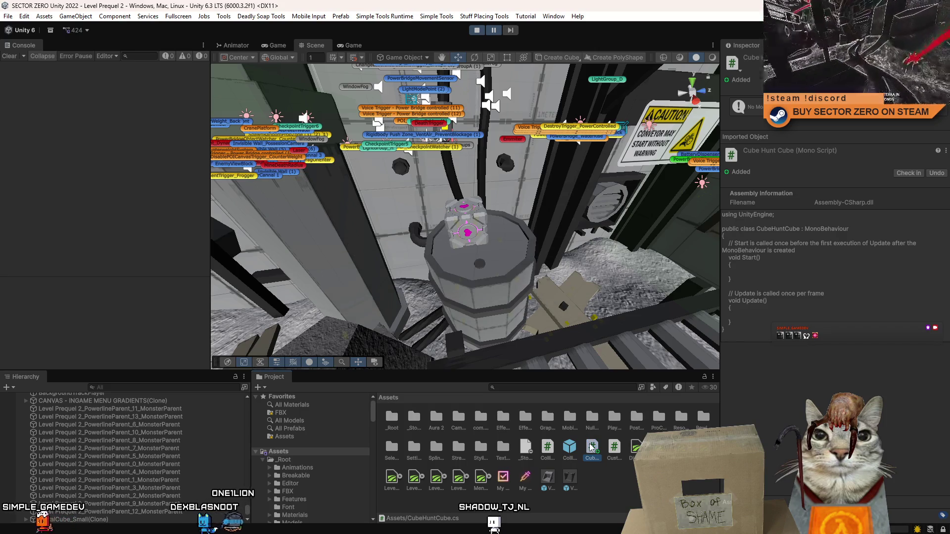
pyautogui.doubleClick(592, 448)
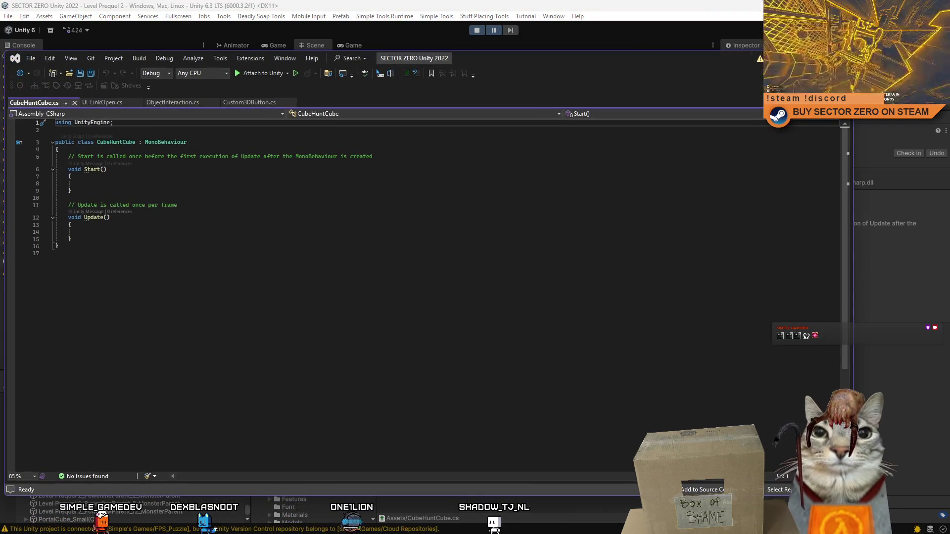
pyautogui.hotkey('alt', 'Tab')
pyautogui.click(483, 255)
pyautogui.moveTo(483, 255)
pyautogui.mouseDown()
pyautogui.moveTo(375, 293)
pyautogui.moveTo(468, 281)
pyautogui.moveTo(452, 269)
pyautogui.mouseUp()
# Step: Set the PortalCube_HeartIcon quad's layer to 19: PrequelMonsterVision
pyautogui.click(469, 281)
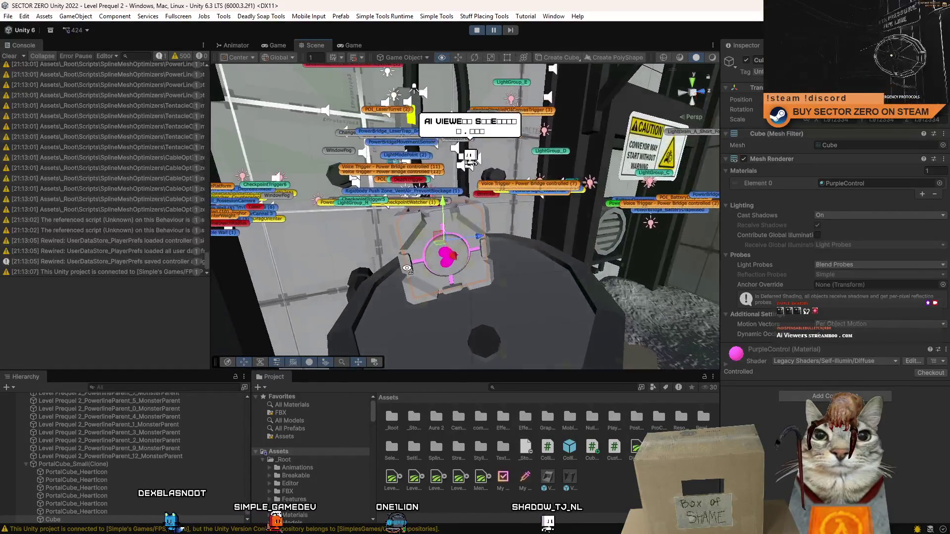
pyautogui.click(449, 267)
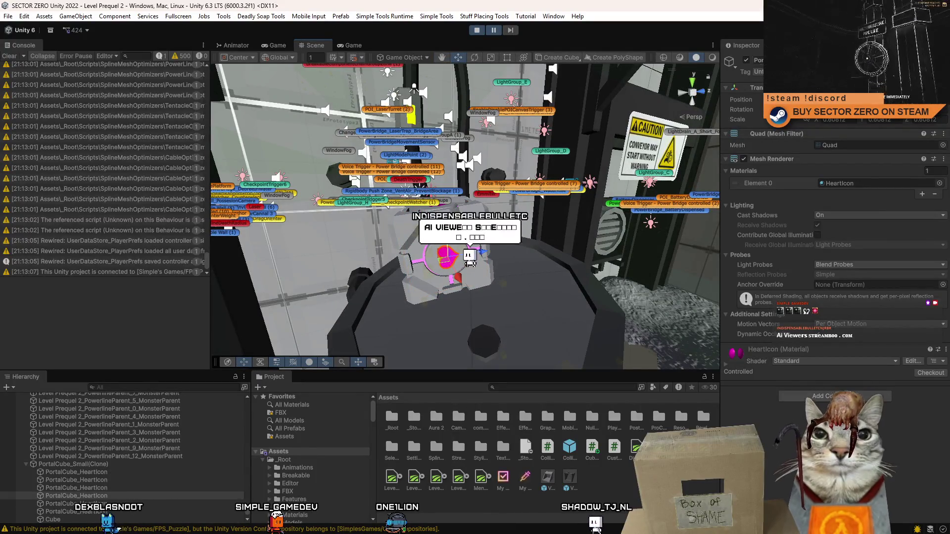
pyautogui.click(916, 72)
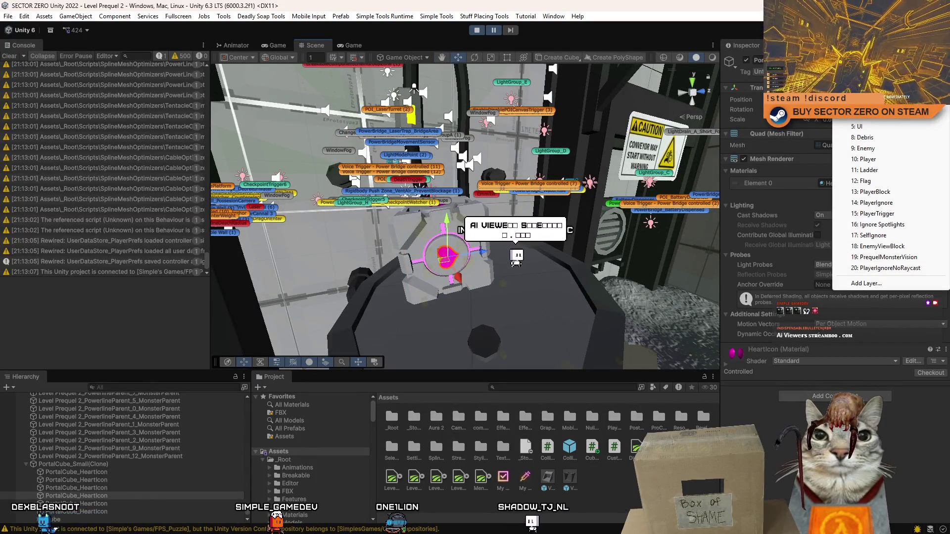
pyautogui.click(921, 263)
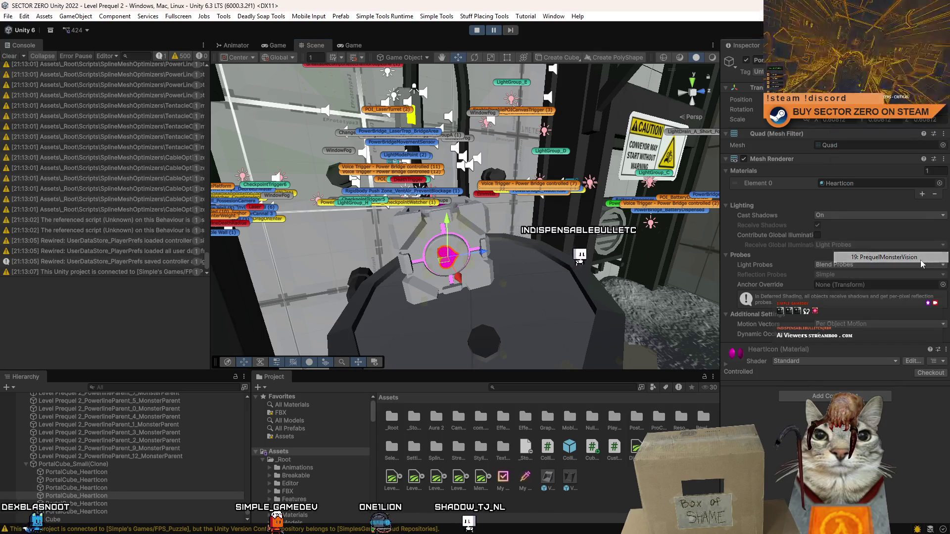
# Step: Switch between the Game and Scene views to test the heart icon's new layer
pyautogui.click(488, 32)
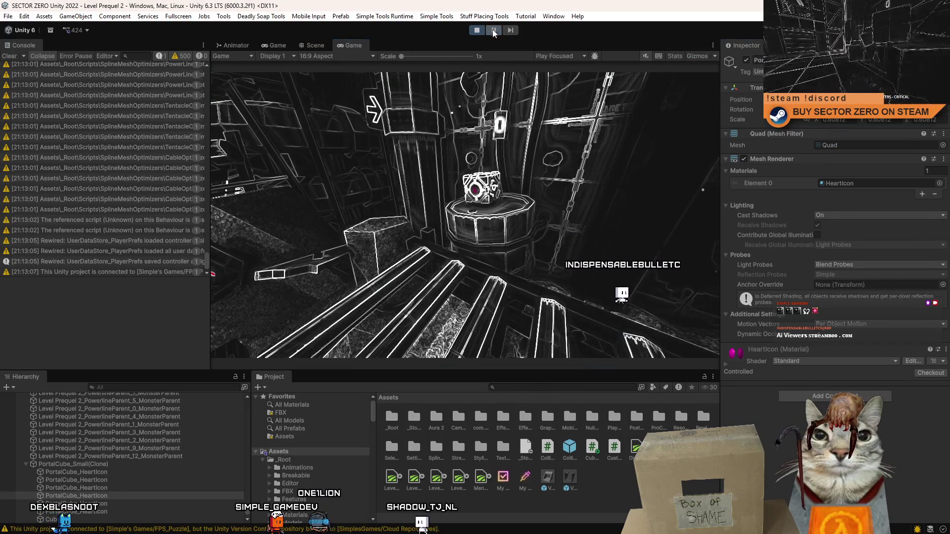
pyautogui.click(312, 45)
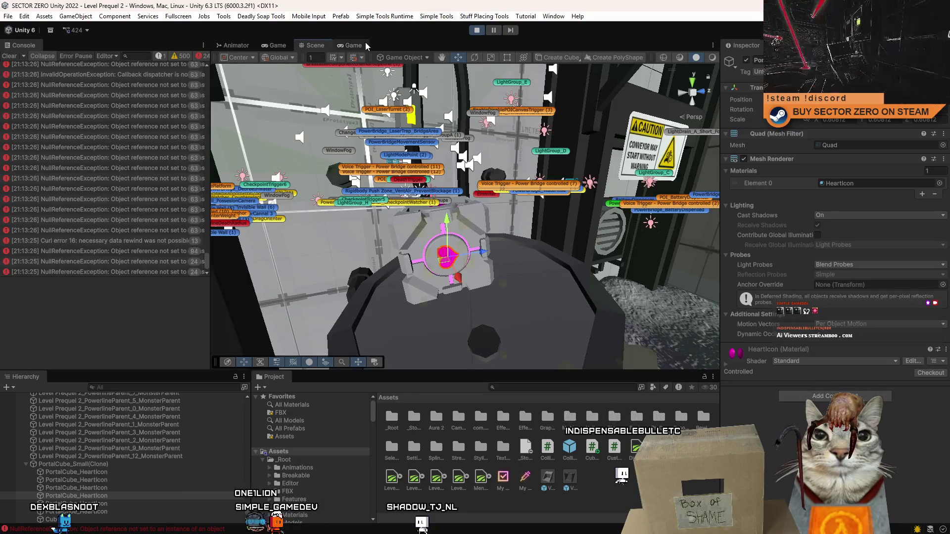
pyautogui.click(354, 45)
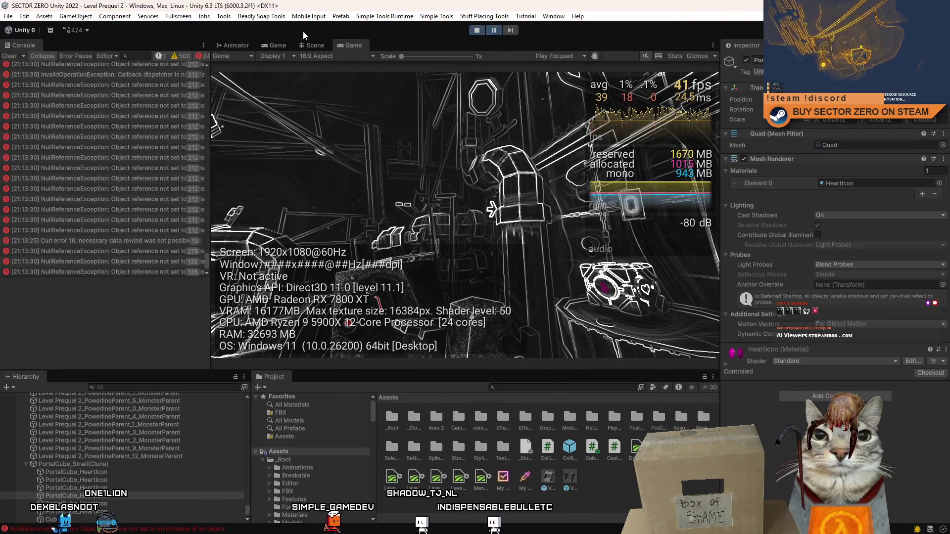
pyautogui.click(494, 31)
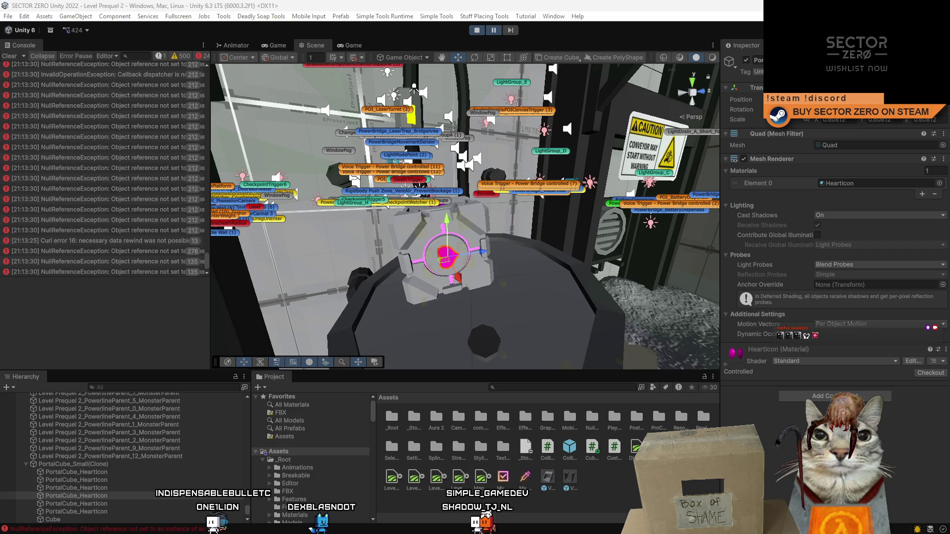
# Step: Select the cube's inner body mesh and put it on the PrequelMonsterVision layer
pyautogui.rightClick(653, 271)
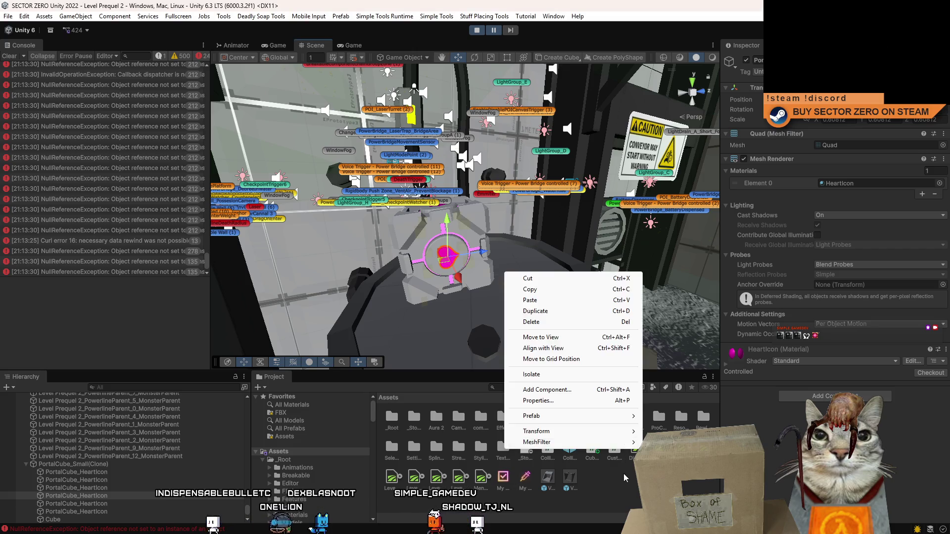
pyautogui.moveTo(594, 268)
pyautogui.mouseDown()
pyautogui.moveTo(515, 256)
pyautogui.moveTo(495, 232)
pyautogui.mouseUp()
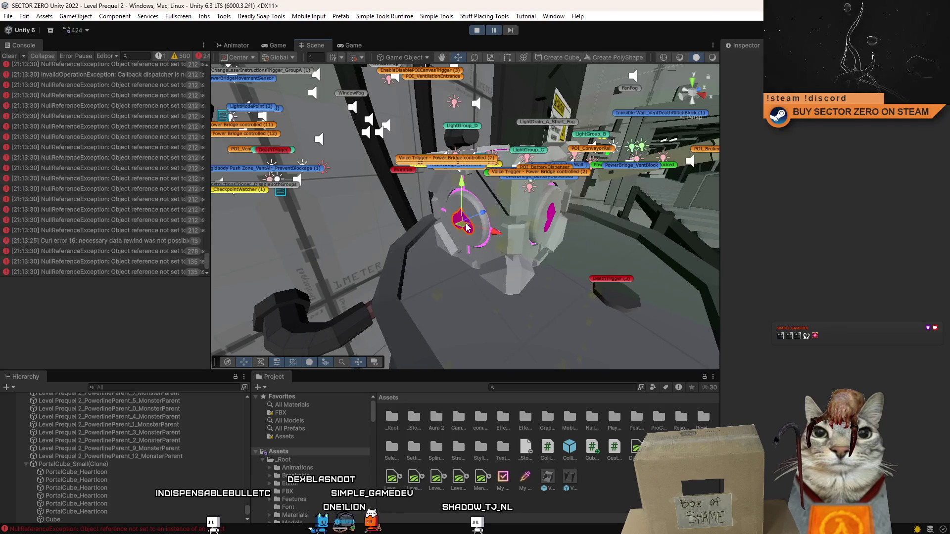
pyautogui.click(487, 218)
pyautogui.click(485, 218)
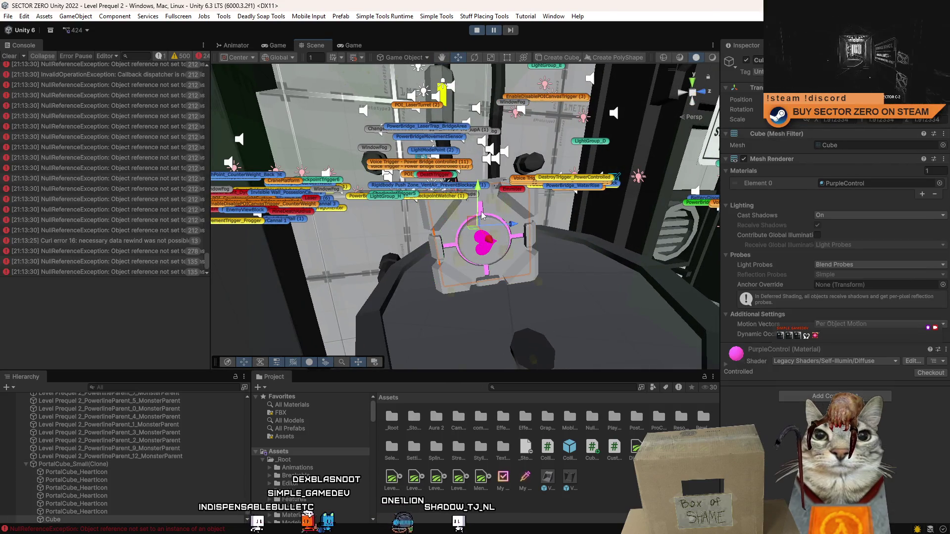
pyautogui.click(483, 218)
pyautogui.click(871, 72)
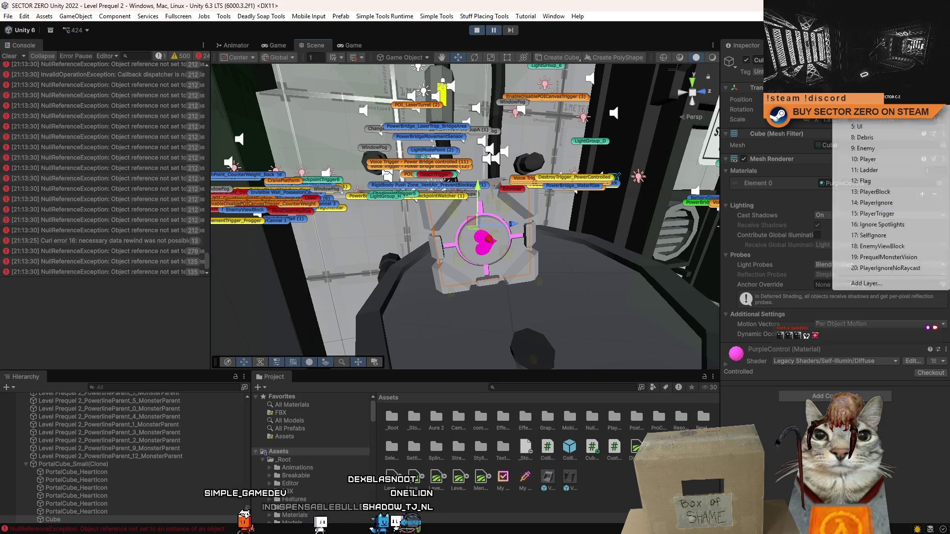
pyautogui.click(915, 261)
# Step: Resume and pick up the cube, then restart Play mode so Level Prequel 2 reloads
pyautogui.click(354, 45)
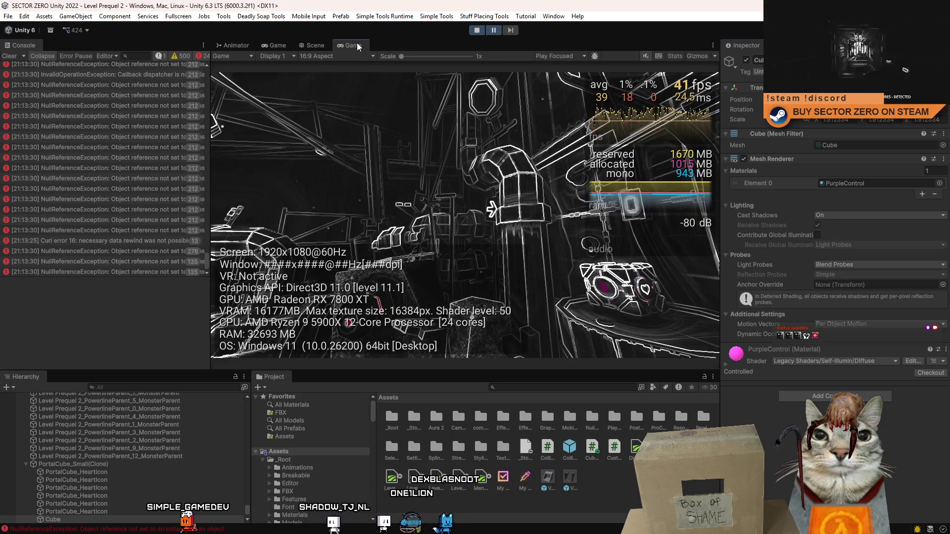
pyautogui.click(494, 30)
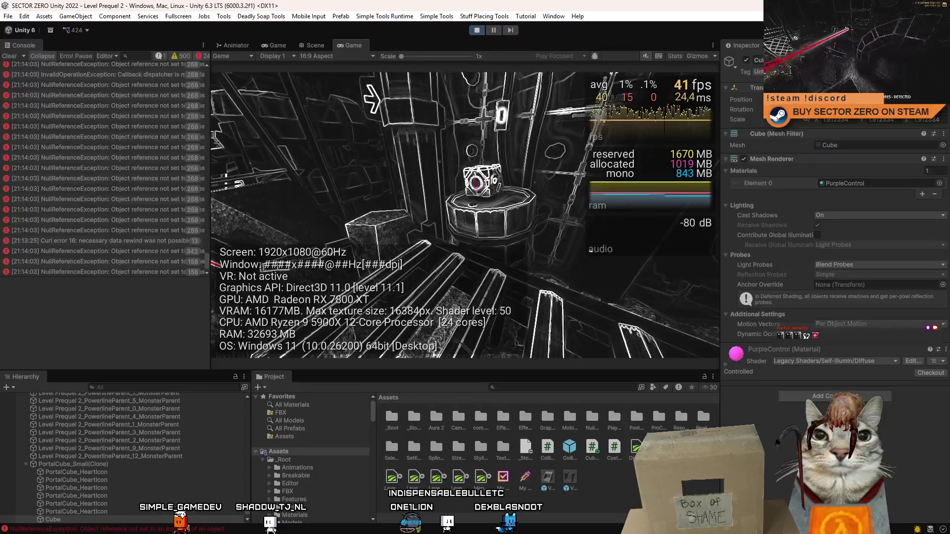
pyautogui.press('e')
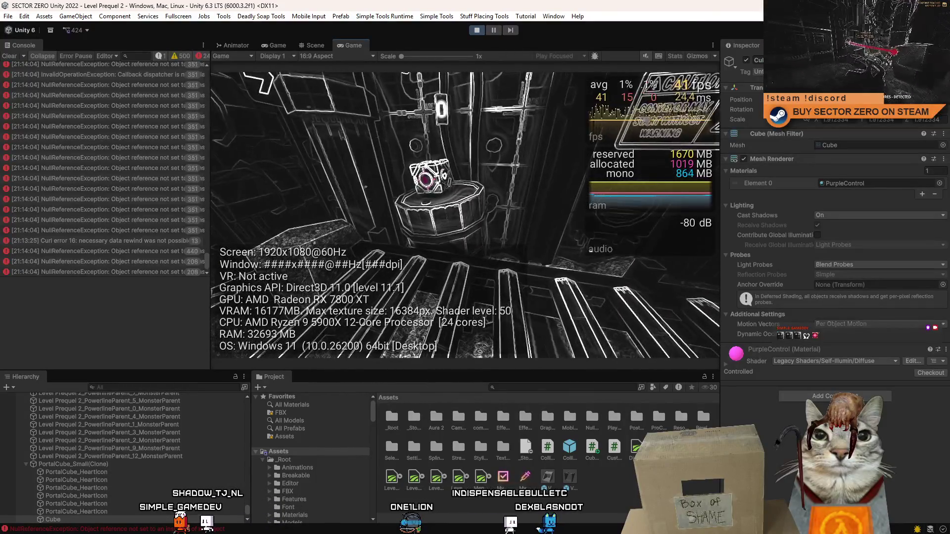
pyautogui.click(477, 31)
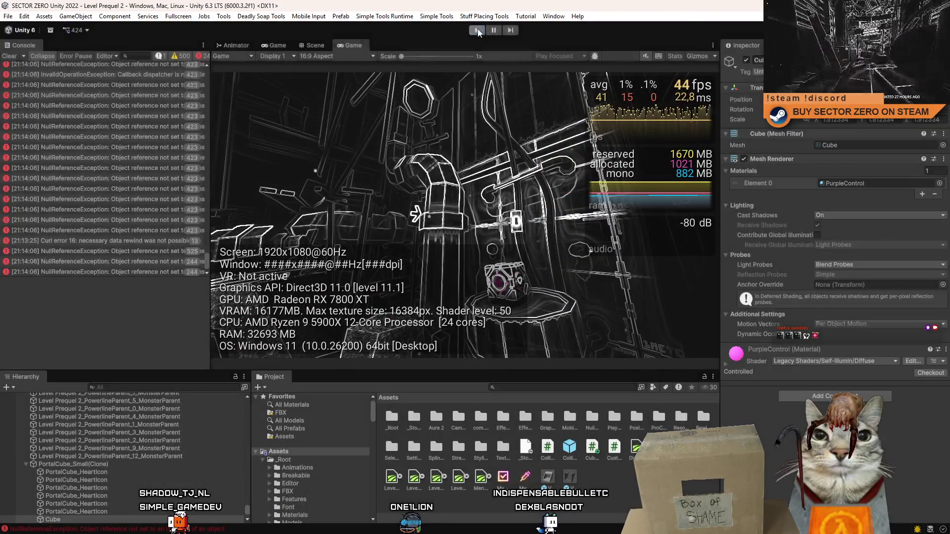
pyautogui.click(477, 30)
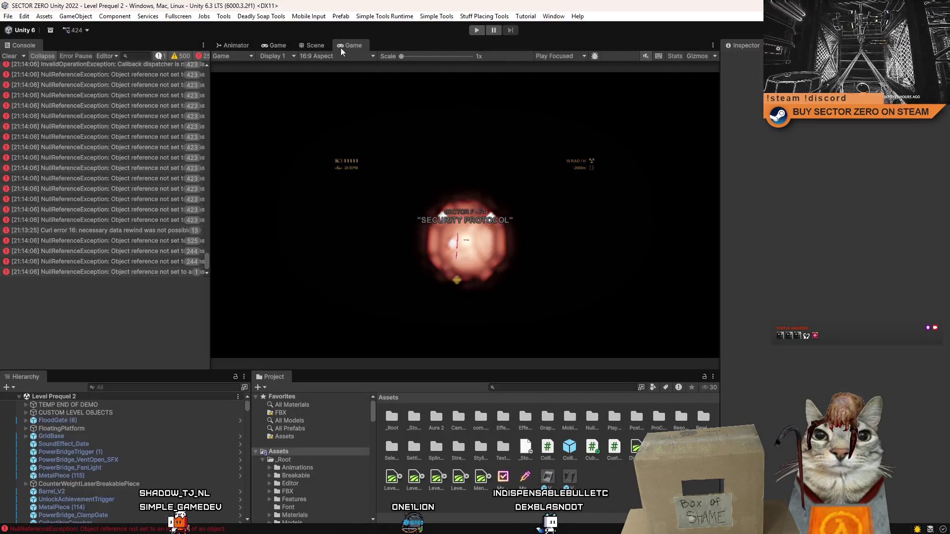
pyautogui.click(478, 31)
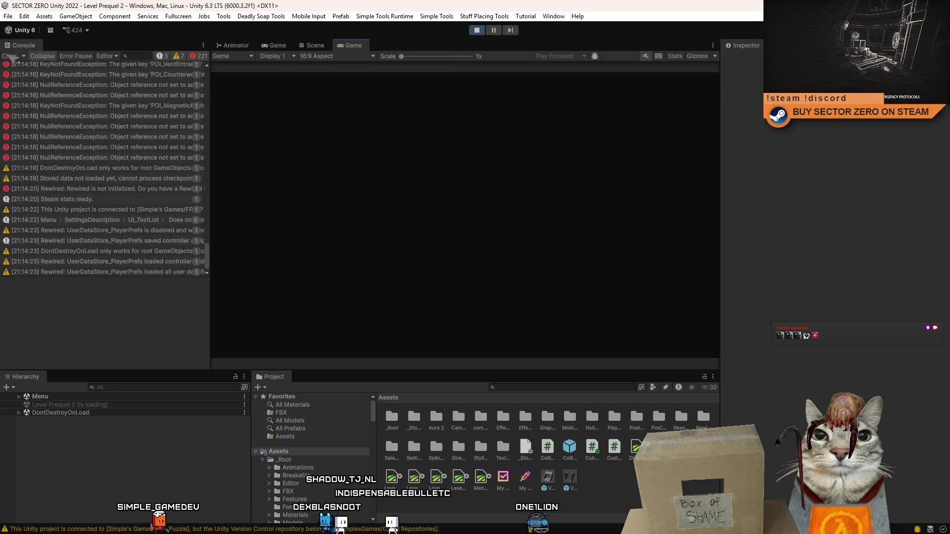
pyautogui.click(10, 56)
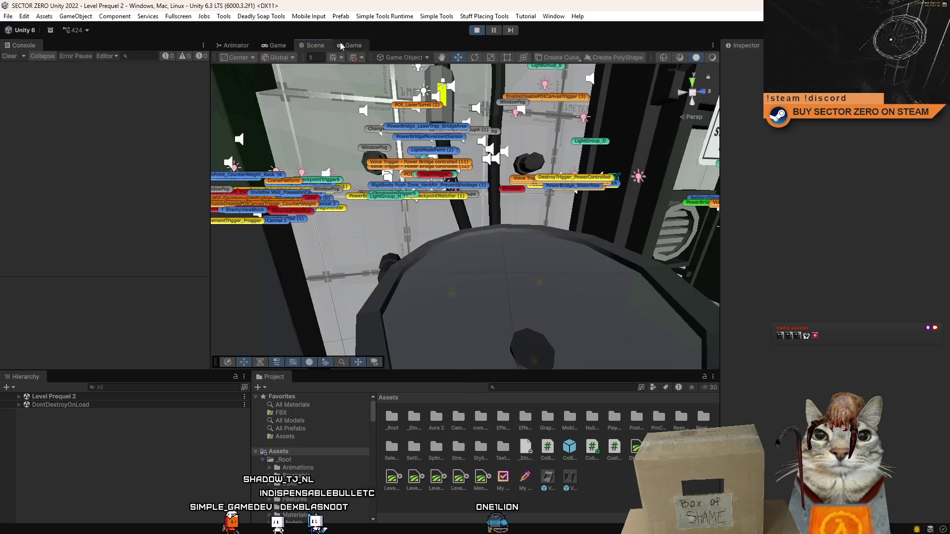
# Step: Search the Project for 'portal cube' and drag PortalCube_Small into the scene atop the pillar
pyautogui.click(327, 47)
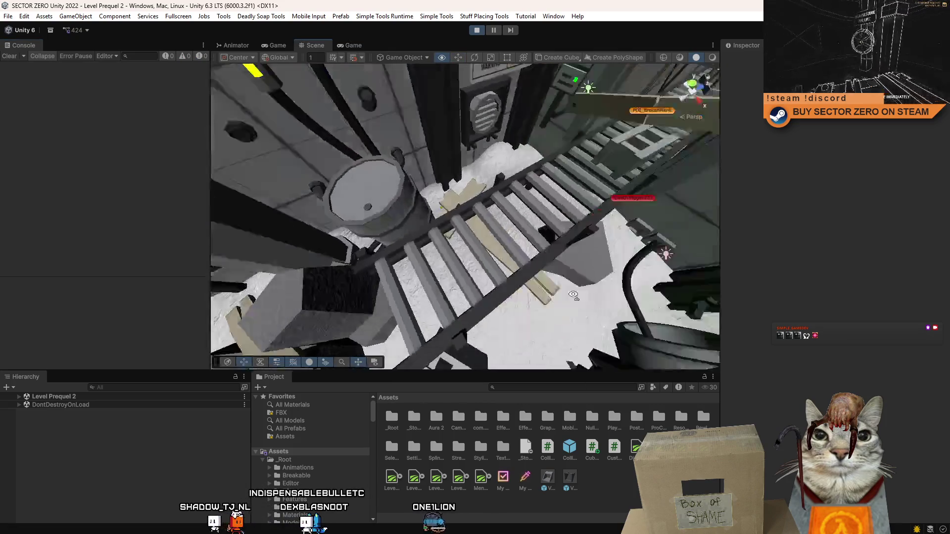
pyautogui.click(354, 47)
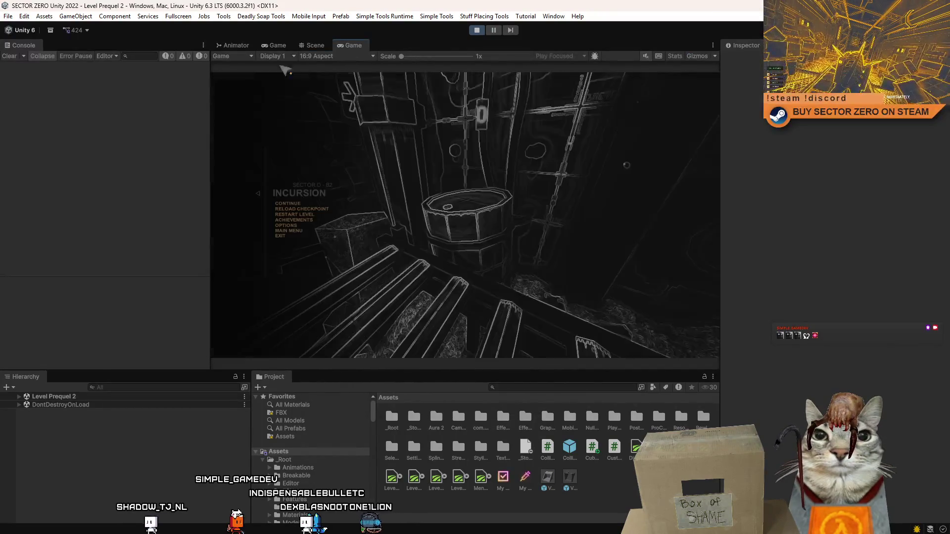
pyautogui.click(315, 45)
pyautogui.write('companion cube')
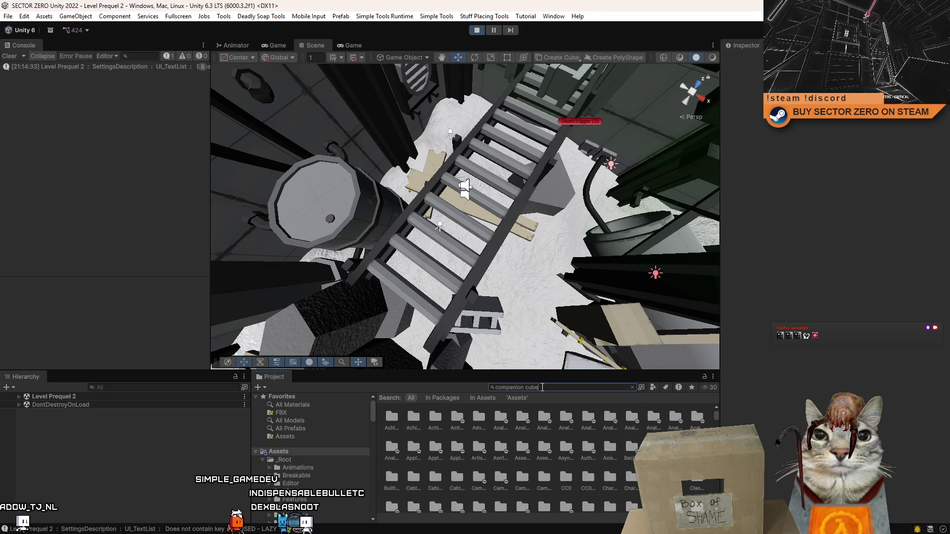
pyautogui.hotkey('ctrl', 'a')
pyautogui.write('p')
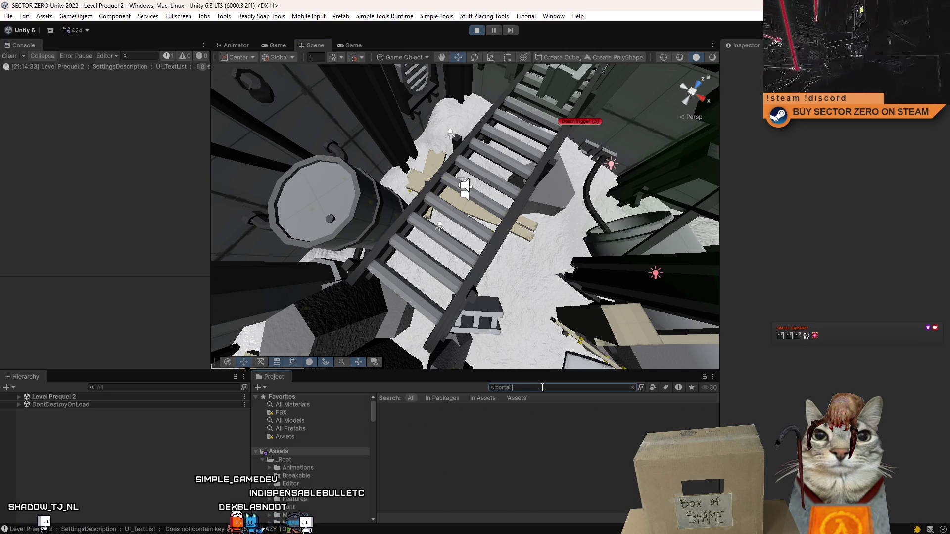
pyautogui.moveTo(426, 423)
pyautogui.mouseDown()
pyautogui.moveTo(453, 423)
pyautogui.moveTo(328, 182)
pyautogui.moveTo(425, 356)
pyautogui.mouseUp()
pyautogui.moveTo(519, 268)
pyautogui.mouseDown()
pyautogui.moveTo(407, 205)
pyautogui.moveTo(413, 193)
pyautogui.mouseUp()
# Step: Seat the portal cube on the barrel with Simple Tools > SelectionToRayRotation
pyautogui.click(374, 16)
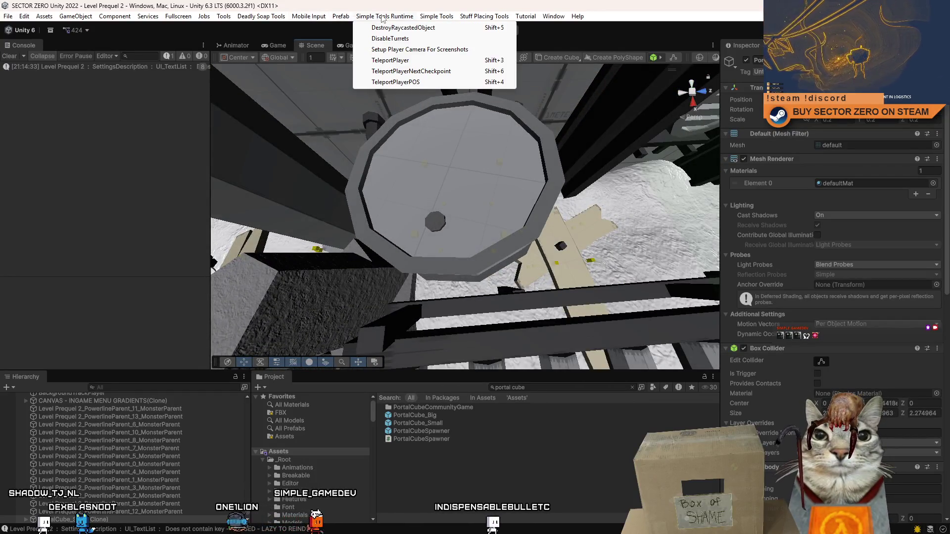
pyautogui.moveTo(436, 17)
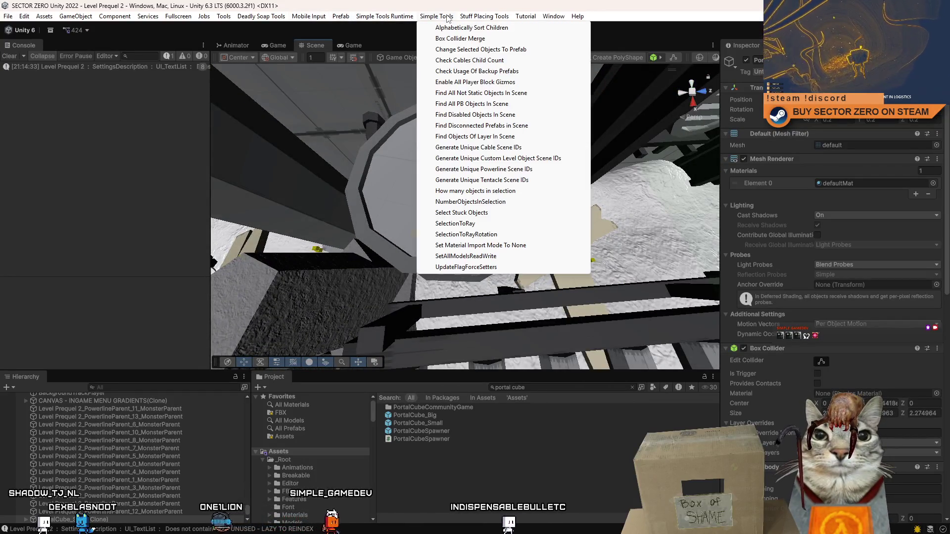
pyautogui.click(512, 238)
pyautogui.moveTo(495, 218)
pyautogui.mouseDown()
pyautogui.moveTo(451, 170)
pyautogui.moveTo(465, 166)
pyautogui.mouseUp()
# Step: Put the portal cube and its children on the PrequelMonsterVision layer and view it in-game
pyautogui.click(881, 72)
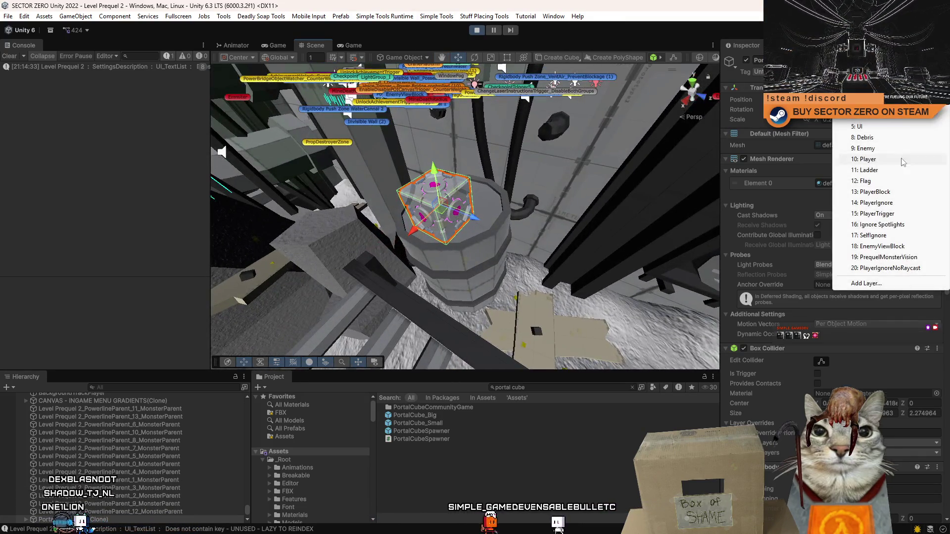
pyautogui.click(909, 260)
pyautogui.click(432, 287)
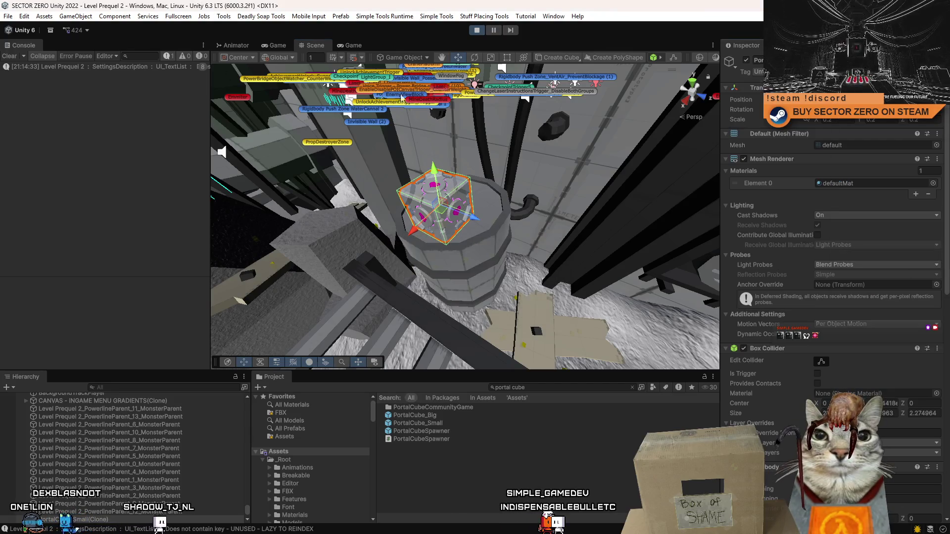
pyautogui.click(350, 44)
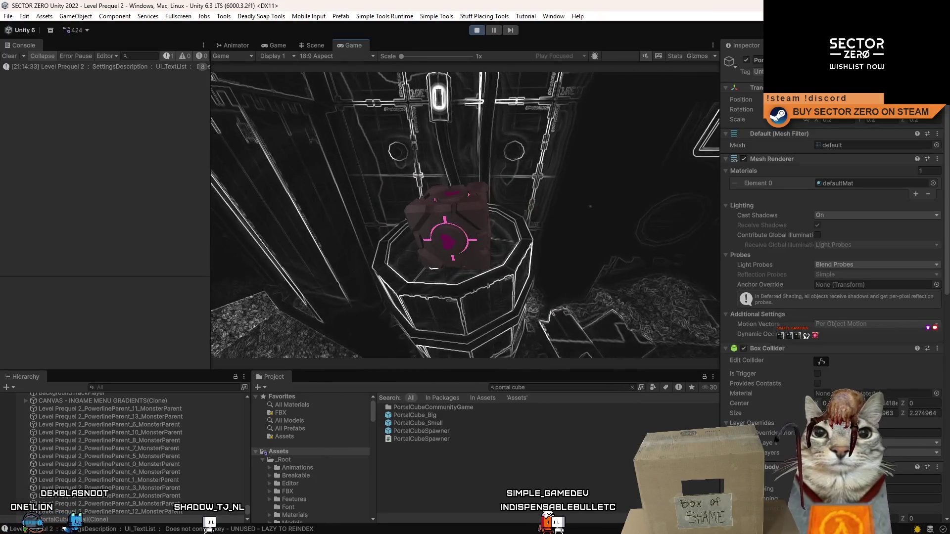
# Step: Duplicate the heart icon's HeartIcon material and name the copy HeartIcon_PortalCube
pyautogui.click(316, 46)
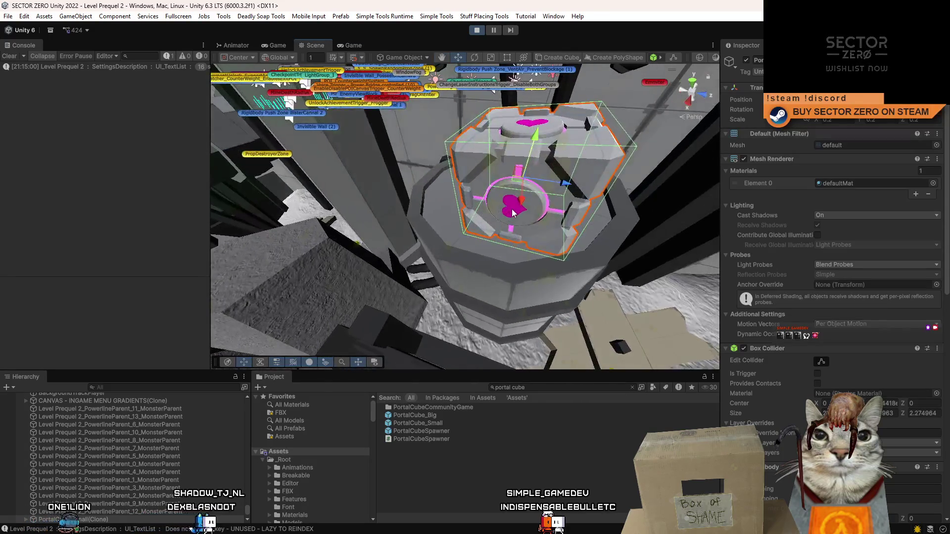
pyautogui.click(500, 214)
pyautogui.click(851, 184)
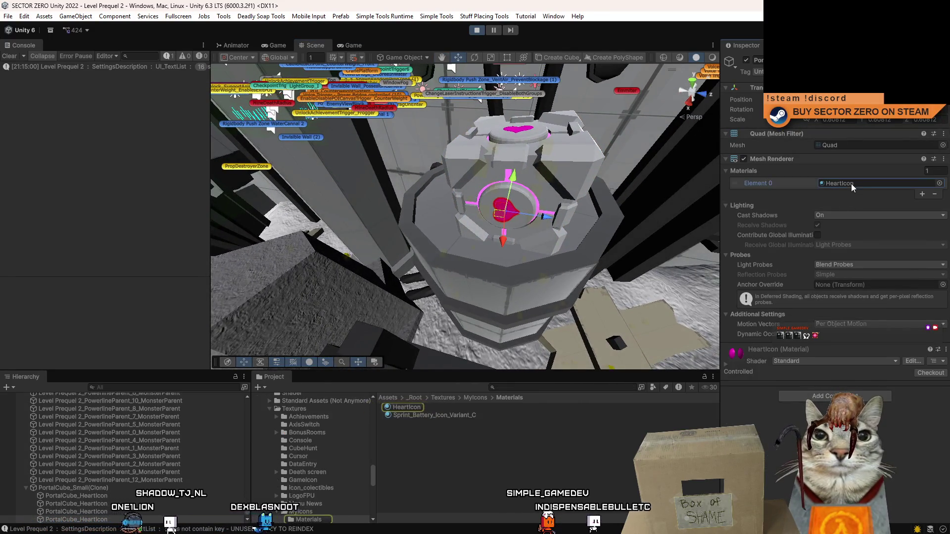
pyautogui.click(477, 406)
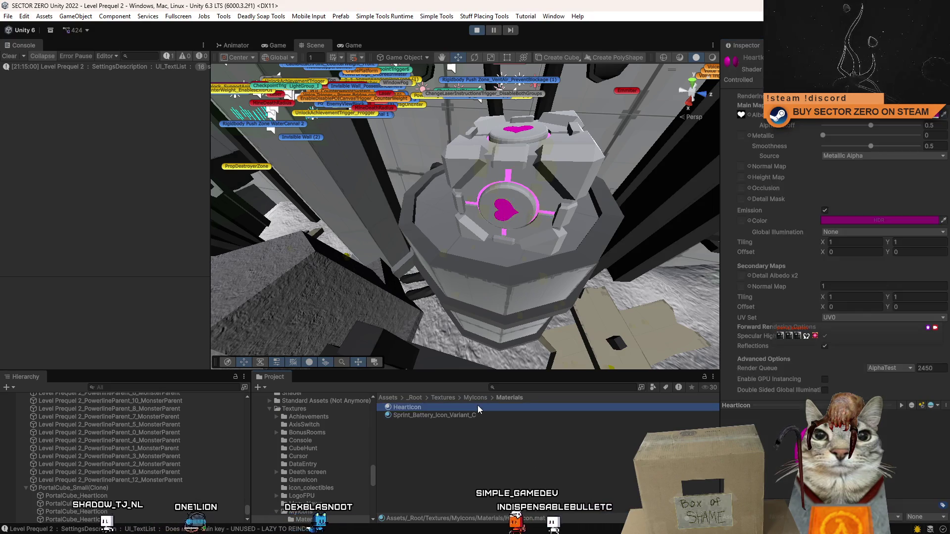
pyautogui.hotkey('ctrl', 'd')
pyautogui.click(449, 414)
pyautogui.write('HeartIcon_PortalCube')
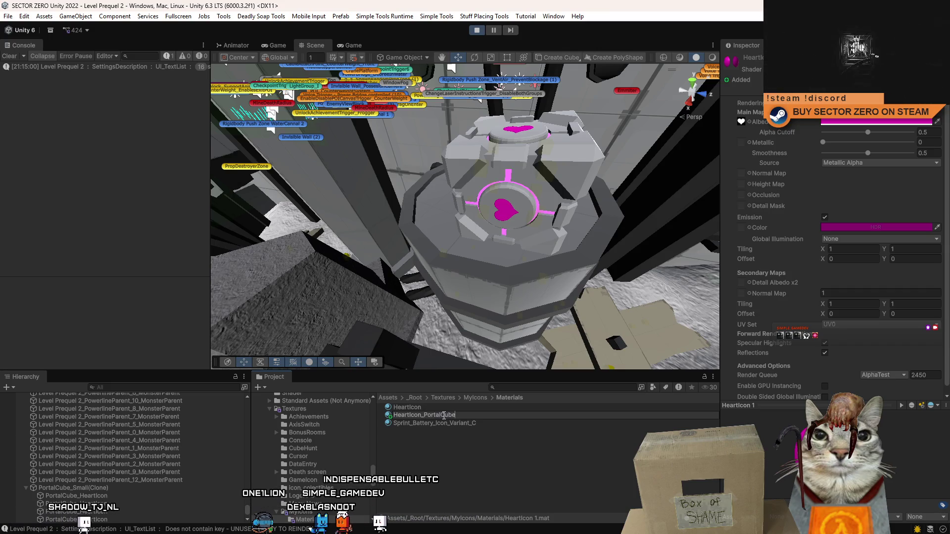
pyautogui.write('PortalCube')
pyautogui.press('Return')
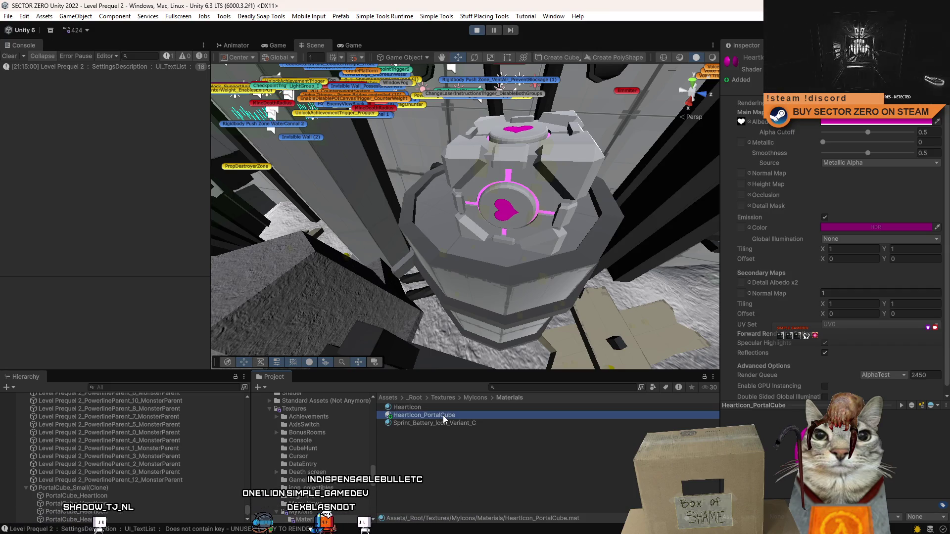
# Step: Change HeartIcon_PortalCube's emission colour to a pinker magenta
pyautogui.moveTo(526, 323); pyautogui.dragTo(503, 296)
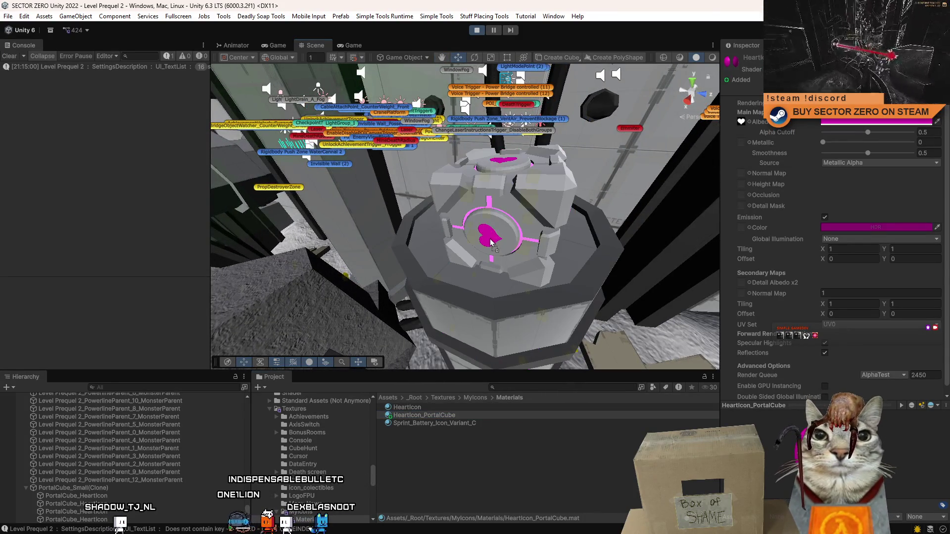
pyautogui.click(353, 45)
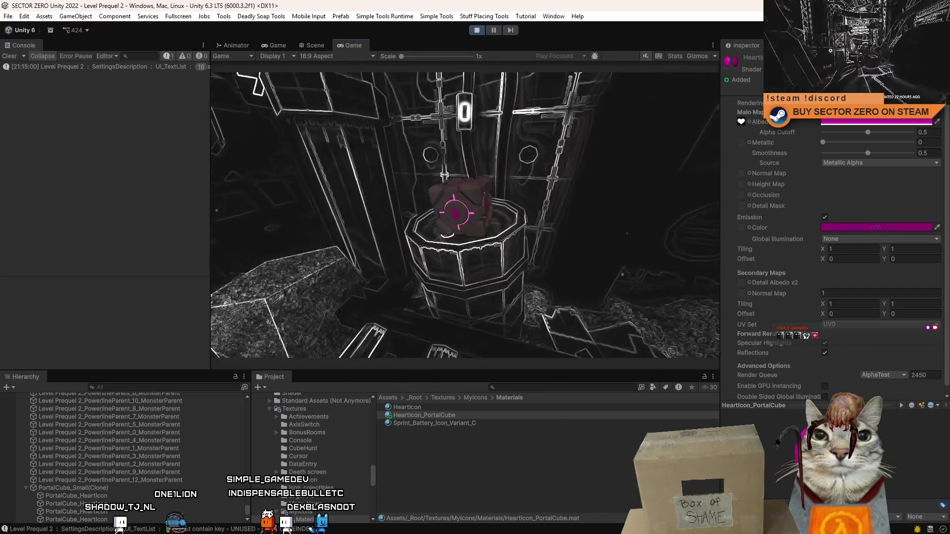
pyautogui.click(831, 225)
pyautogui.click(908, 262)
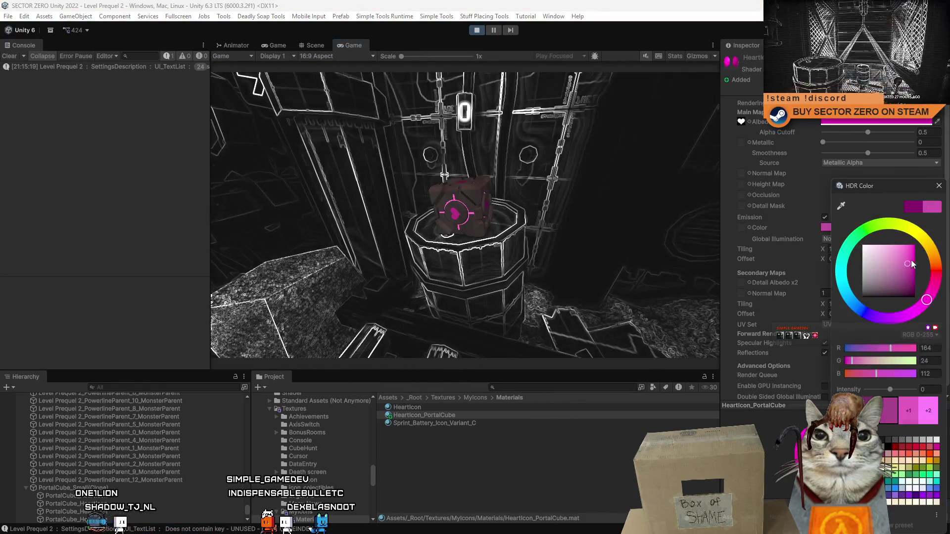
pyautogui.click(939, 186)
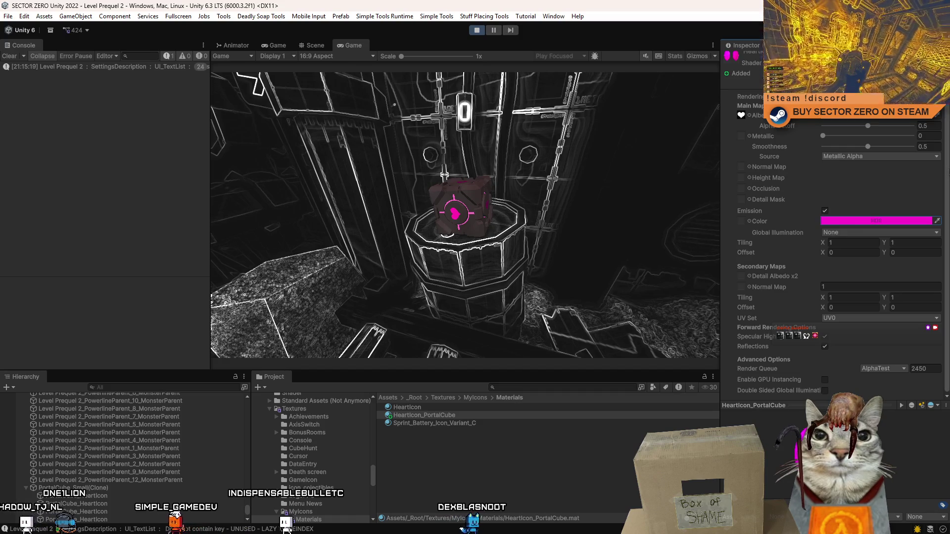
# Step: Raise the magenta emission's HDR intensity to 2, then pause the game
pyautogui.click(898, 221)
pyautogui.click(910, 412)
pyautogui.doubleClick(910, 411)
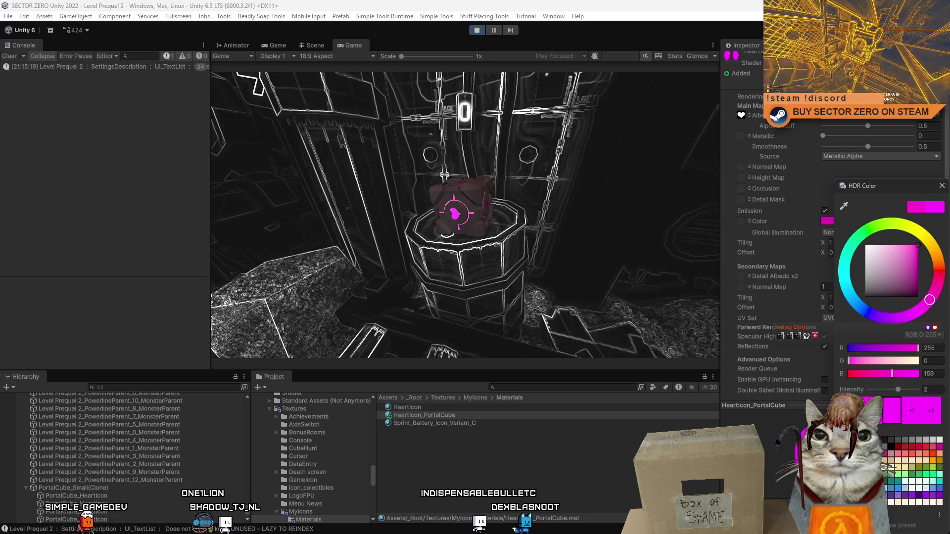
pyautogui.click(914, 408)
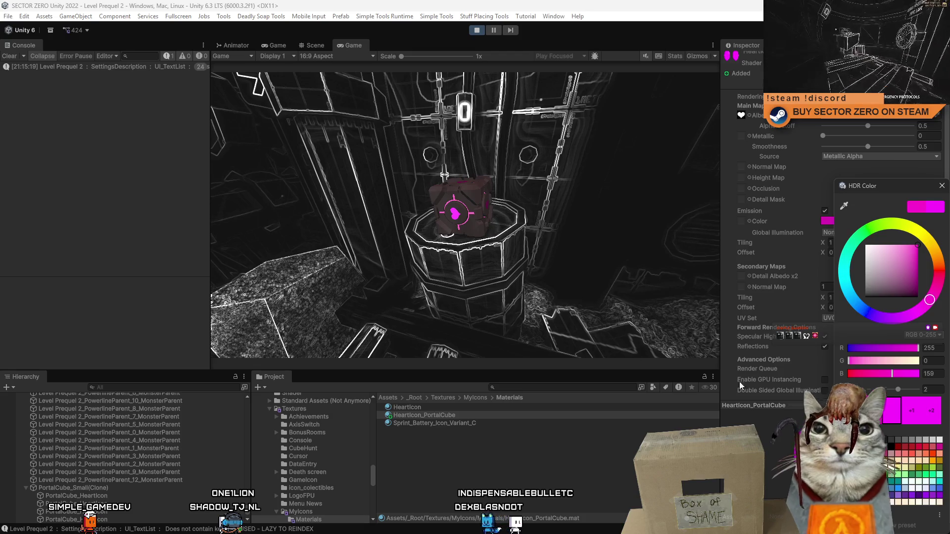
pyautogui.click(465, 213)
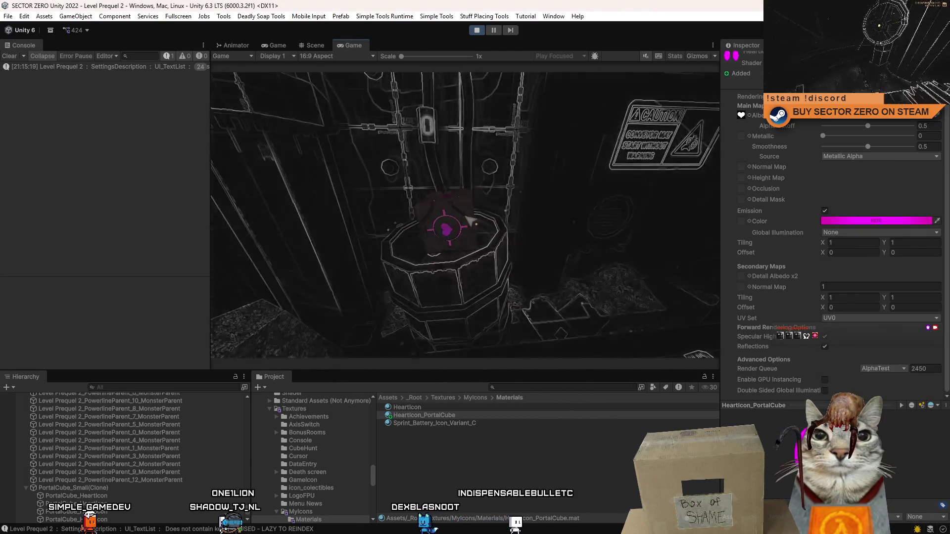
pyautogui.click(494, 30)
pyautogui.click(315, 45)
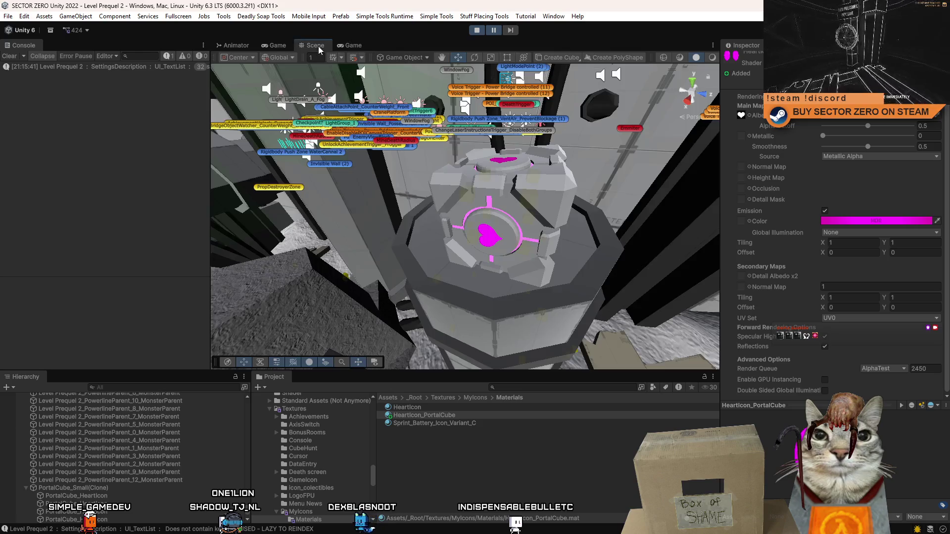
# Step: Locate the inner cube's PurpleControl material and look at the cube in the running game
pyautogui.click(473, 200)
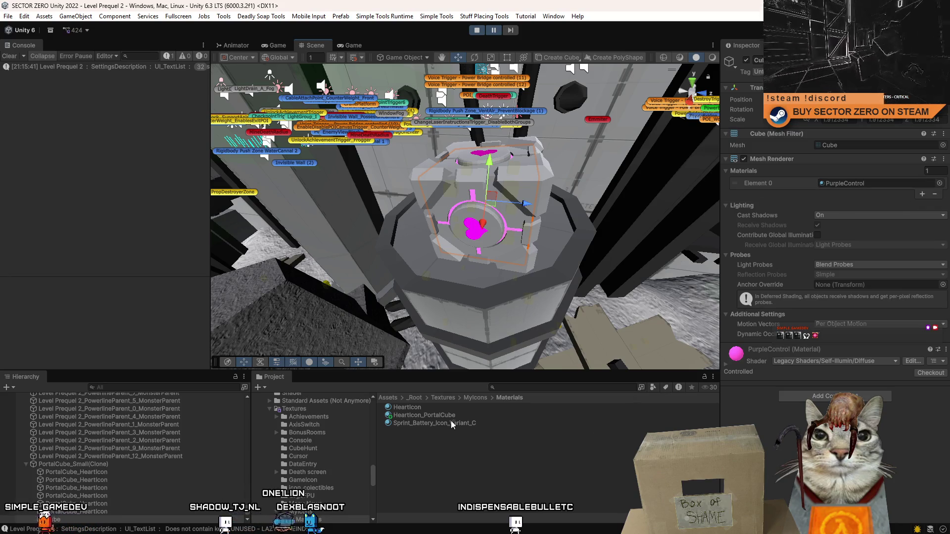
pyautogui.click(852, 184)
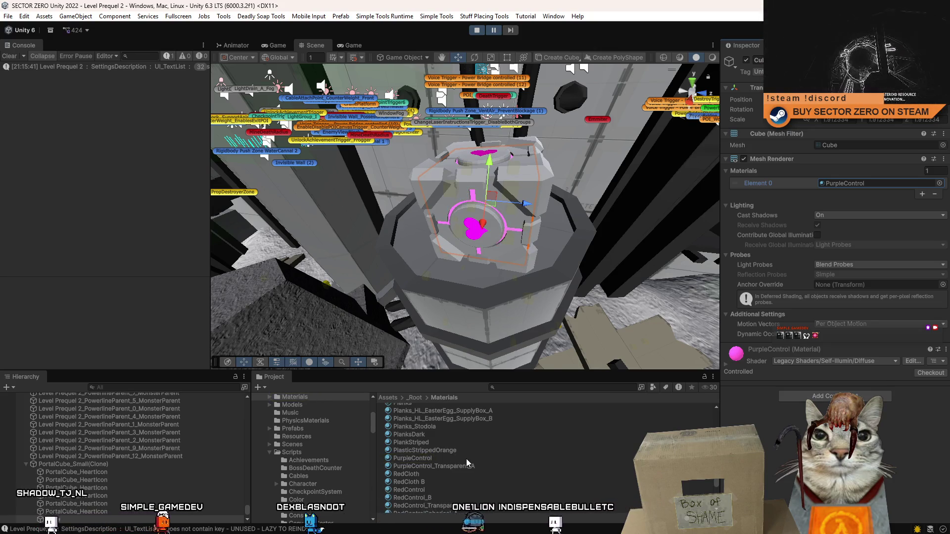
pyautogui.click(355, 46)
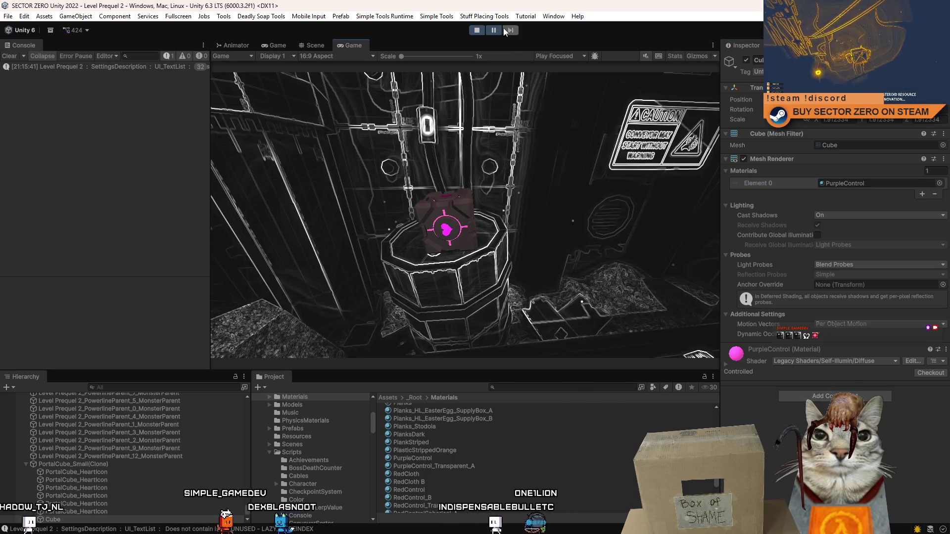
pyautogui.click(446, 198)
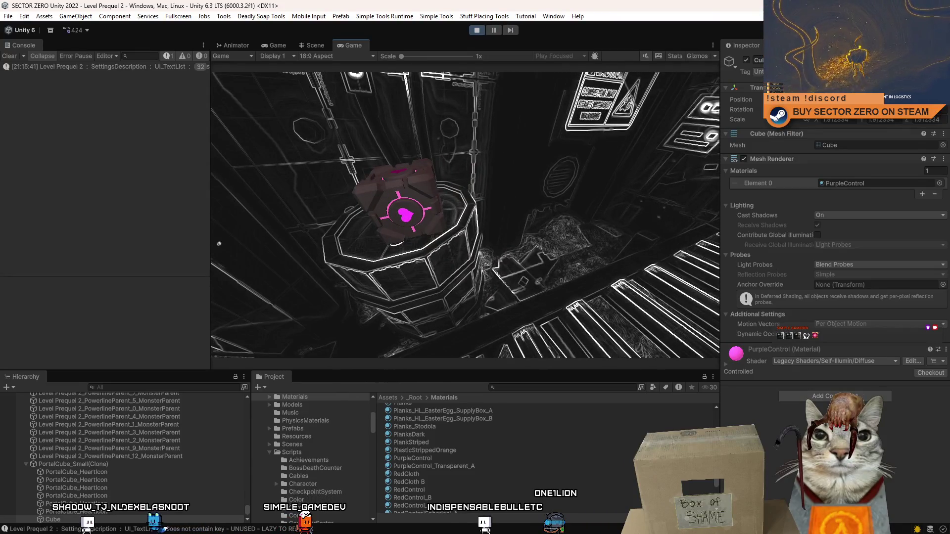
pyautogui.press('Escape')
pyautogui.click(325, 46)
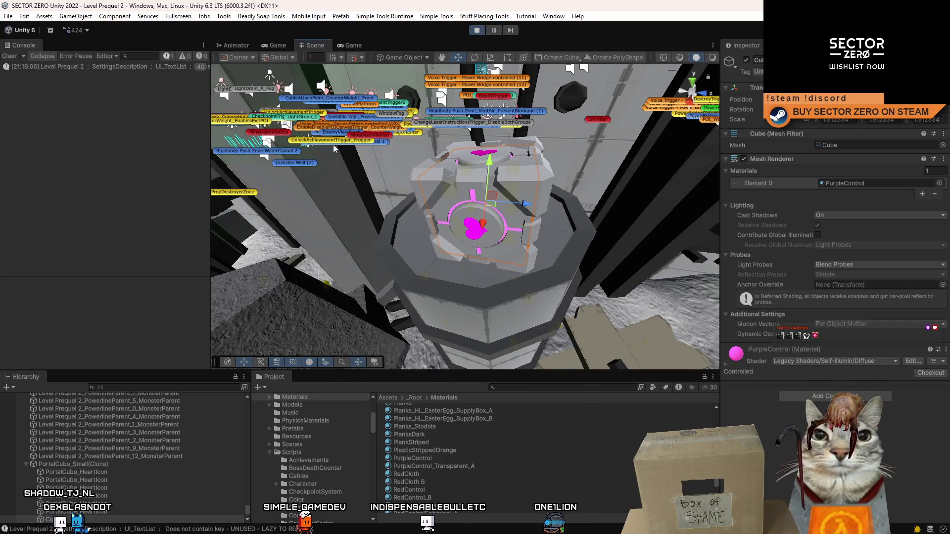
# Step: Move the PortalCube_Small clone, its children and its heart icon to PrequelMonsterVision, then check in-game
pyautogui.click(483, 218)
pyautogui.click(881, 72)
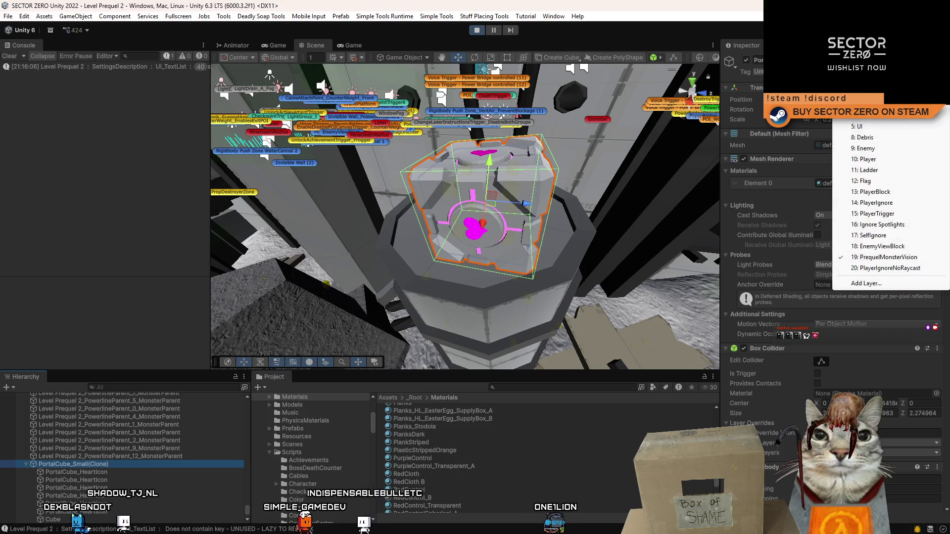
pyautogui.click(871, 149)
pyautogui.click(444, 286)
pyautogui.click(477, 230)
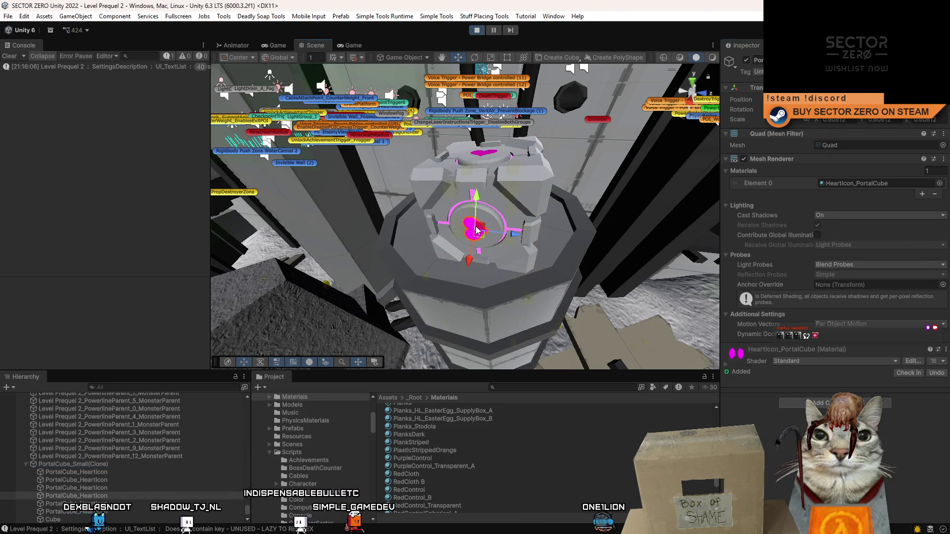
pyautogui.click(881, 71)
pyautogui.click(891, 257)
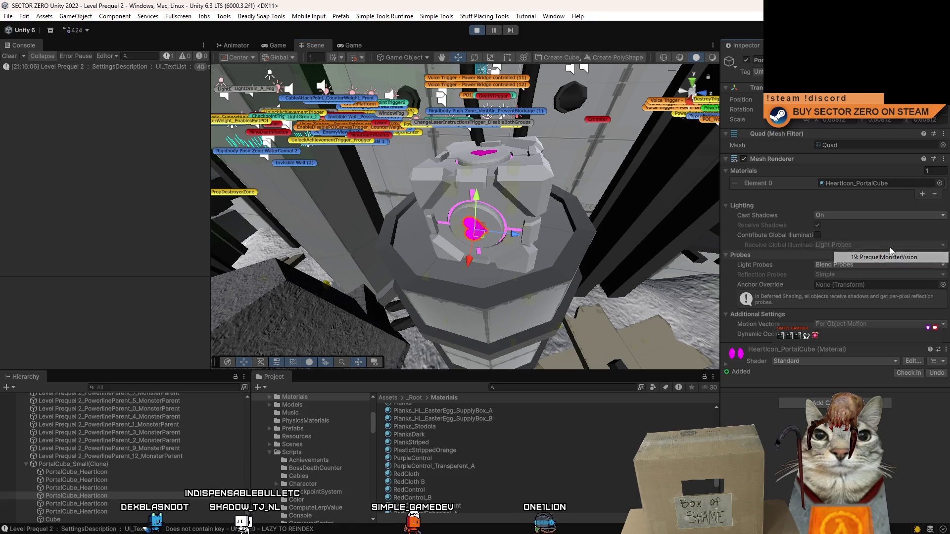
pyautogui.click(353, 45)
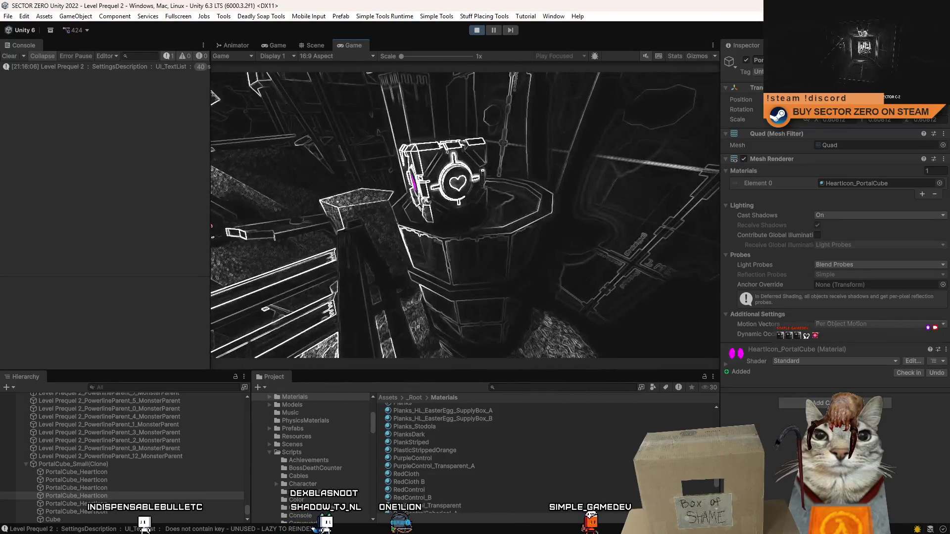
pyautogui.click(311, 46)
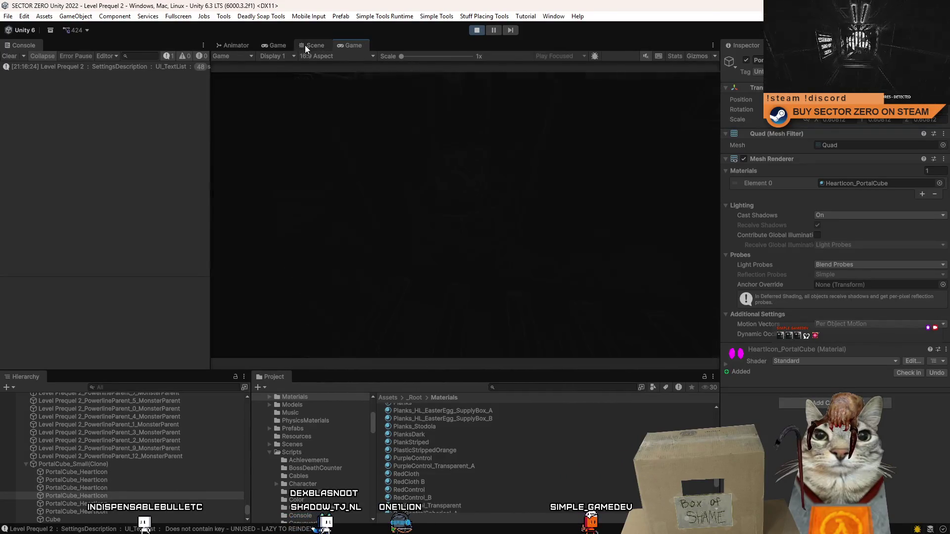
# Step: Select the portal cube's inner Cube and review its layer options
pyautogui.click(494, 200)
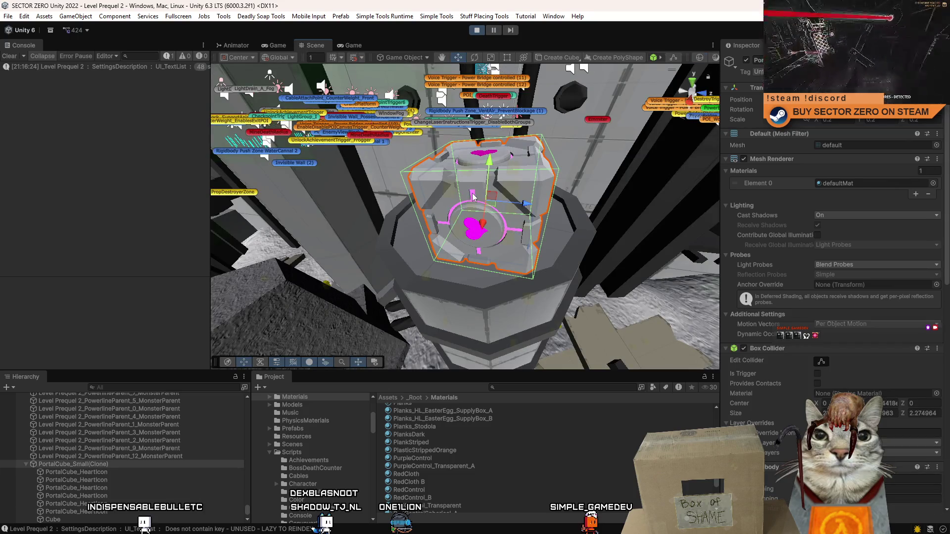
pyautogui.click(493, 200)
pyautogui.click(353, 45)
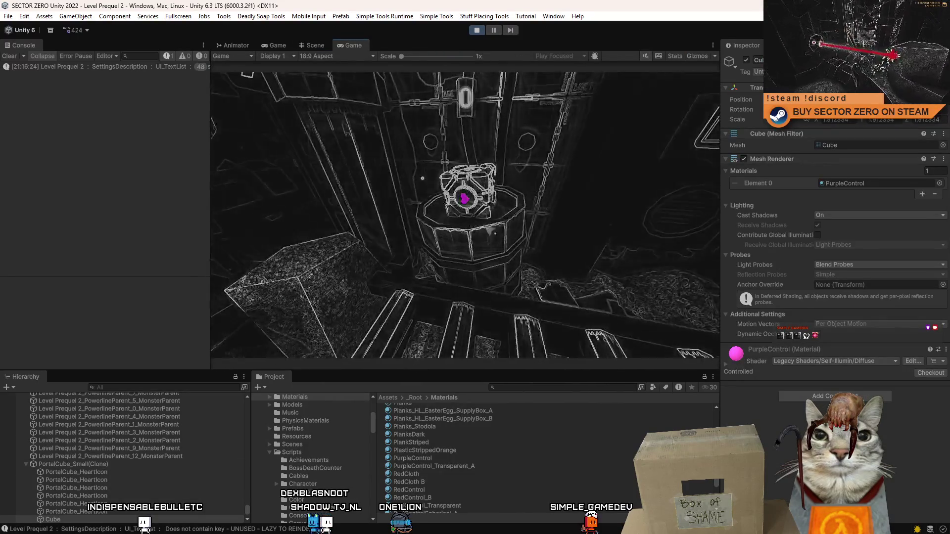
pyautogui.click(870, 72)
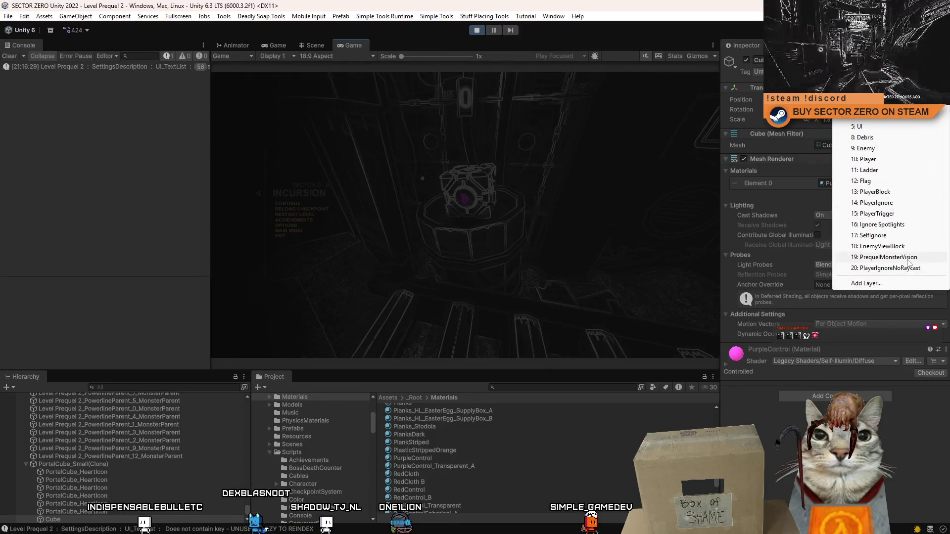
pyautogui.click(908, 257)
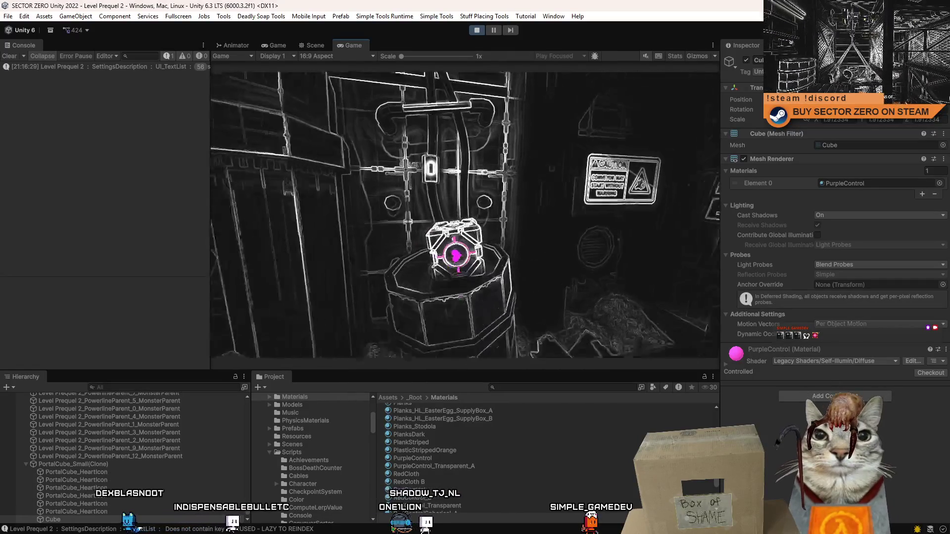
# Step: Replace the inner Cube's PurpleControl material with HeartIcon_PortalCube from the 'heart' search
pyautogui.click(940, 183)
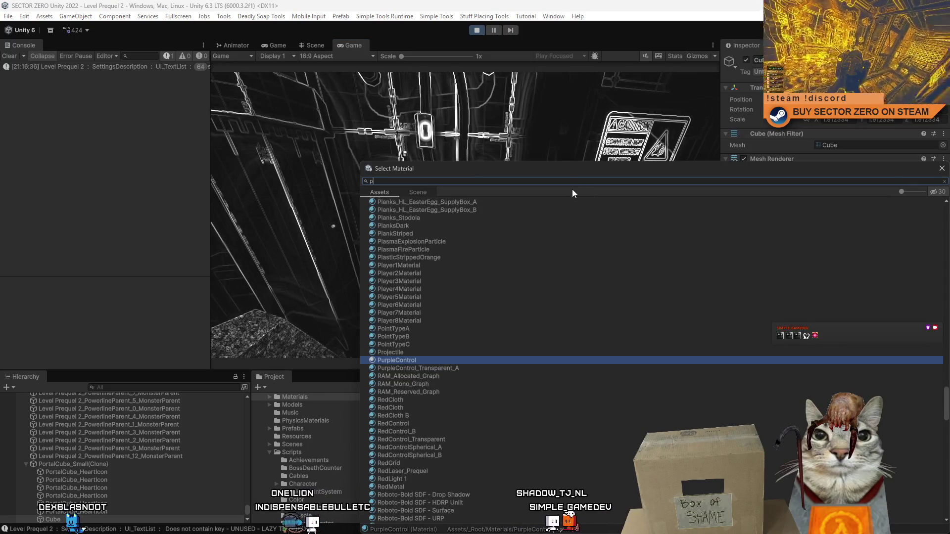
pyautogui.write('purple')
pyautogui.moveTo(522, 171); pyautogui.dragTo(671, 195)
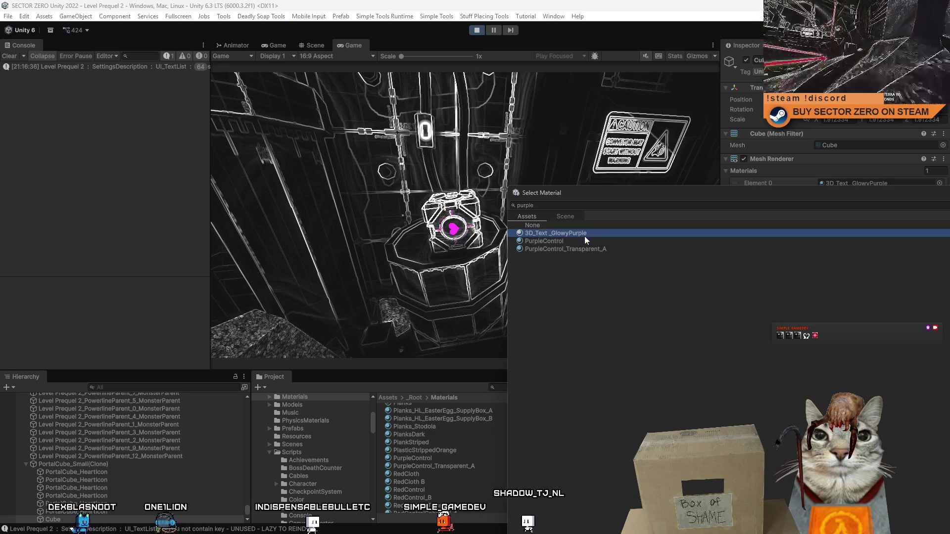
pyautogui.click(567, 206)
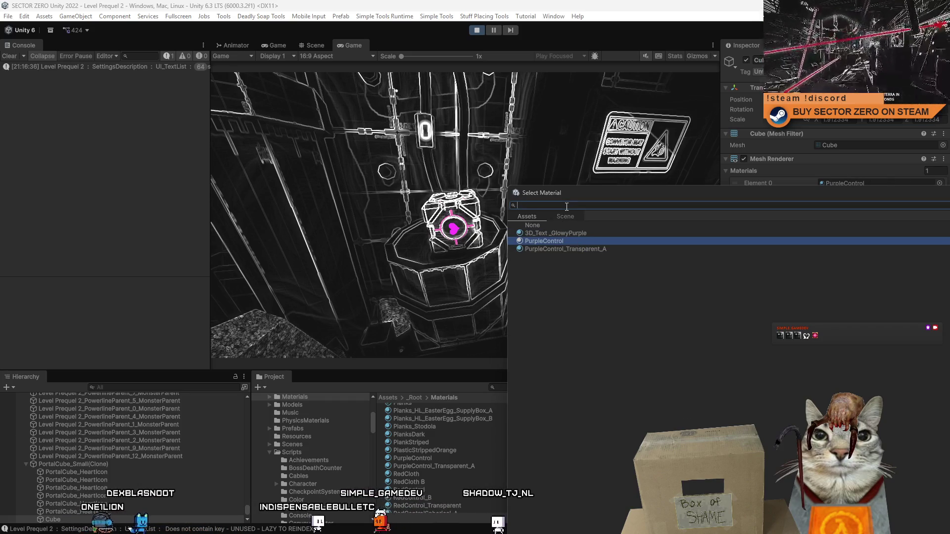
pyautogui.write('heart')
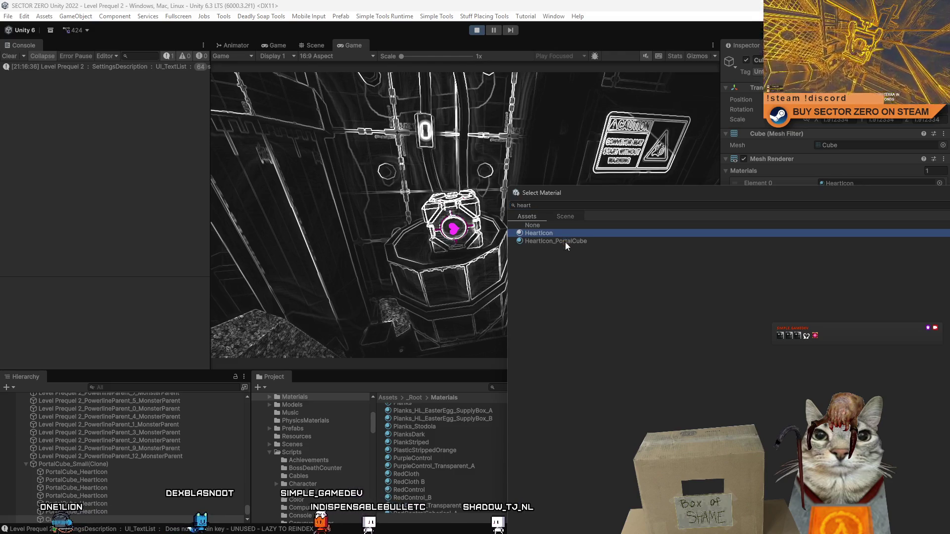
pyautogui.click(565, 242)
pyautogui.doubleClick(571, 242)
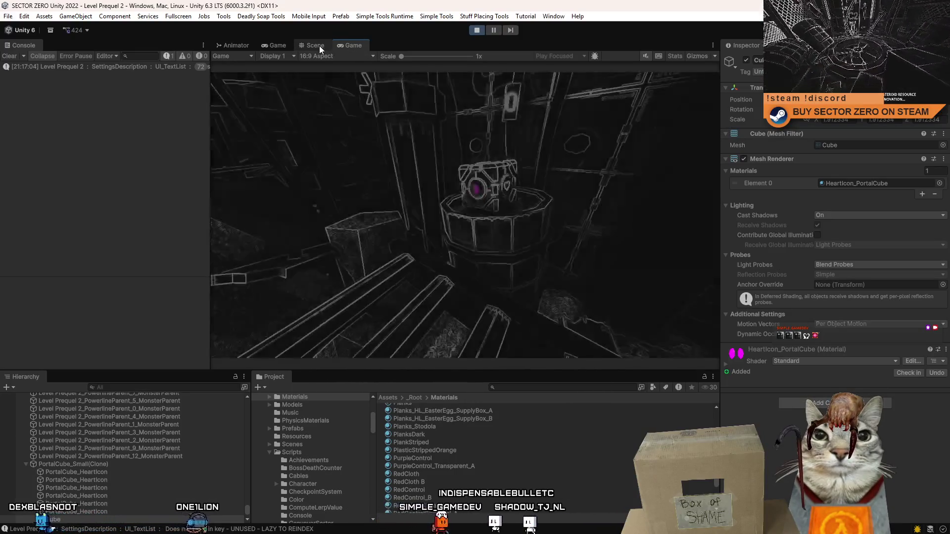
# Step: Duplicate HeartIcon_PortalCube and rename the copy PortalCube_InsideGlow
pyautogui.click(320, 46)
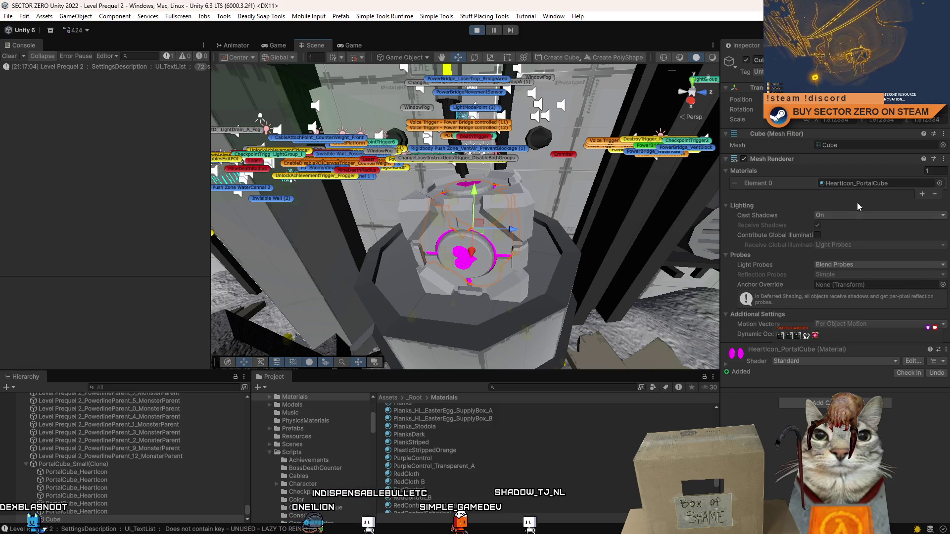
pyautogui.click(856, 183)
pyautogui.click(463, 416)
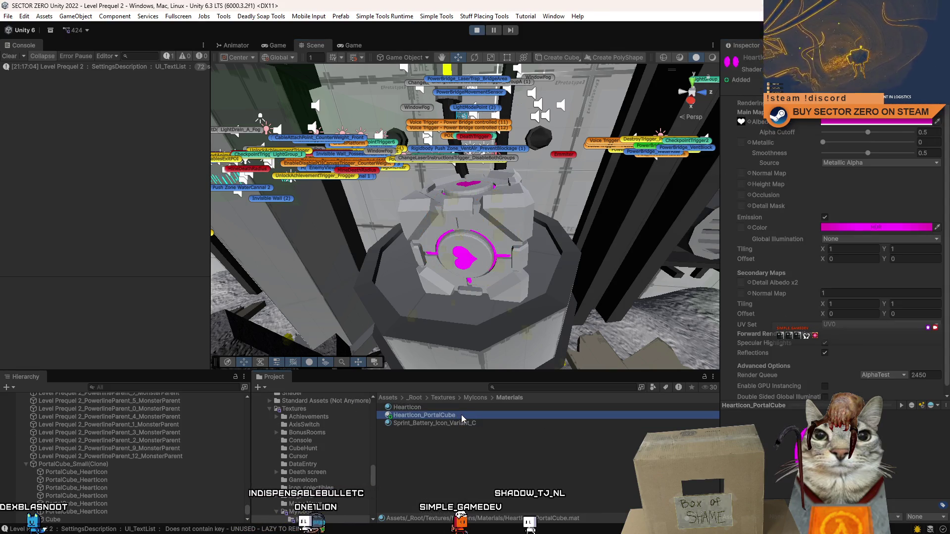
pyautogui.hotkey('ctrl', 'd')
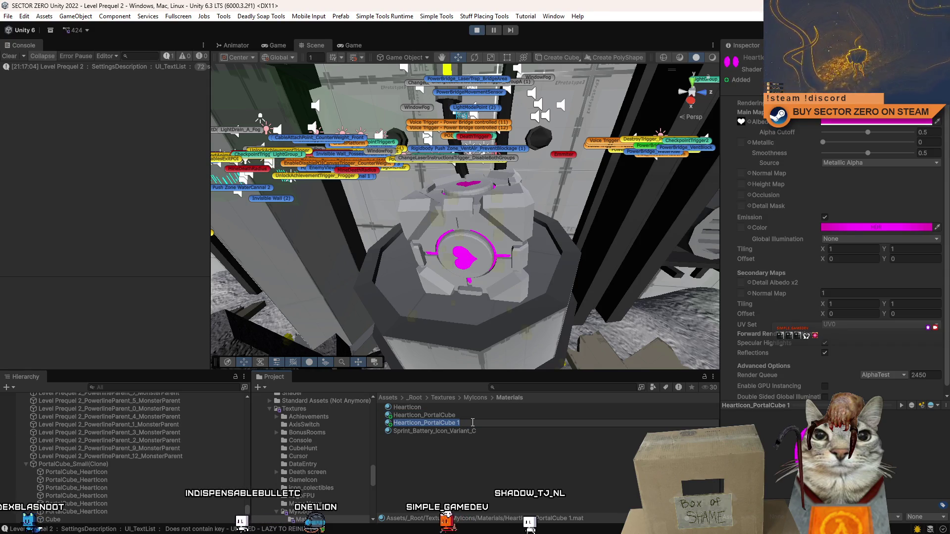
pyautogui.press('Return')
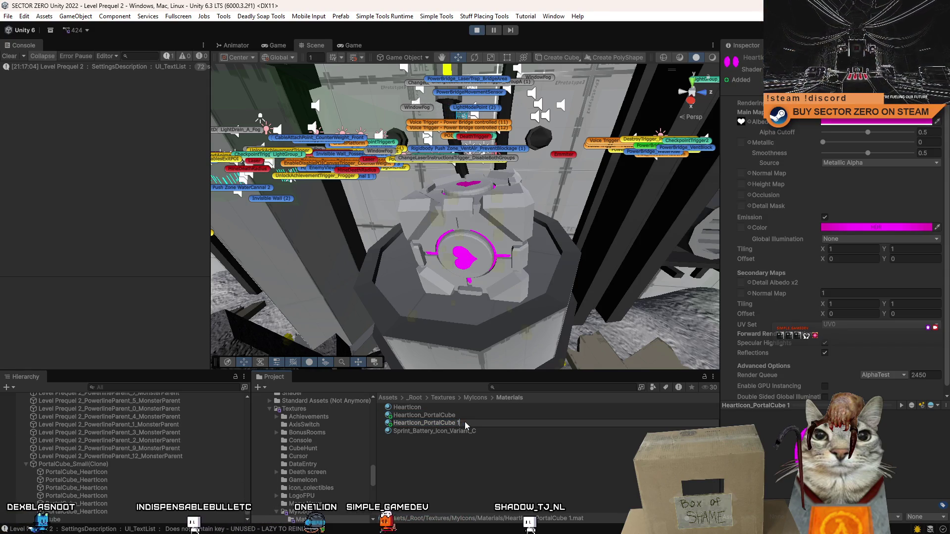
pyautogui.write('PortalC')
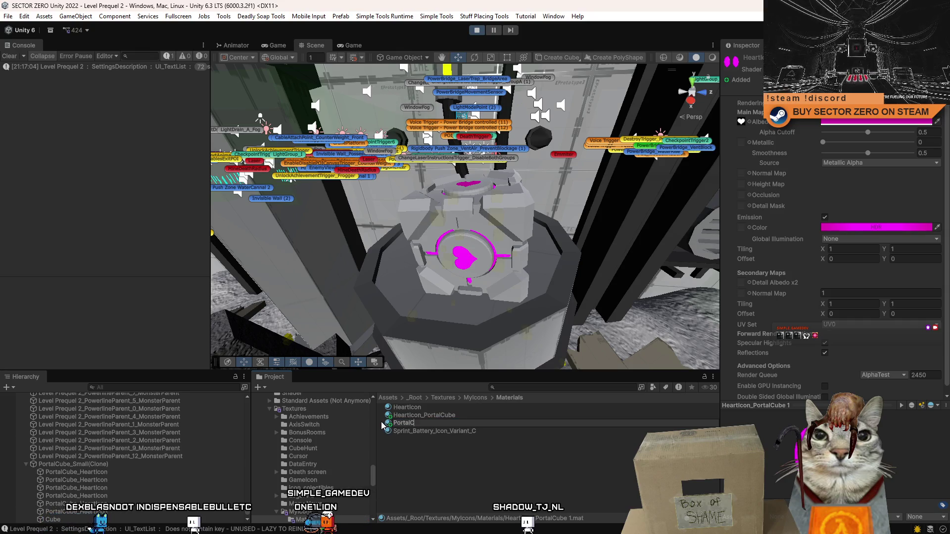
pyautogui.write('ube_InsideGlow')
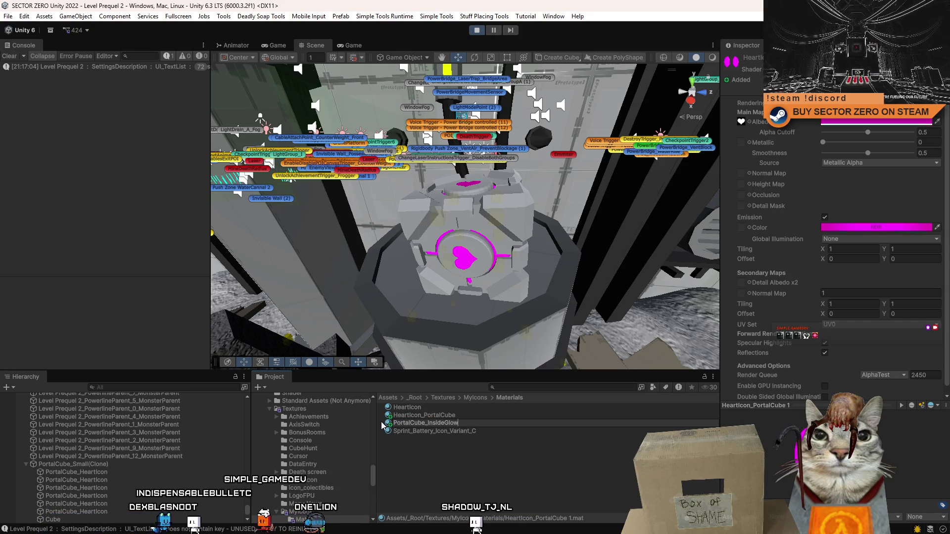
pyautogui.press('Return')
# Step: Set PortalCube_InsideGlow's albedo texture to None
pyautogui.click(750, 122)
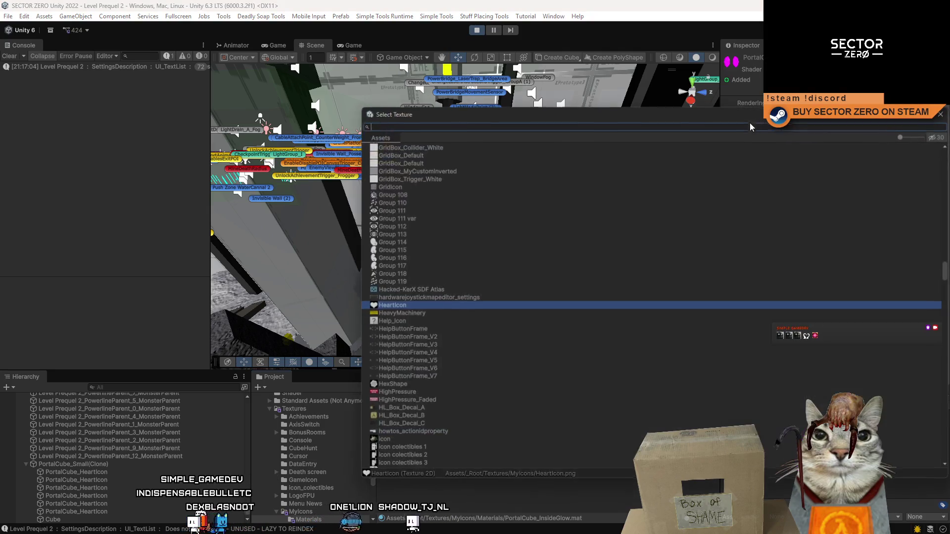
pyautogui.scroll(20, 434, 248)
pyautogui.click(434, 147)
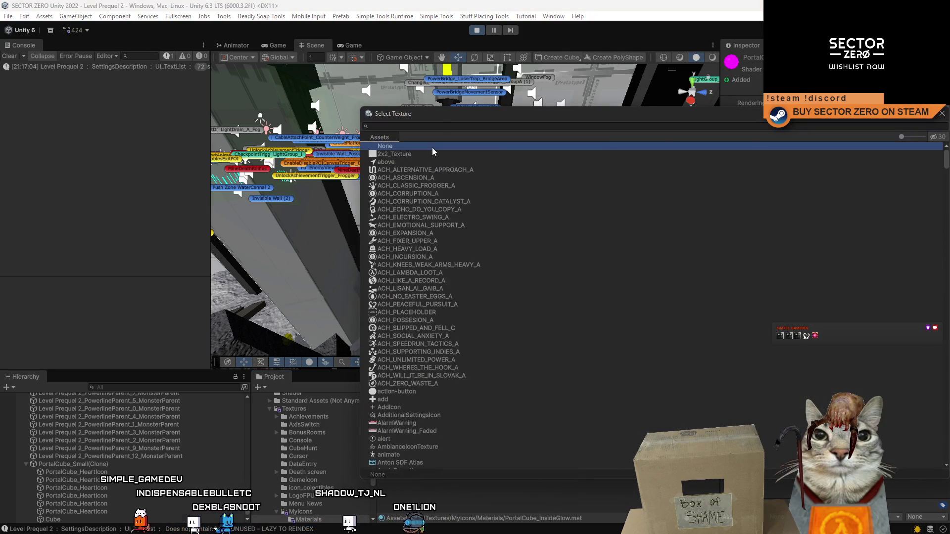
pyautogui.doubleClick(434, 148)
pyautogui.click(345, 46)
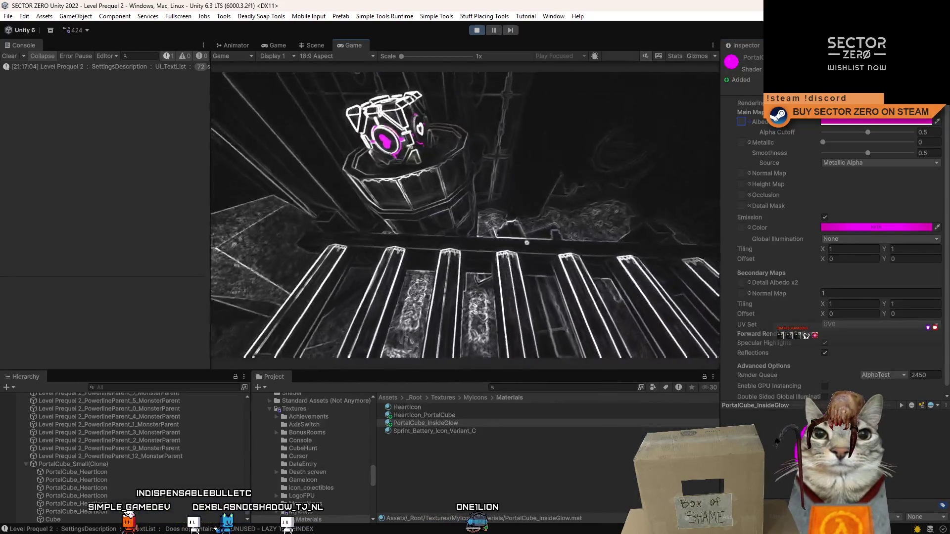
# Step: Select the portal cube's inner Cube, give it PortalCube_InsideGlow, and check the glow in the Game view
pyautogui.click(311, 48)
pyautogui.scroll(-5, 465, 213)
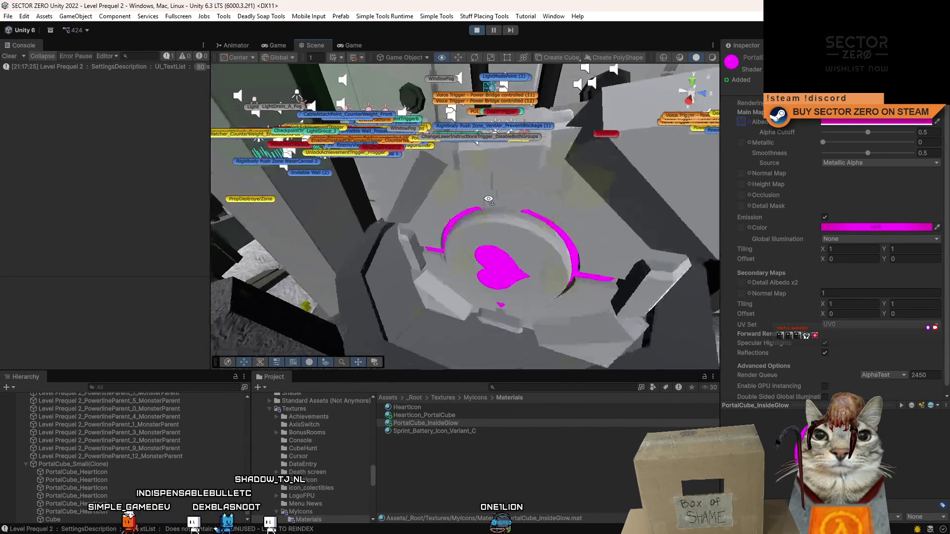
pyautogui.click(474, 211)
pyautogui.click(475, 209)
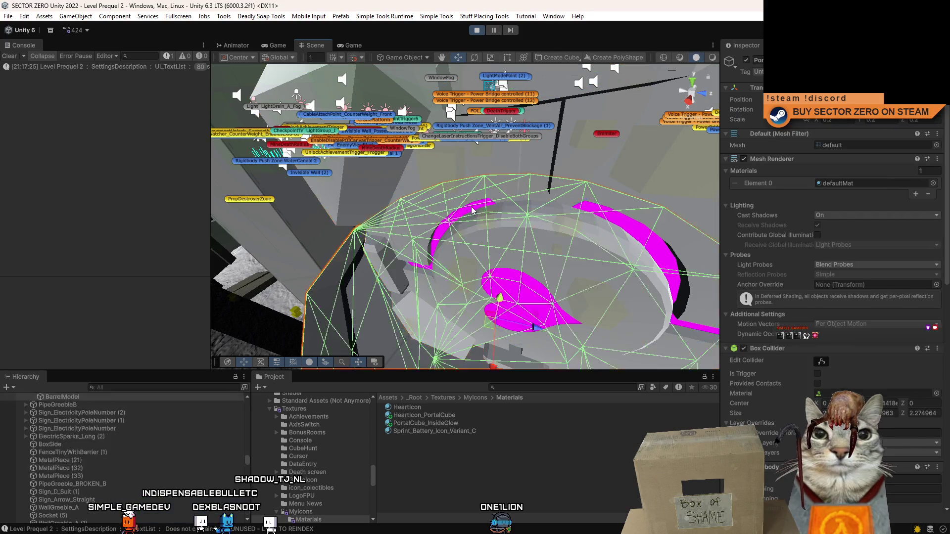
pyautogui.scroll(-3, 476, 209)
pyautogui.click(480, 212)
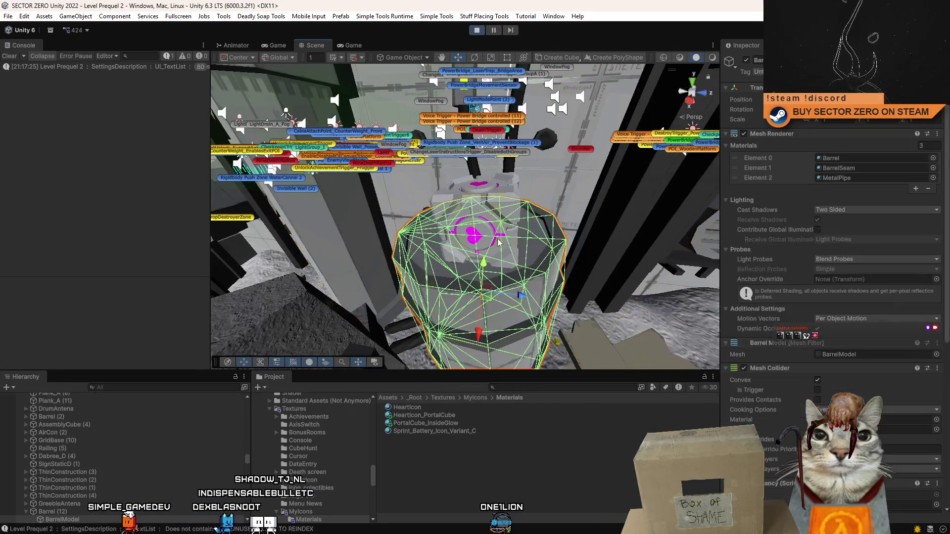
pyautogui.scroll(-2, 480, 213)
pyautogui.click(482, 214)
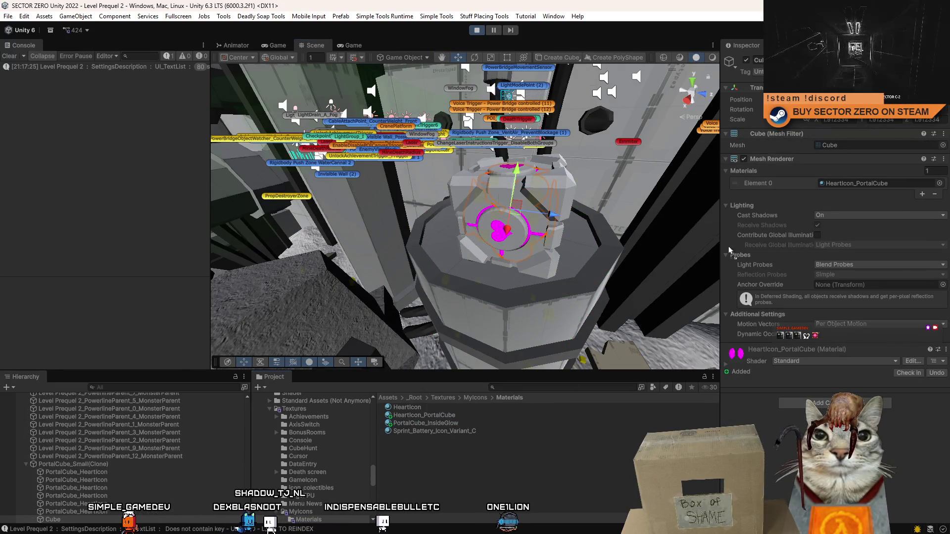
pyautogui.moveTo(846, 187); pyautogui.dragTo(847, 185)
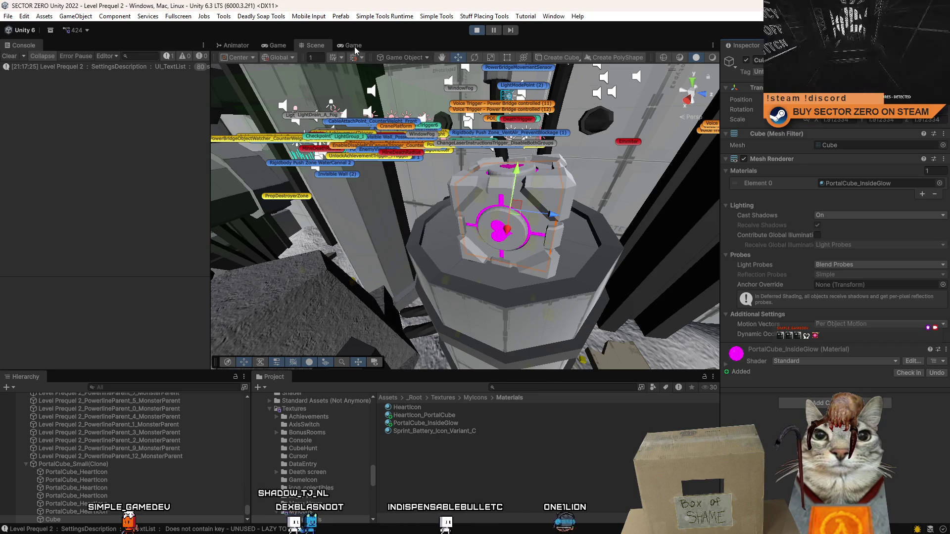
pyautogui.click(354, 45)
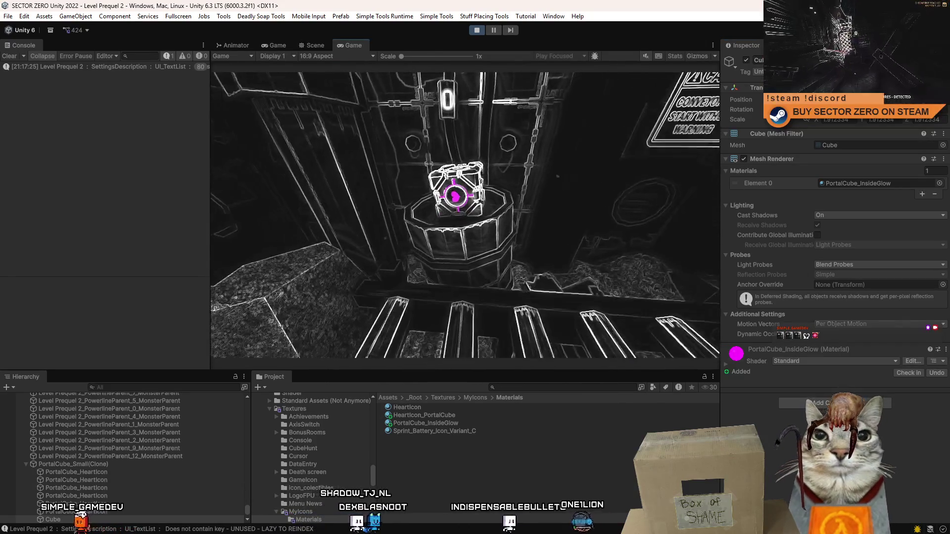
# Step: Watch the game maximized, then pause, exit Play mode, and select the PortalCube_InsideGlow material
pyautogui.doubleClick(358, 46)
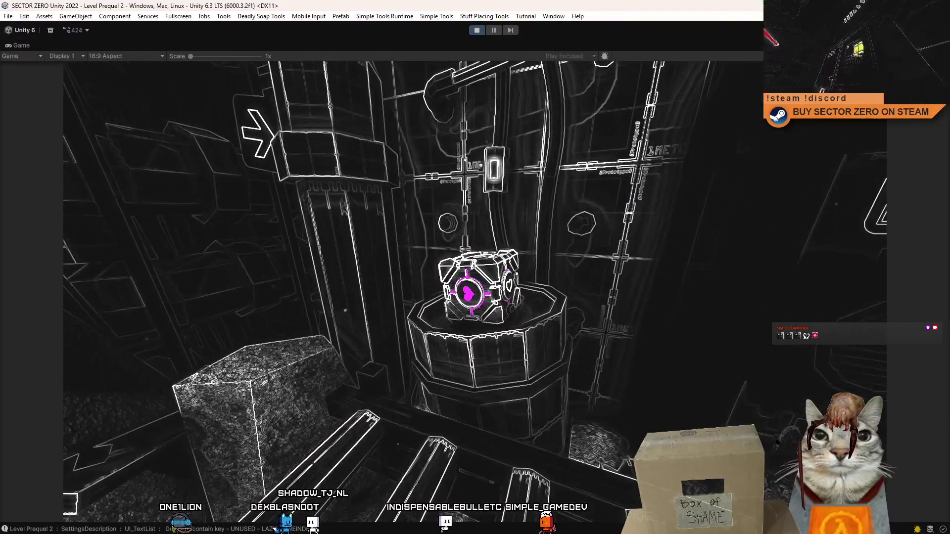
pyautogui.press('Escape')
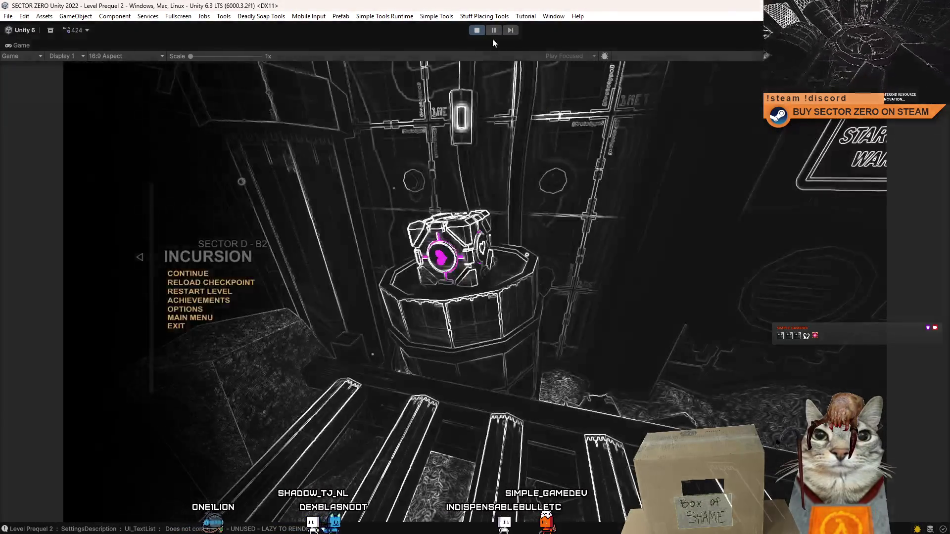
pyautogui.click(493, 31)
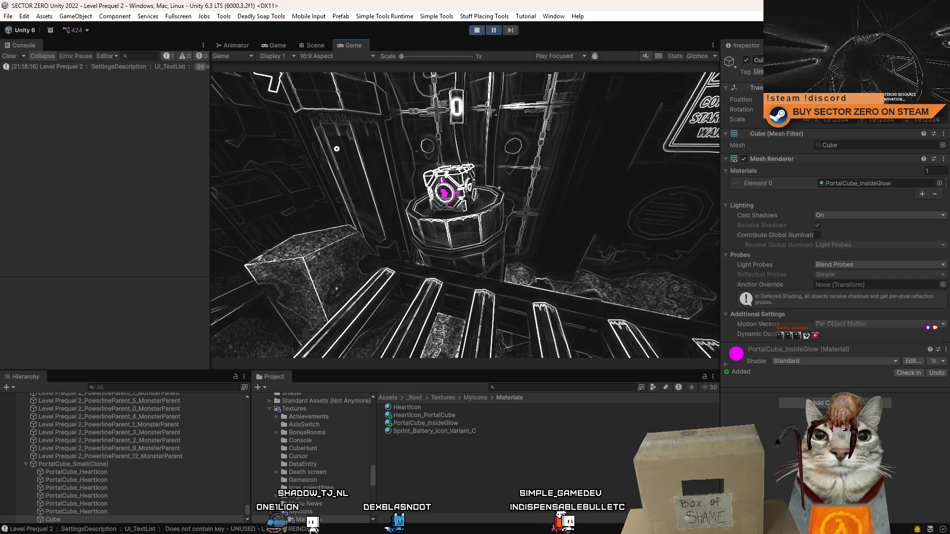
pyautogui.click(478, 30)
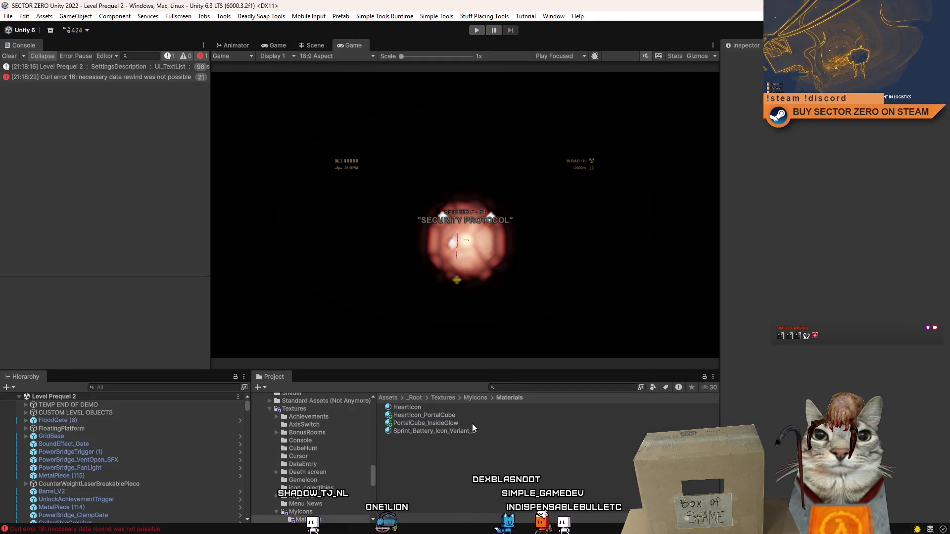
pyautogui.click(472, 423)
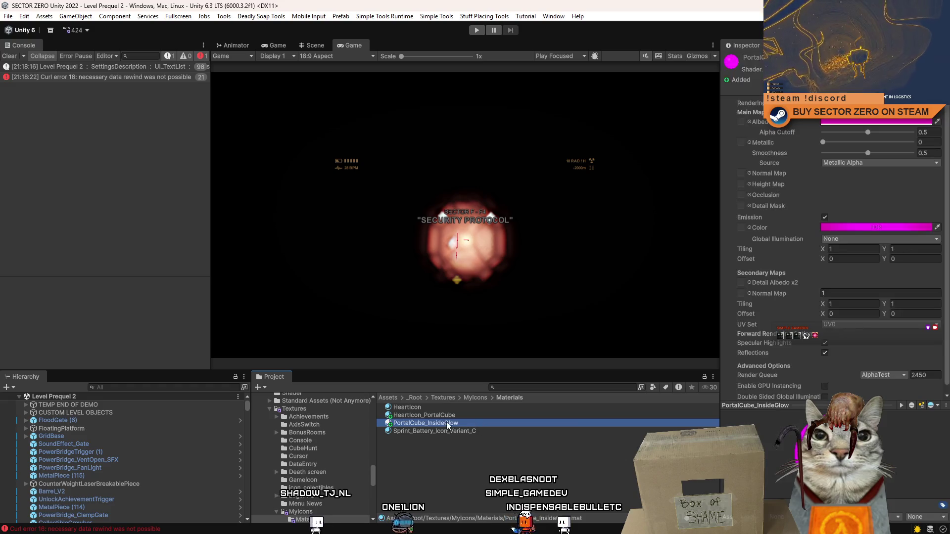
# Step: Rename the materials to PortalCube_Active_Heart and PortalCube_Active_InsideGlow
pyautogui.click(462, 423)
pyautogui.click(480, 416)
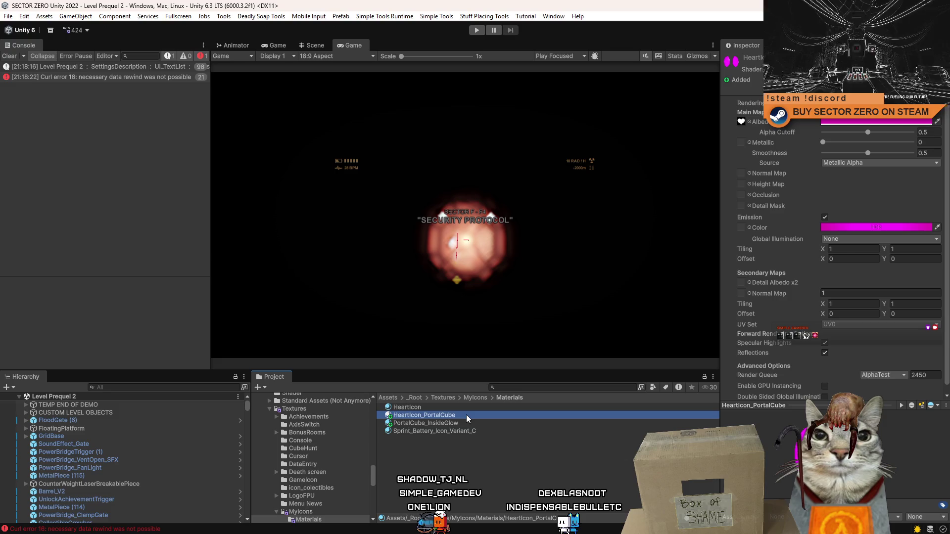
pyautogui.click(466, 414)
pyautogui.write('PortalCube_InsideGlow')
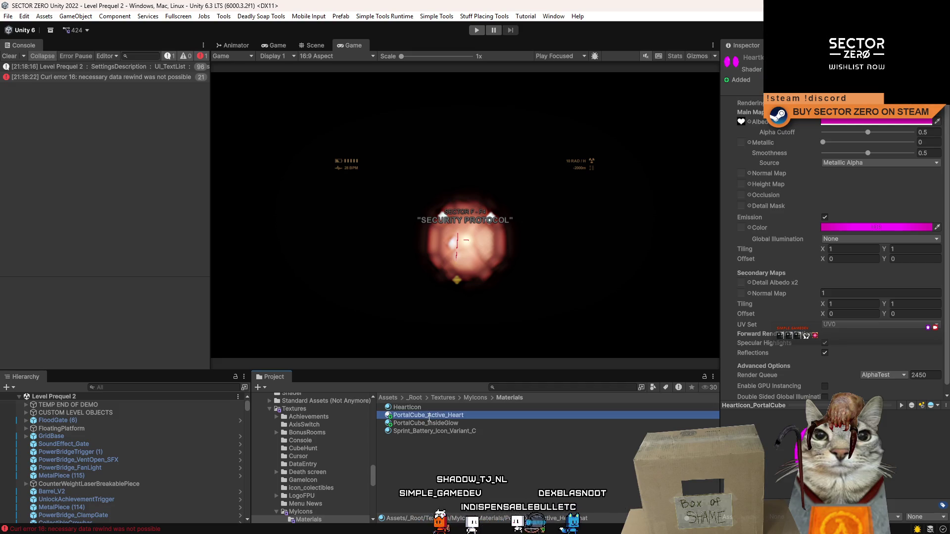
pyautogui.click(439, 423)
pyautogui.click(438, 424)
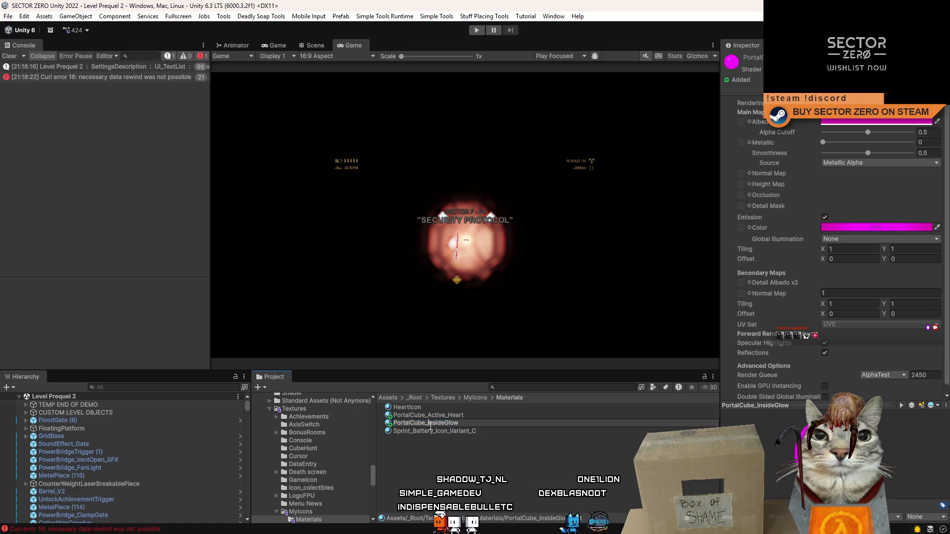
pyautogui.write('Active')
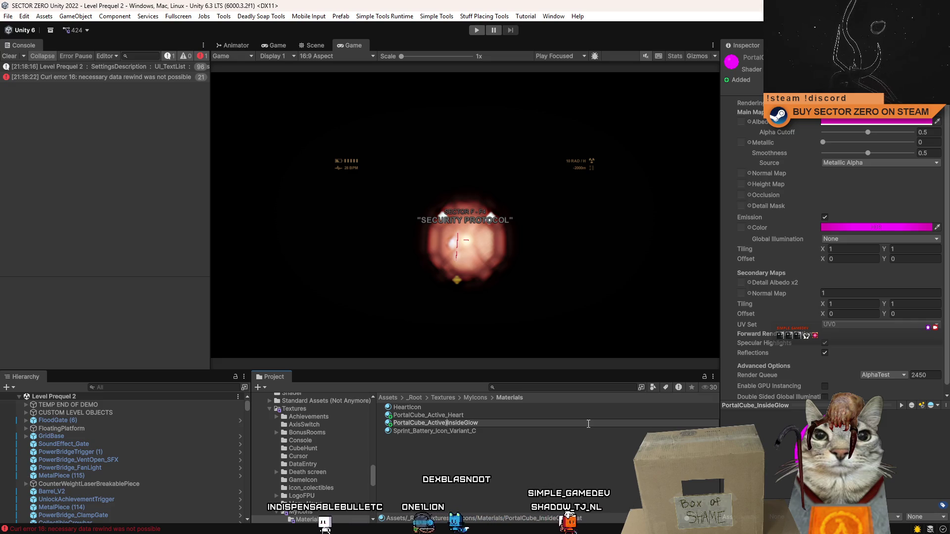
pyautogui.write('_')
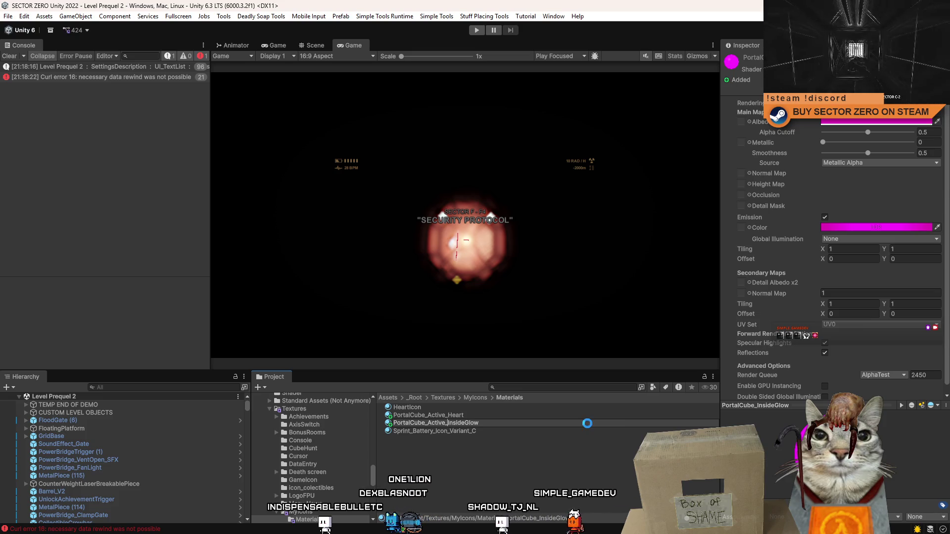
# Step: Move both renamed materials into the Materials/CubeHunt folder
pyautogui.keyDown('ctrl'); pyautogui.click(525, 417); pyautogui.keyUp('ctrl')
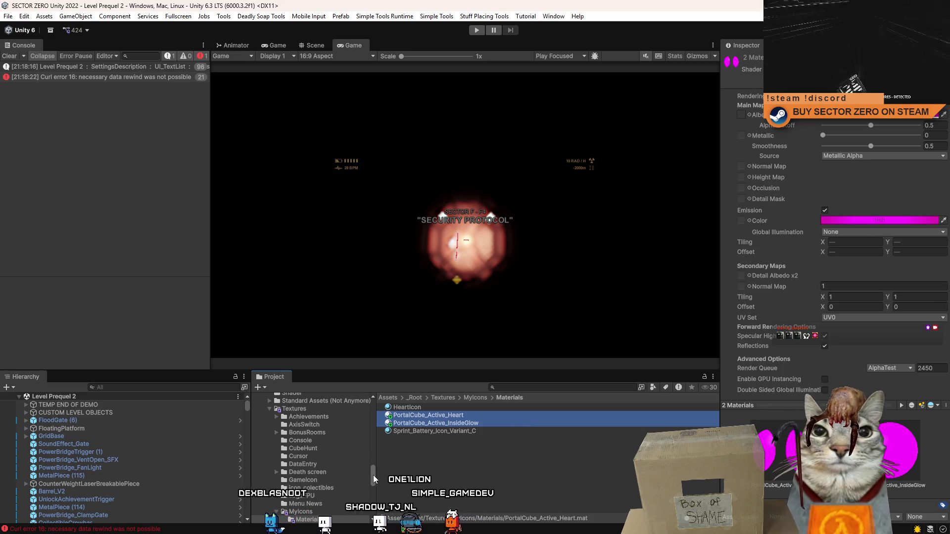
pyautogui.scroll(-5, 372, 483)
pyautogui.moveTo(372, 484)
pyautogui.mouseDown()
pyautogui.moveTo(382, 418)
pyautogui.moveTo(307, 453)
pyautogui.mouseUp()
pyautogui.click(270, 445)
pyautogui.click(498, 449)
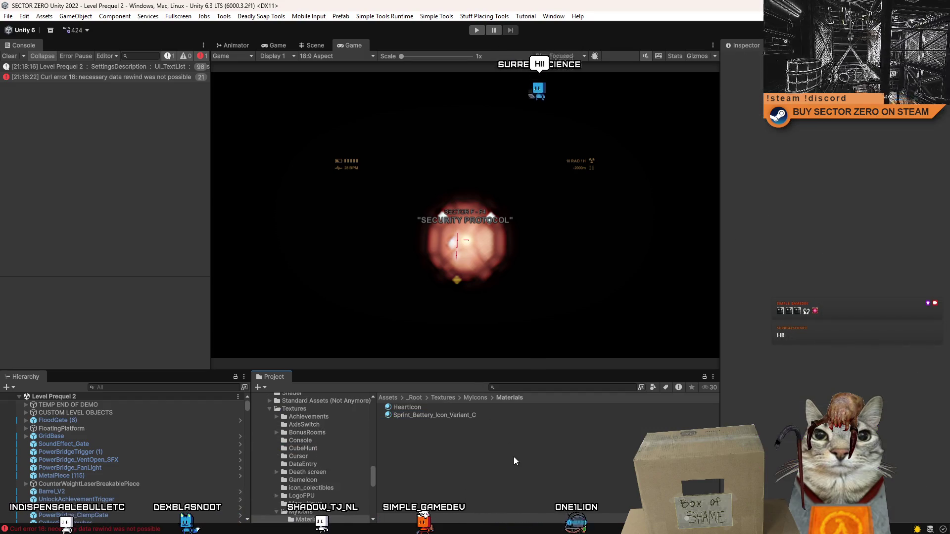
# Step: Search the project for 'portal cube' and duplicate the PortalCube_Small prefab
pyautogui.click(521, 387)
pyautogui.write('portal cube')
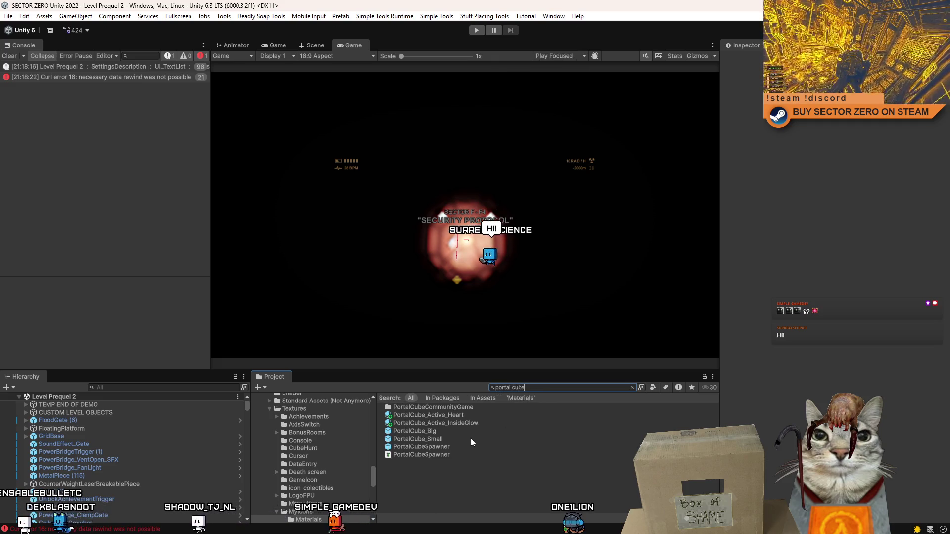
pyautogui.click(452, 416)
pyautogui.click(461, 438)
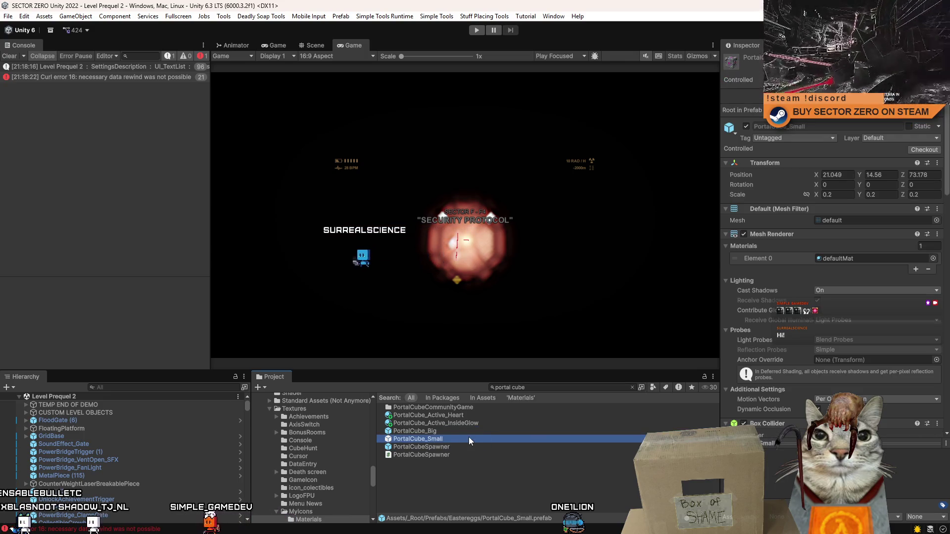
pyautogui.click(527, 387)
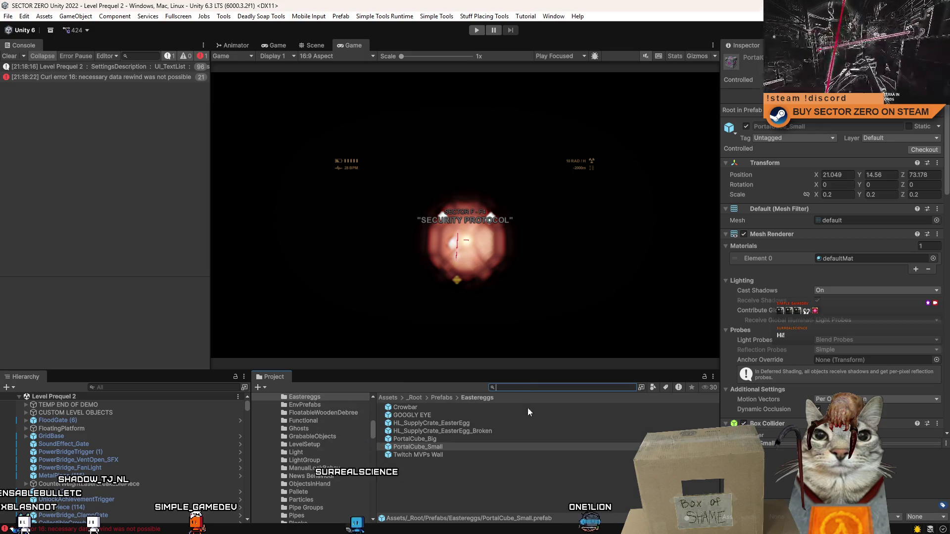
pyautogui.click(459, 440)
pyautogui.click(451, 446)
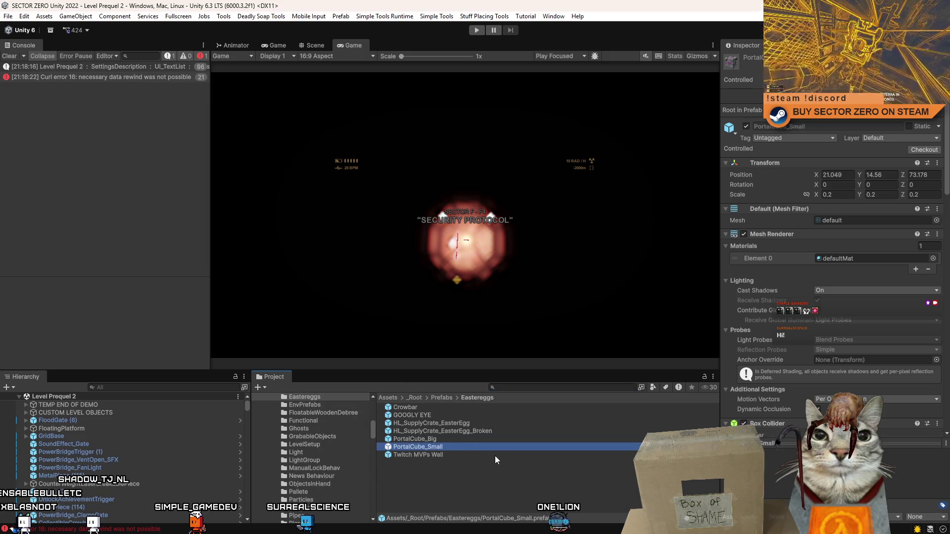
pyautogui.hotkey('ctrl', 'd')
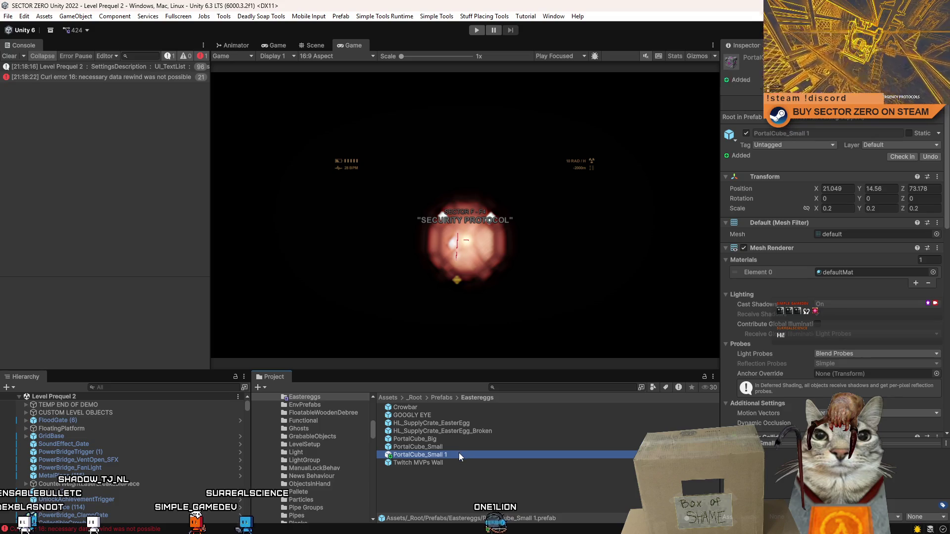
# Step: Name the copy CubeHunt_Cube_Small and move it into the Prefabs/CubeHunt folder
pyautogui.write('C')
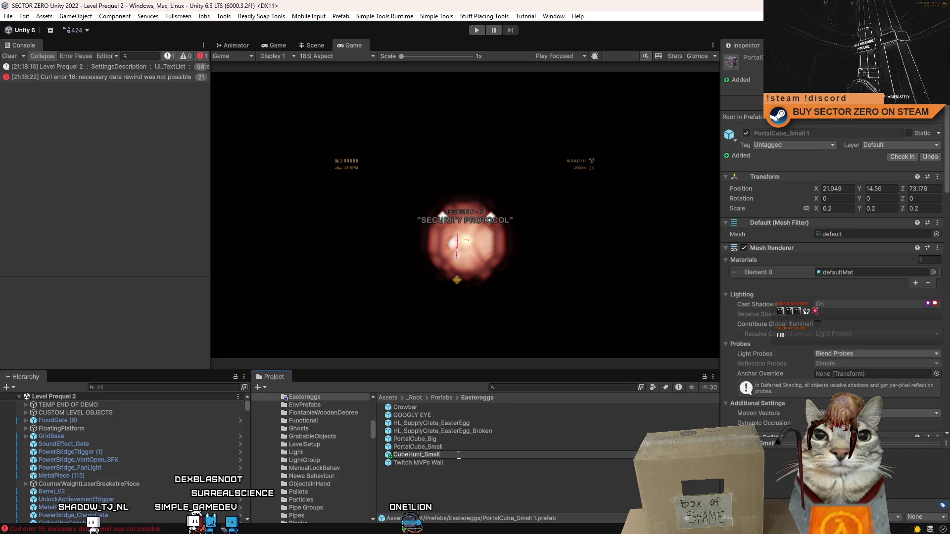
pyautogui.press('Return')
pyautogui.scroll(3, 374, 420)
pyautogui.scroll(1, 374, 420)
pyautogui.click(435, 414)
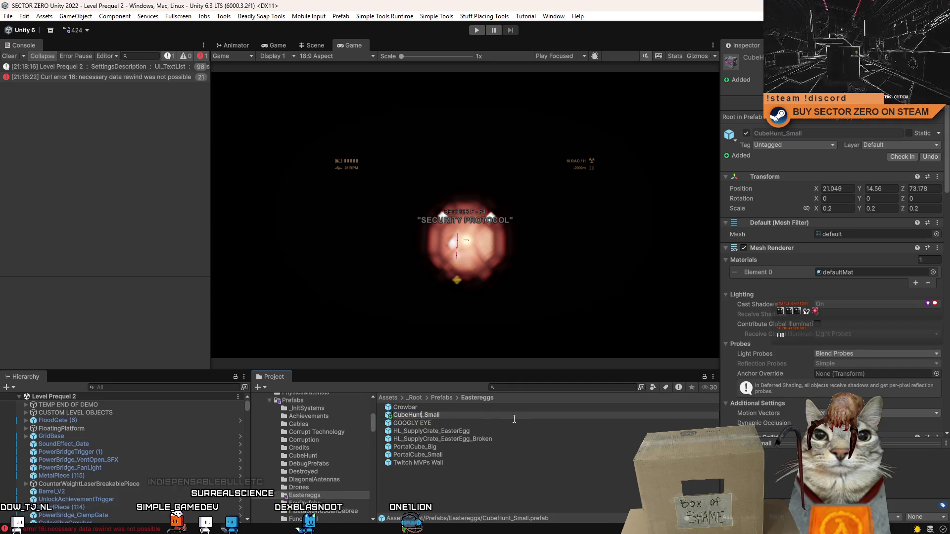
pyautogui.write('Cube_')
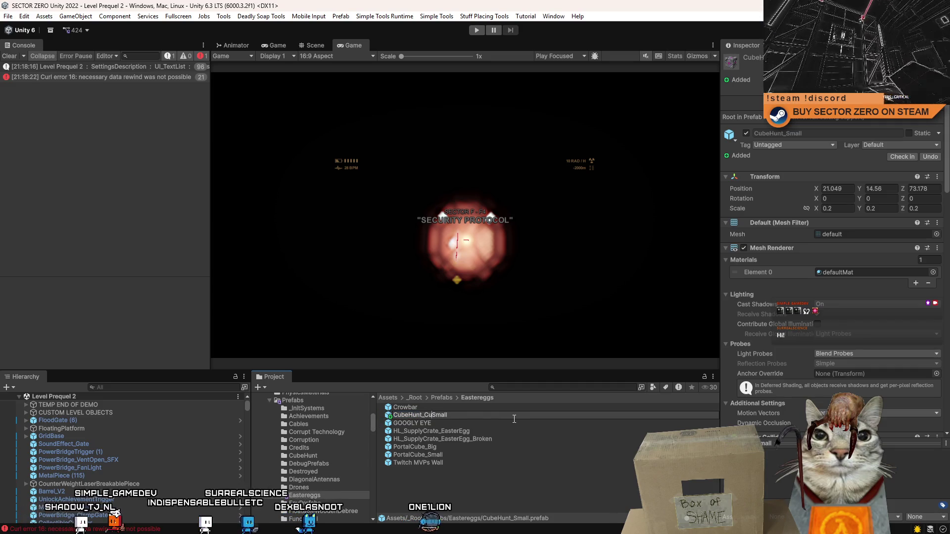
pyautogui.click(513, 419)
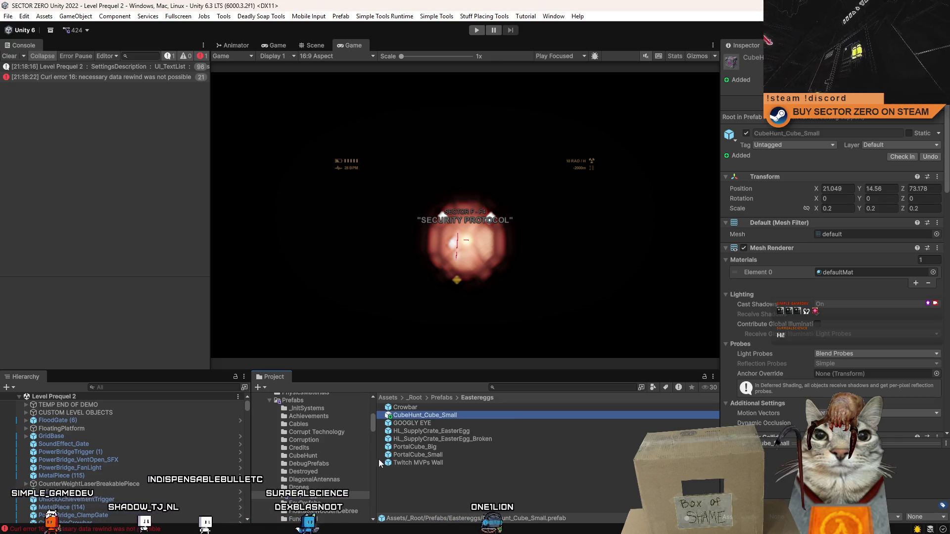
pyautogui.moveTo(370, 424)
pyautogui.mouseDown()
pyautogui.moveTo(374, 414)
pyautogui.moveTo(369, 435)
pyautogui.moveTo(413, 418)
pyautogui.moveTo(327, 462)
pyautogui.moveTo(317, 449)
pyautogui.mouseUp()
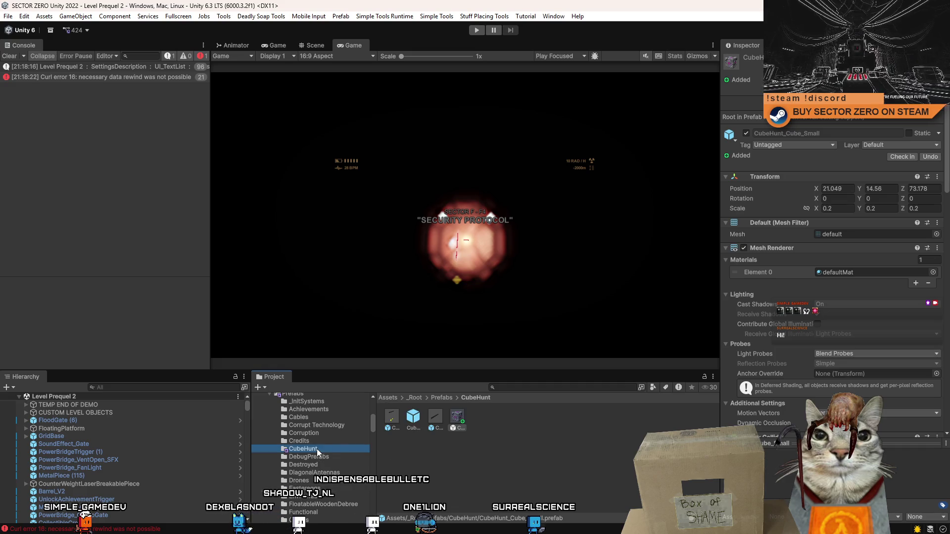
# Step: Review CubeHunt_Cube_Small's Inspector components, then deselect it and clear the Console's Curl errors
pyautogui.click(459, 423)
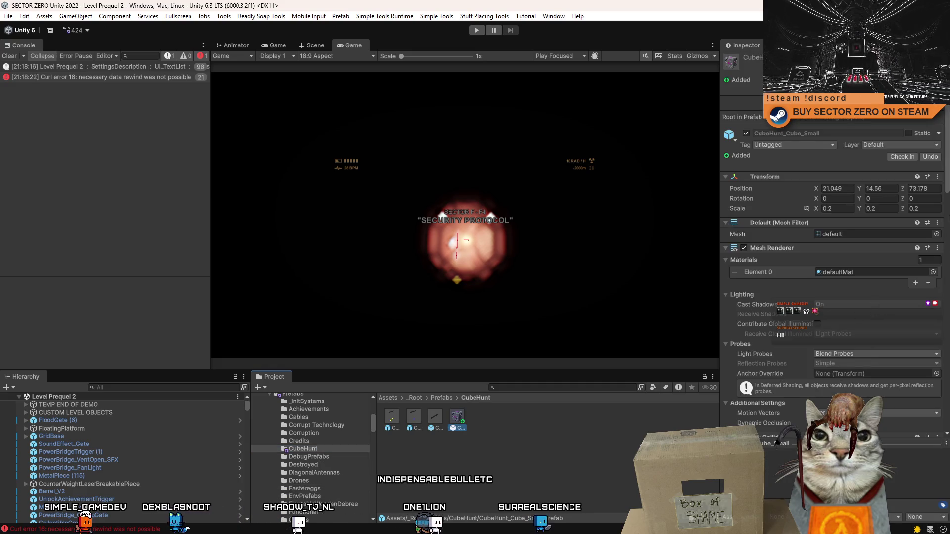
pyautogui.scroll(-10, 831, 247)
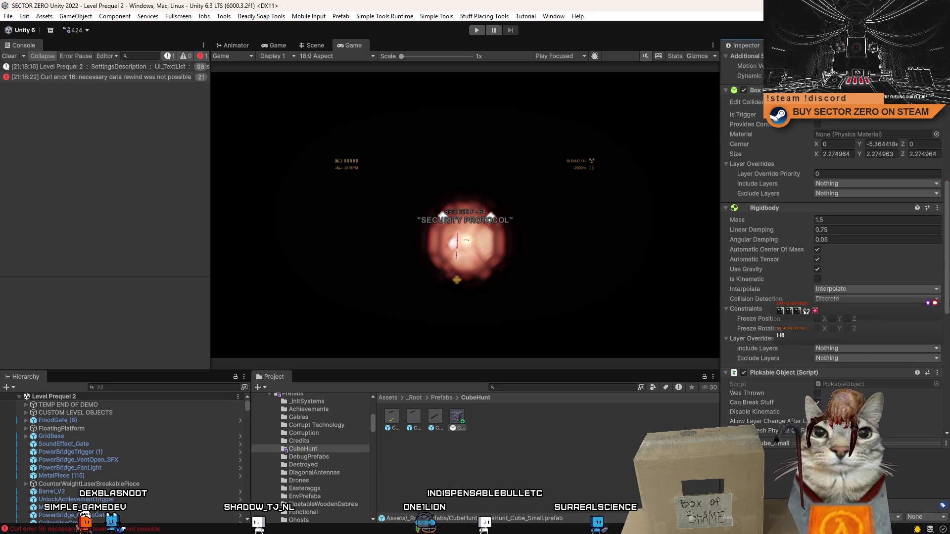
pyautogui.scroll(-10, 831, 247)
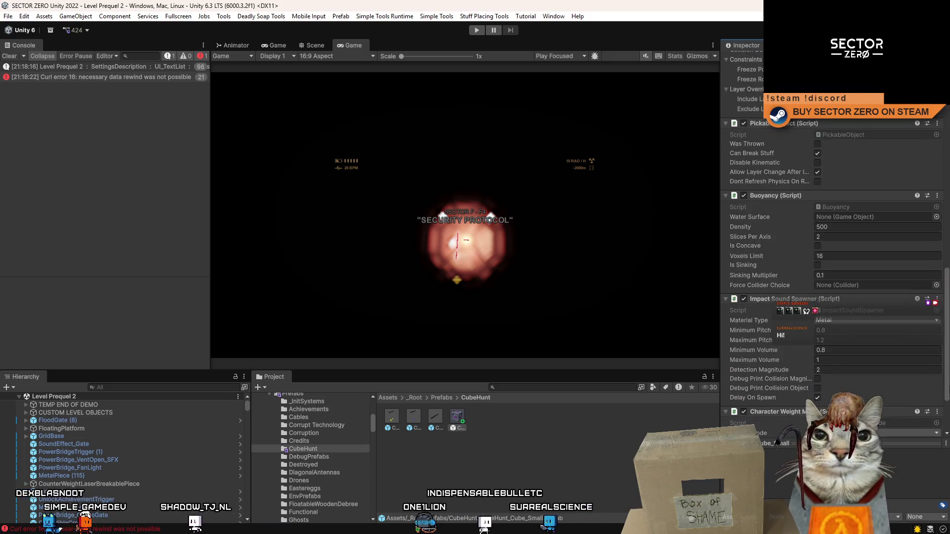
pyautogui.scroll(-4, 831, 247)
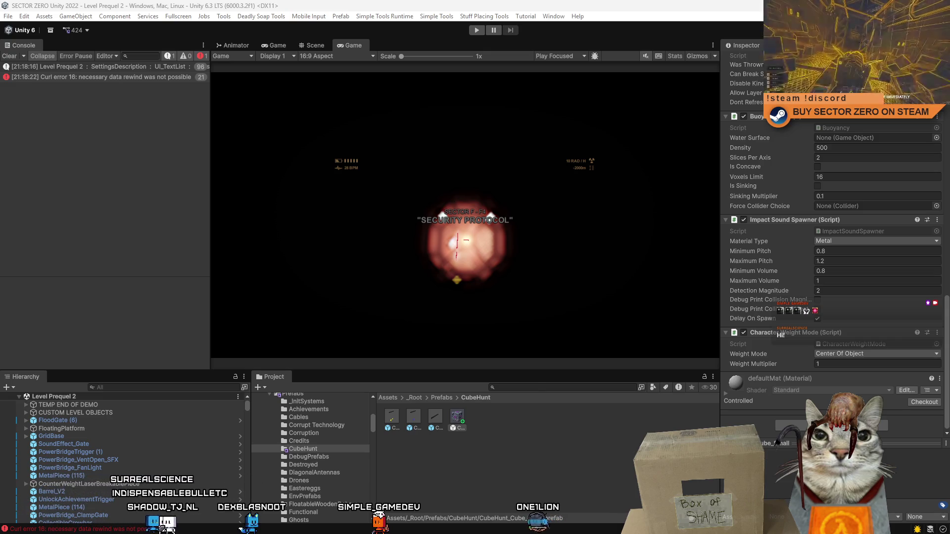
pyautogui.click(561, 453)
pyautogui.click(10, 56)
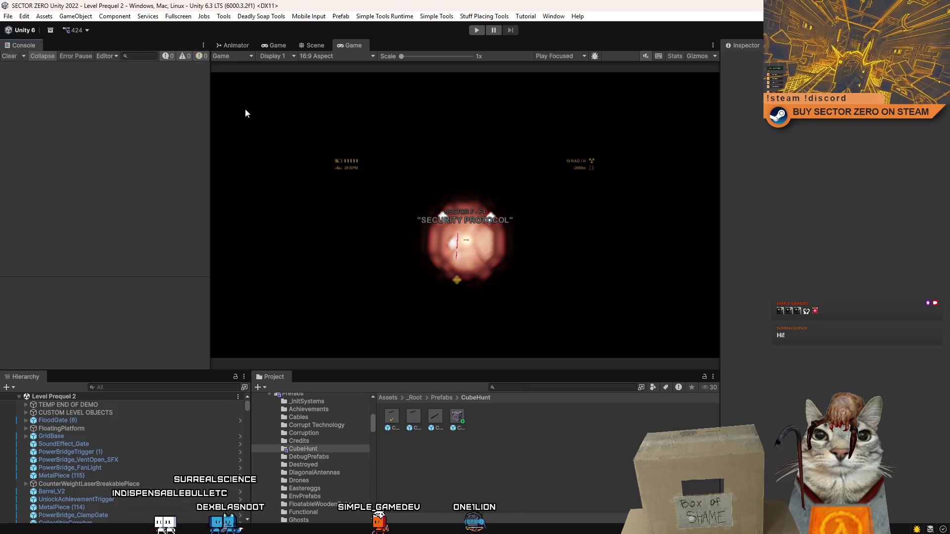
# Step: Play Level Prequel 2 until it loads, then pause it
pyautogui.click(476, 31)
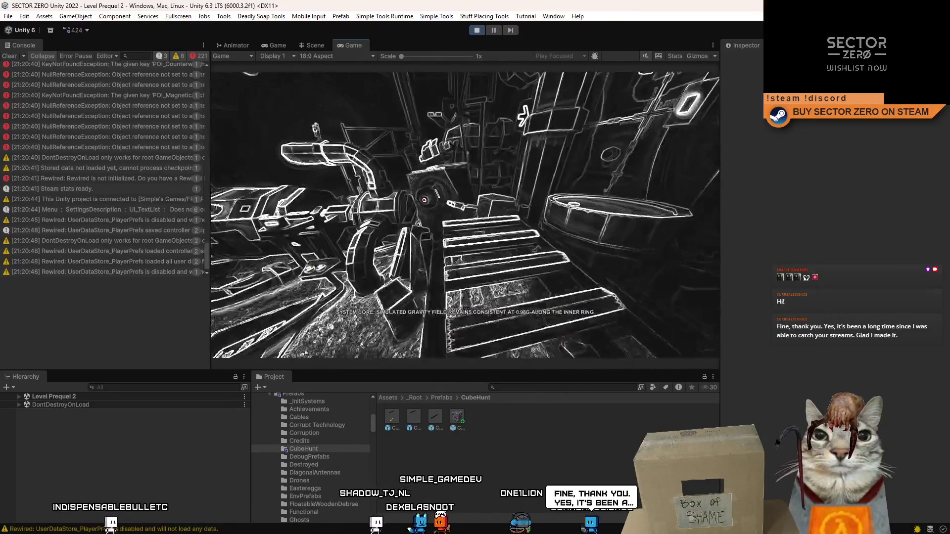
pyautogui.click(497, 31)
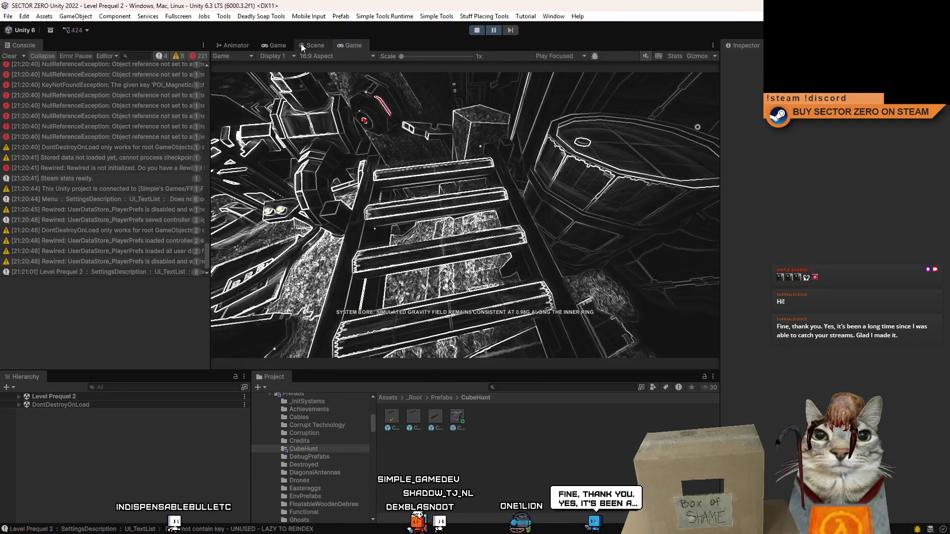
# Step: In the Scene view, select the small pink CubeHunt cube and open its component options
pyautogui.click(301, 46)
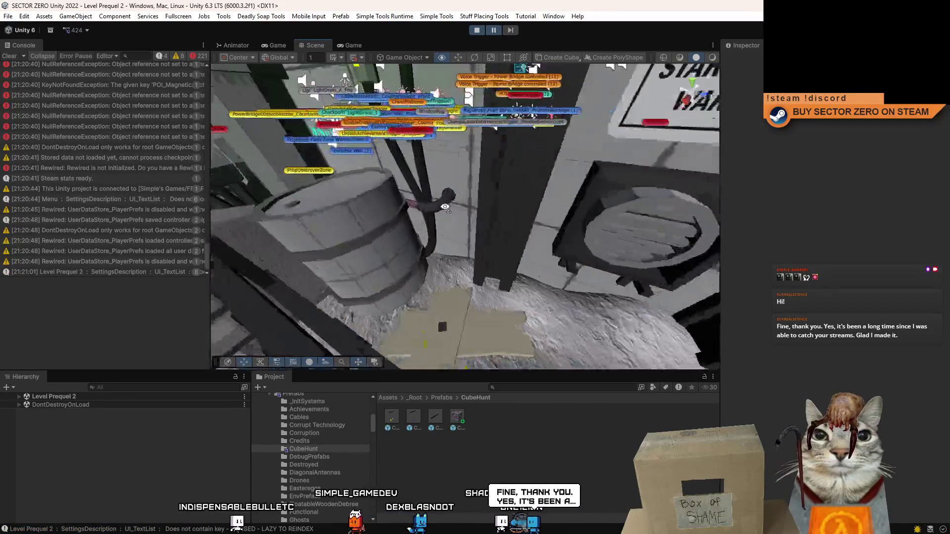
pyautogui.moveTo(445, 207); pyautogui.dragTo(415, 257)
pyautogui.click(470, 309)
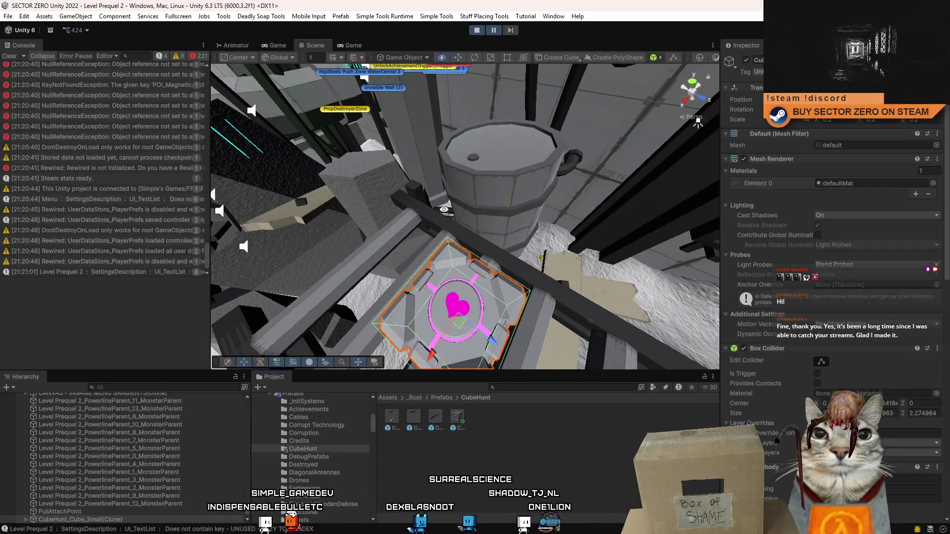
pyautogui.click(514, 244)
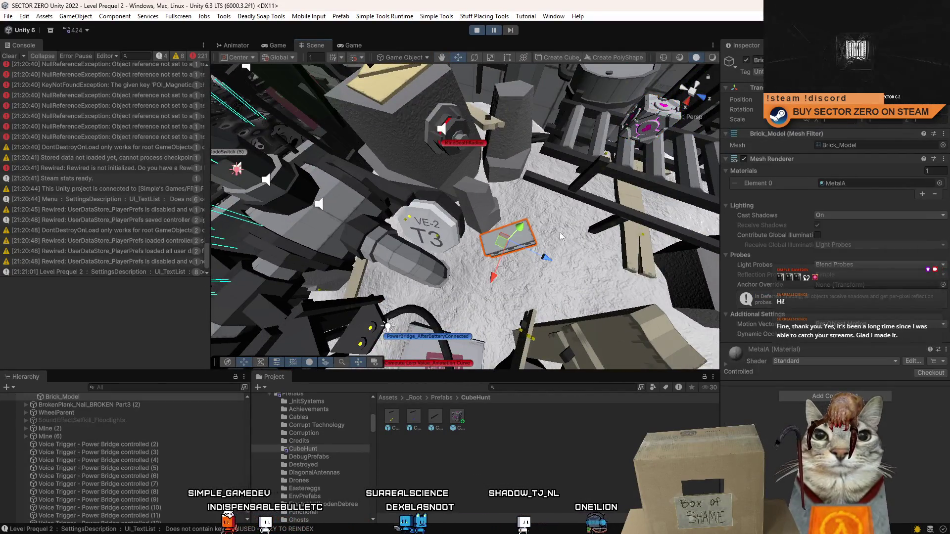
pyautogui.moveTo(514, 244); pyautogui.dragTo(474, 227)
pyautogui.moveTo(441, 253); pyautogui.dragTo(525, 168)
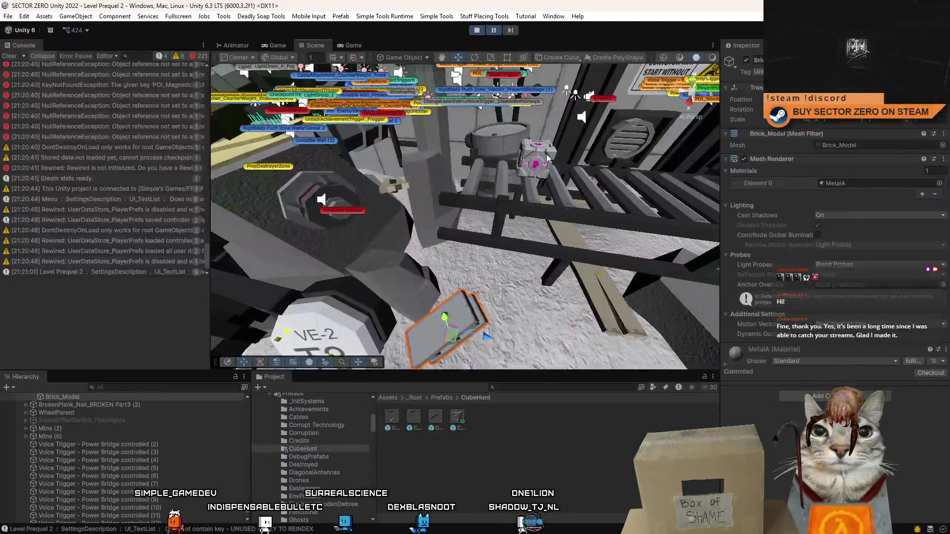
pyautogui.click(537, 159)
pyautogui.moveTo(947, 219); pyautogui.dragTo(949, 479)
pyautogui.rightClick(794, 419)
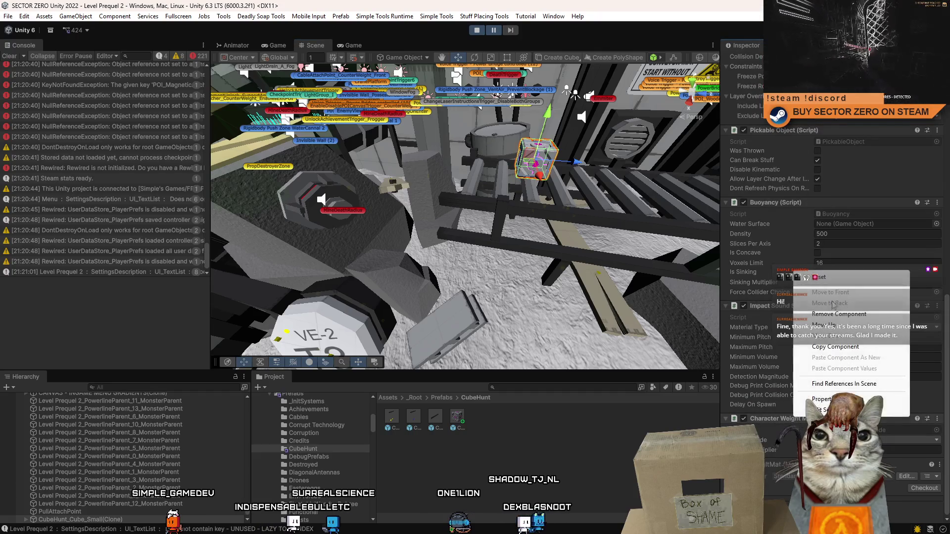
# Step: Select the Brick (3) object and open its Pushable Object script options
pyautogui.moveTo(470, 277); pyautogui.dragTo(484, 301)
pyautogui.click(483, 302)
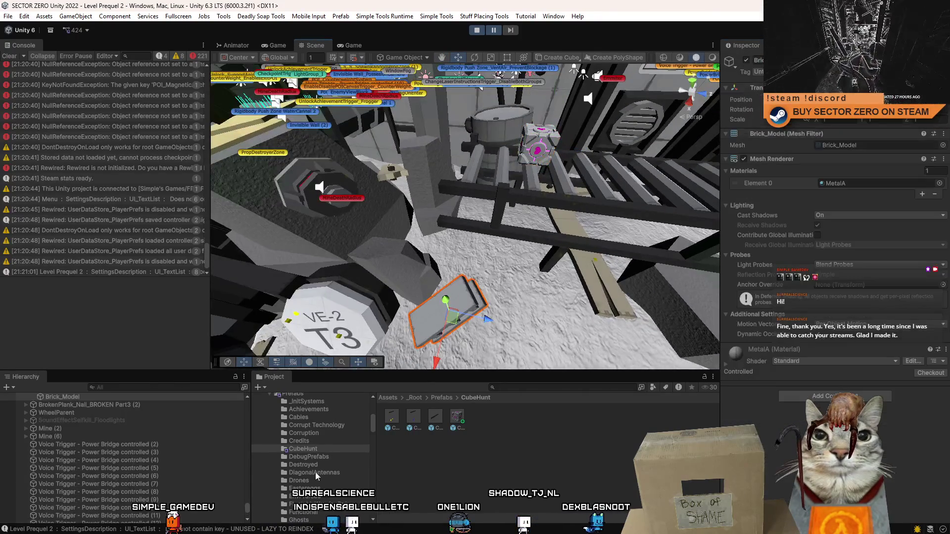
pyautogui.click(72, 420)
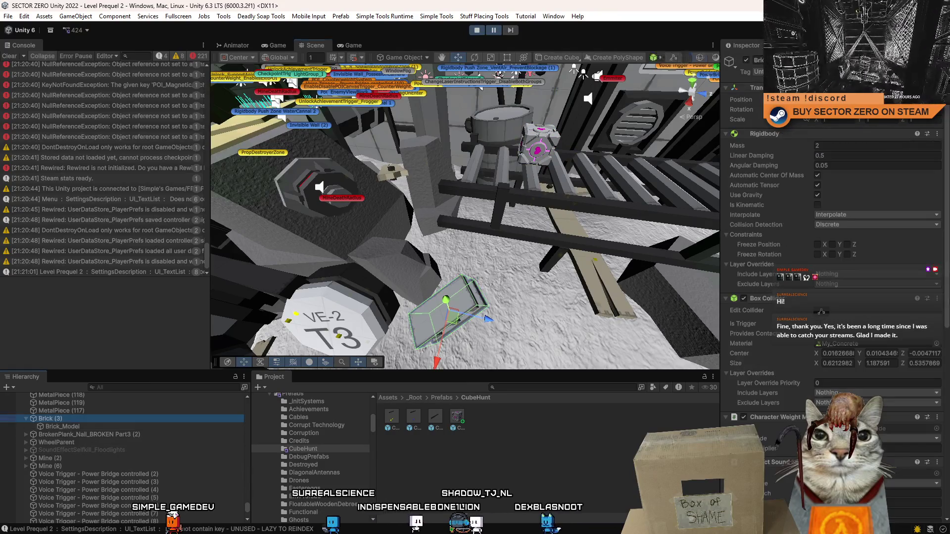
pyautogui.moveTo(945, 248); pyautogui.dragTo(948, 497)
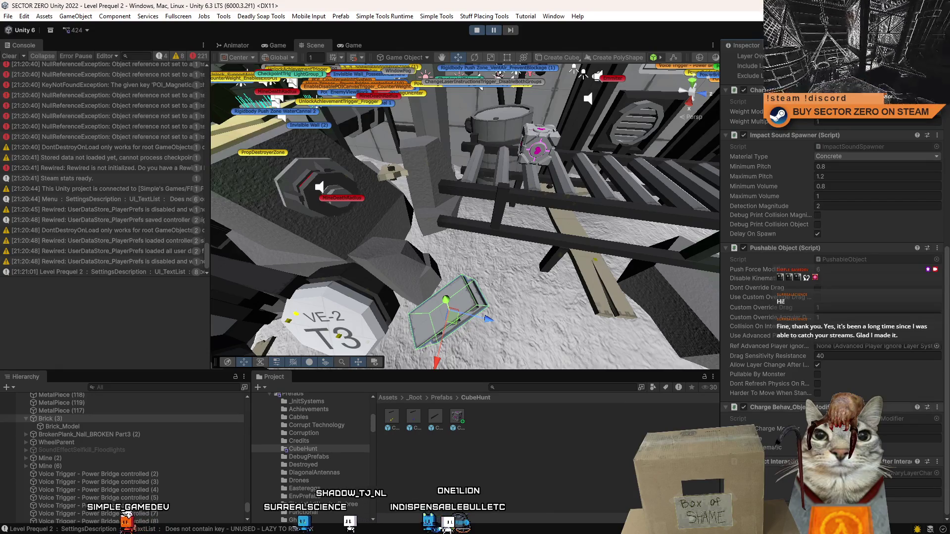
pyautogui.rightClick(787, 412)
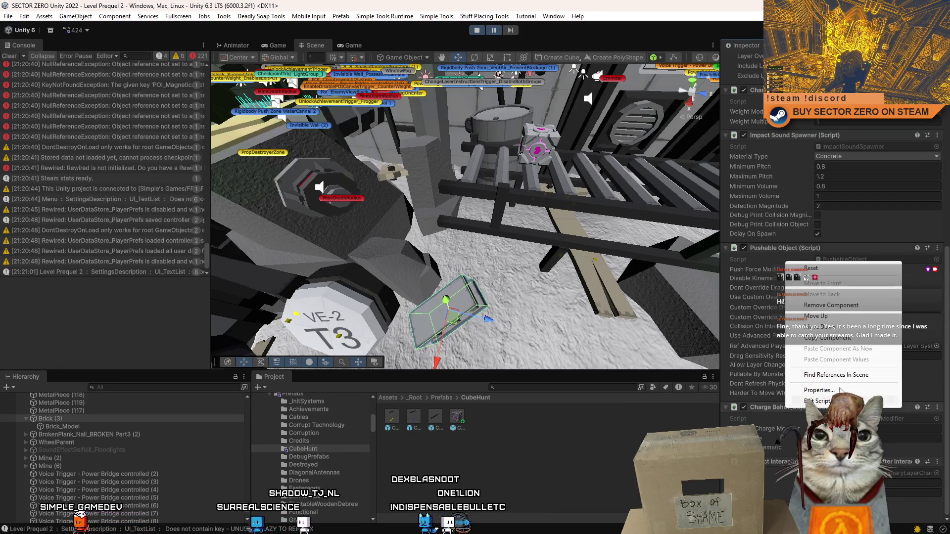
# Step: Copy the brick's Charge Behav onto the small cube, replacing its Pickable Object script
pyautogui.click(836, 339)
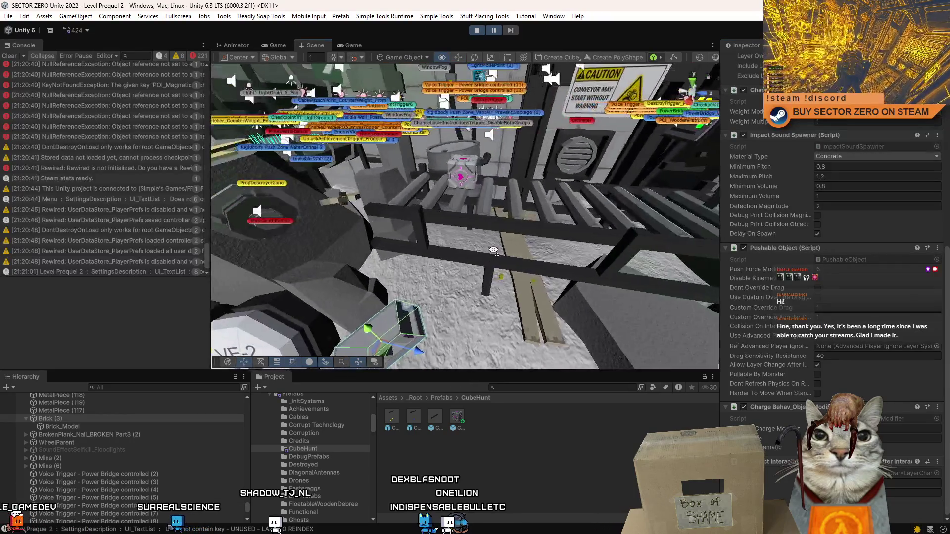
pyautogui.scroll(6, 807, 359)
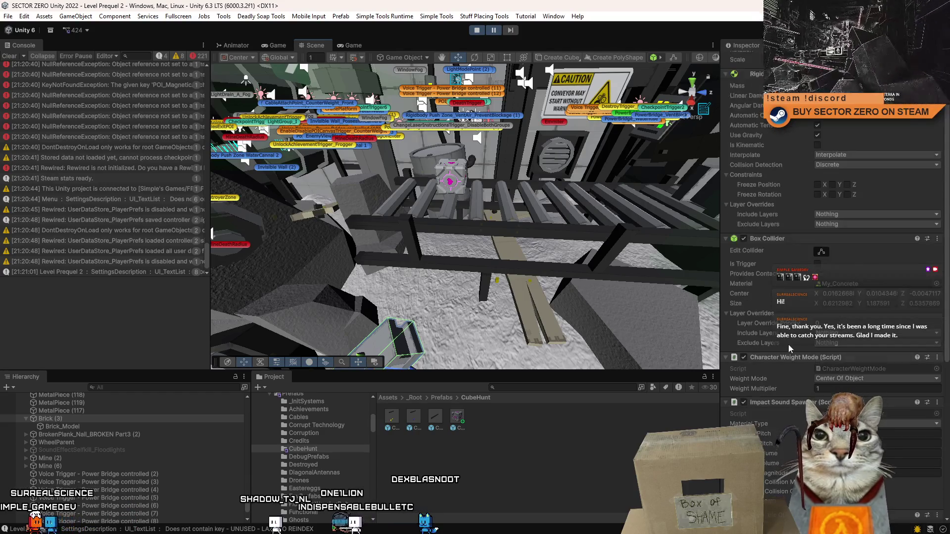
pyautogui.click(456, 171)
pyautogui.scroll(-3, 901, 349)
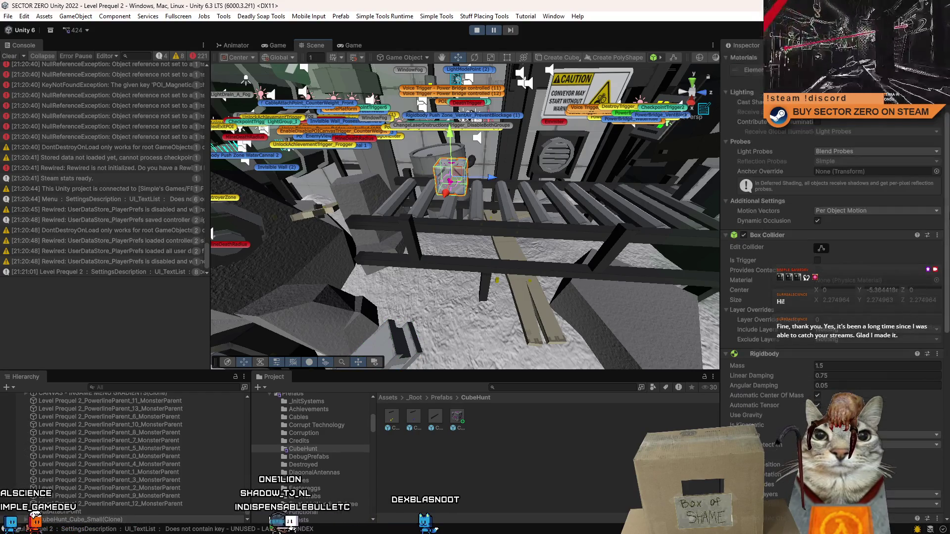
pyautogui.scroll(-15, 902, 349)
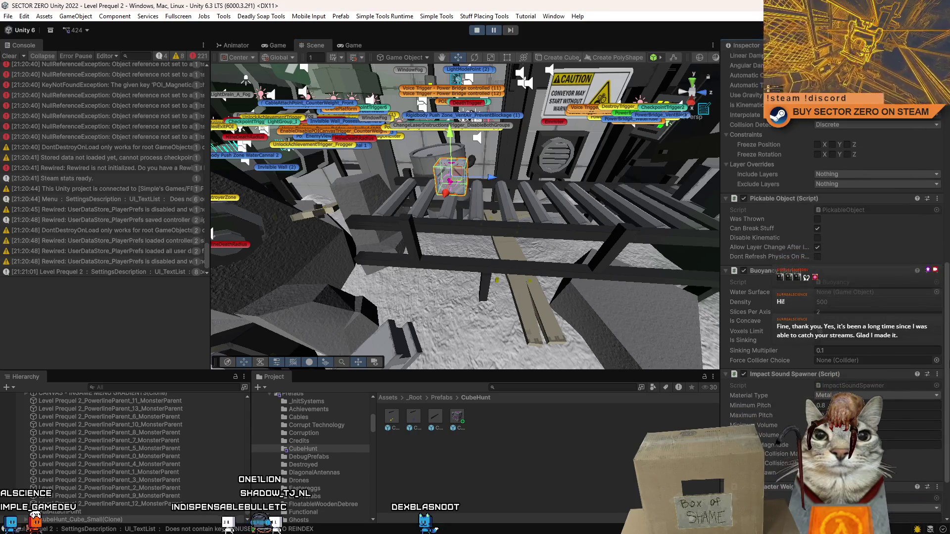
pyautogui.rightClick(785, 198)
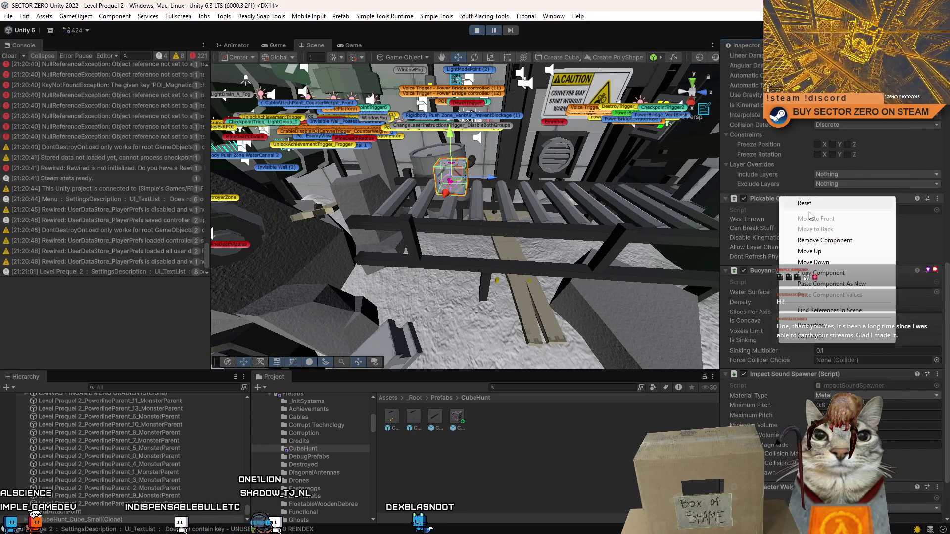
pyautogui.click(824, 240)
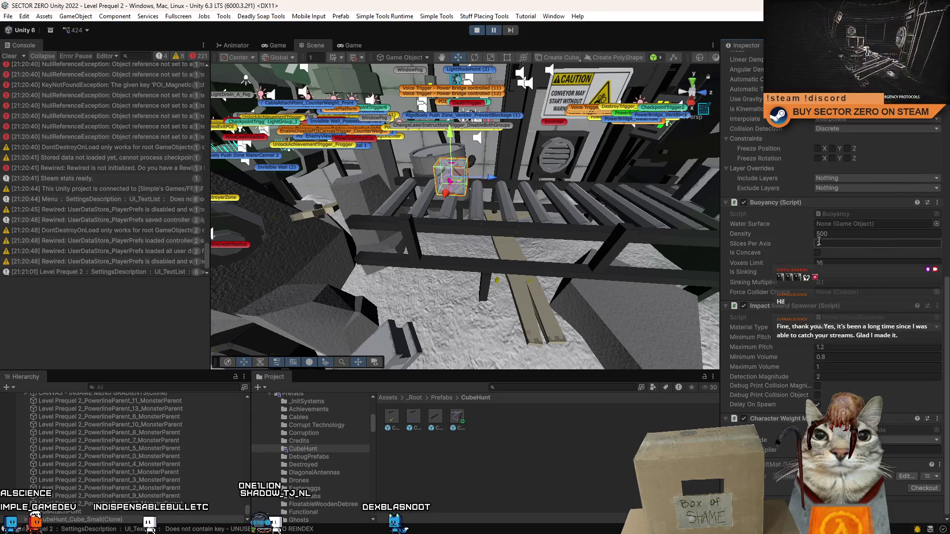
pyautogui.rightClick(795, 419)
pyautogui.click(852, 360)
pyautogui.scroll(-2, 858, 390)
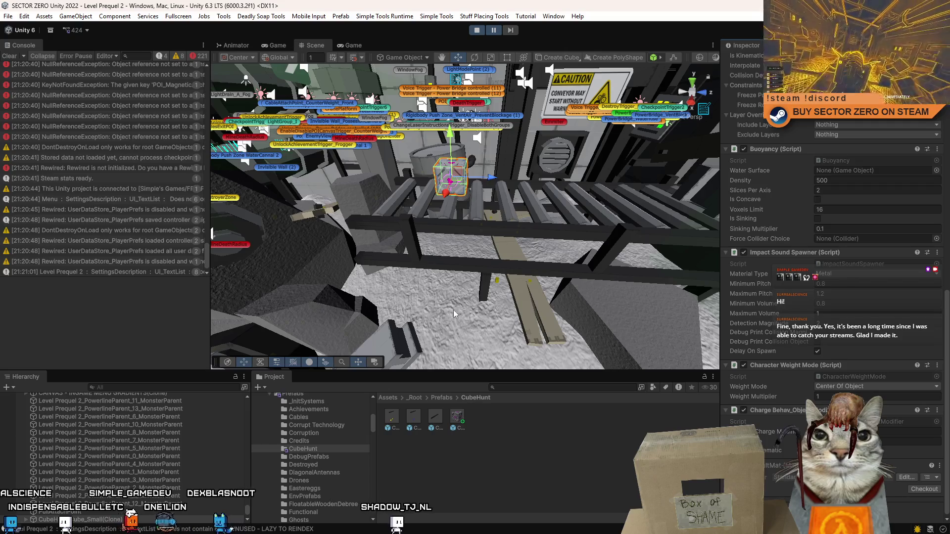
# Step: Copy Brick (3)'s Pushable Object script and paste it onto the small cube
pyautogui.click(395, 343)
pyautogui.scroll(3, 131, 445)
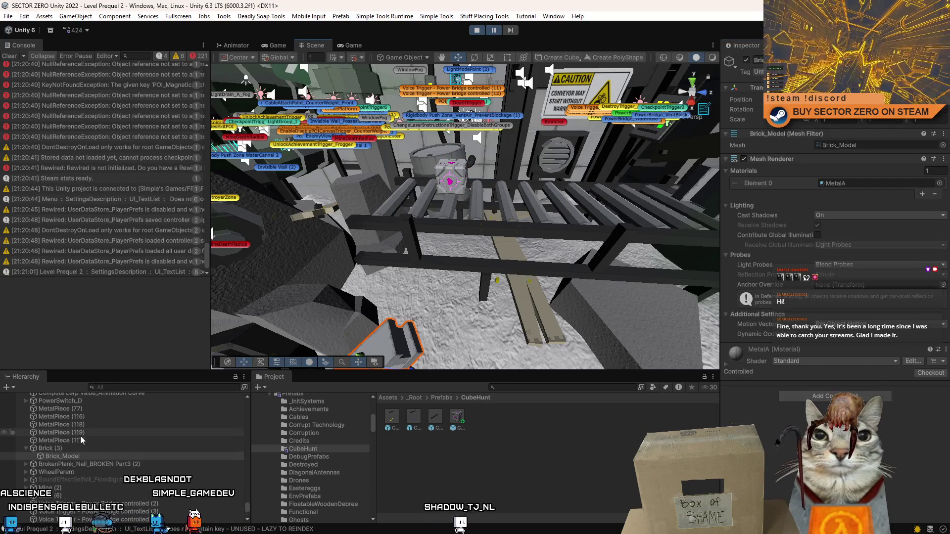
pyautogui.click(52, 448)
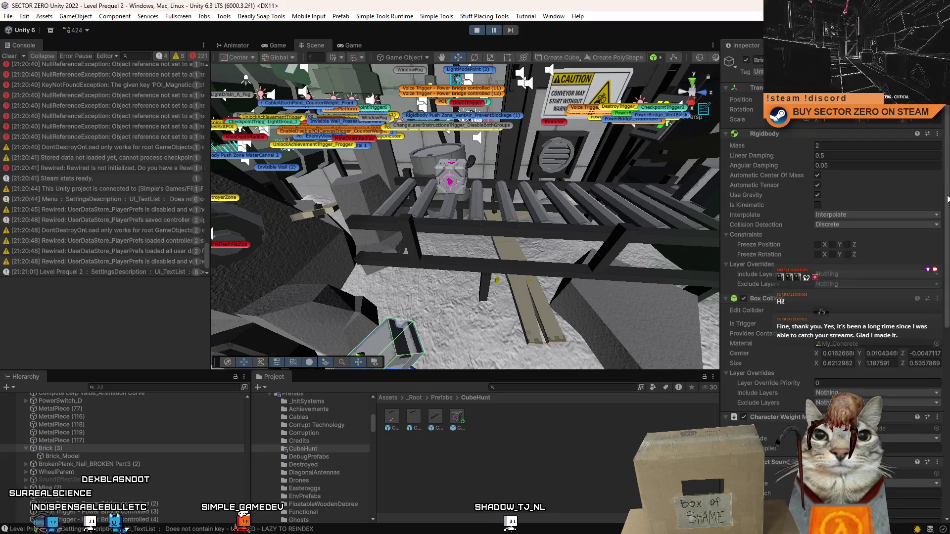
pyautogui.scroll(-10, 832, 247)
pyautogui.scroll(-3, 832, 278)
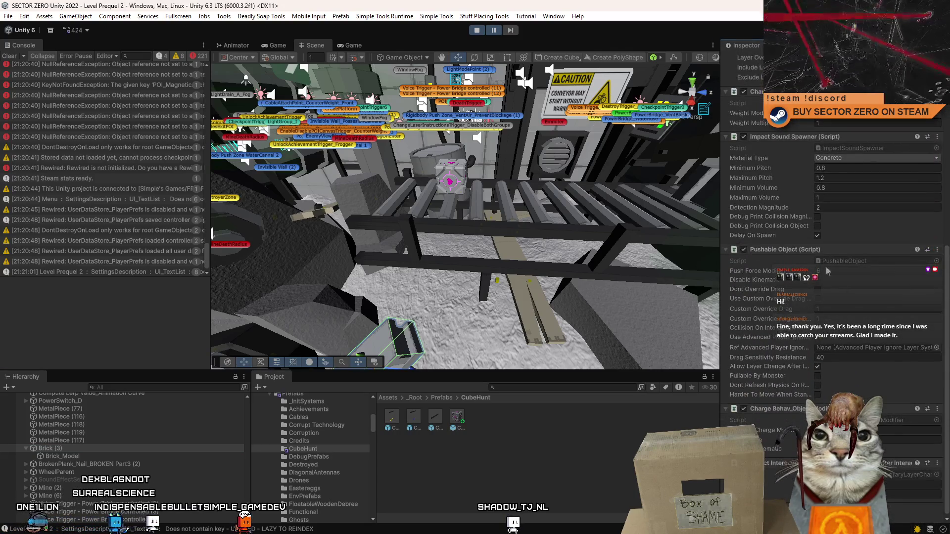
pyautogui.rightClick(798, 256)
pyautogui.moveTo(661, 304); pyautogui.dragTo(593, 264)
pyautogui.click(450, 185)
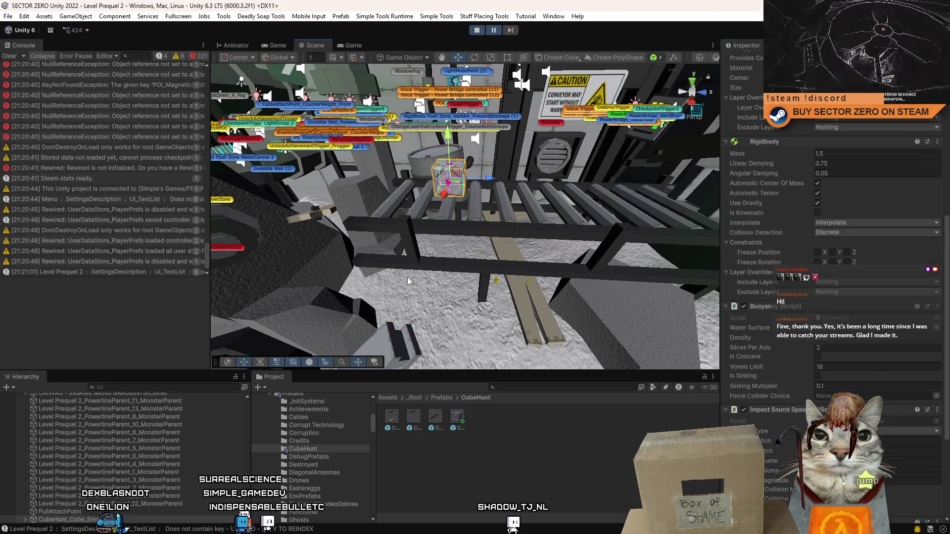
pyautogui.rightClick(779, 311)
pyautogui.click(796, 330)
pyautogui.scroll(-3, 946, 355)
pyautogui.scroll(-8, 946, 356)
# Step: Clear the Console and resume the game in the Game view
pyautogui.click(10, 56)
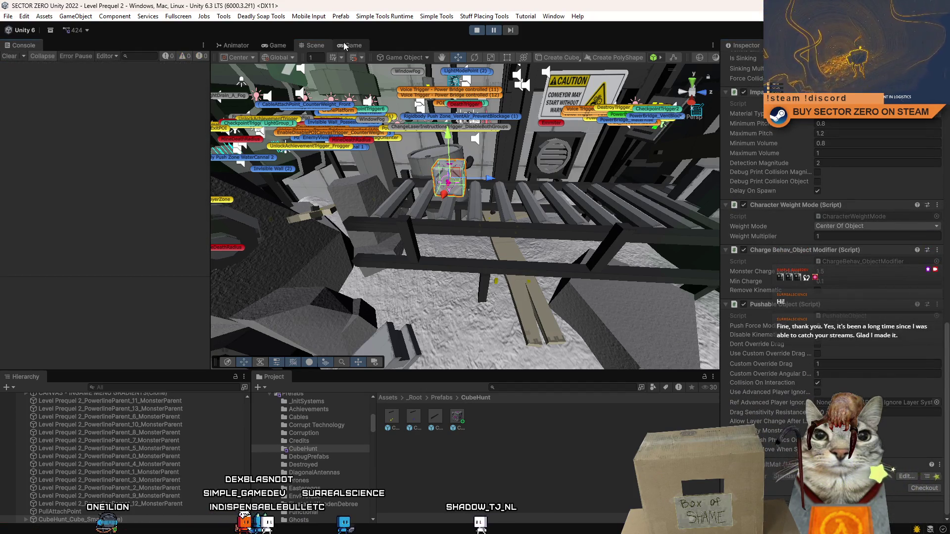
pyautogui.click(353, 46)
pyautogui.click(497, 33)
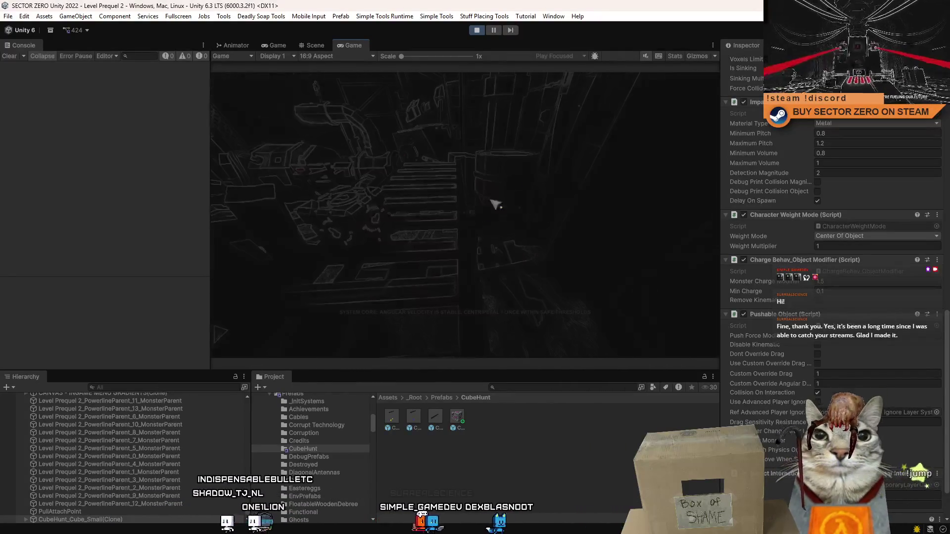
# Step: Pause the game and rename the small cube to CubeHunt_Cube_Small in the Hierarchy
pyautogui.press('Escape')
pyautogui.click(494, 31)
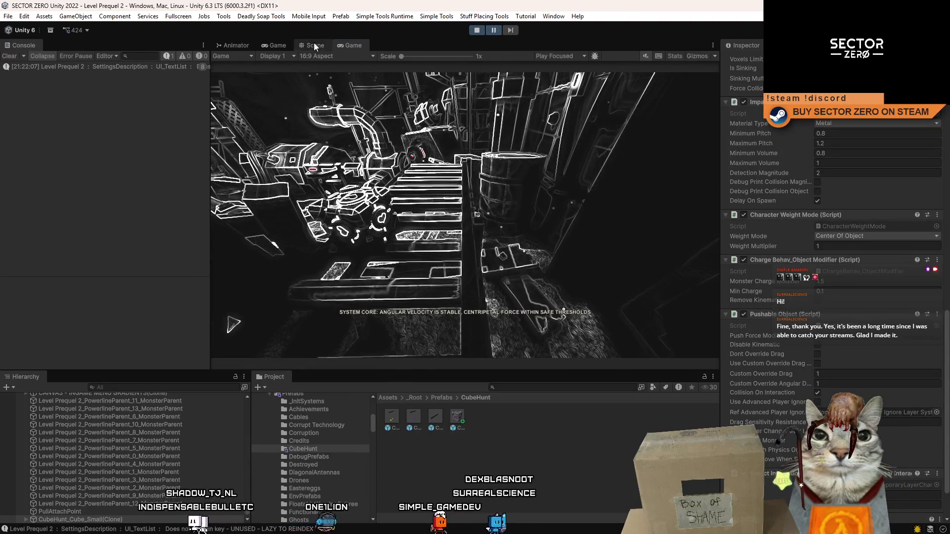
pyautogui.hotkey('ctrl', '1')
pyautogui.moveTo(519, 190); pyautogui.dragTo(493, 244)
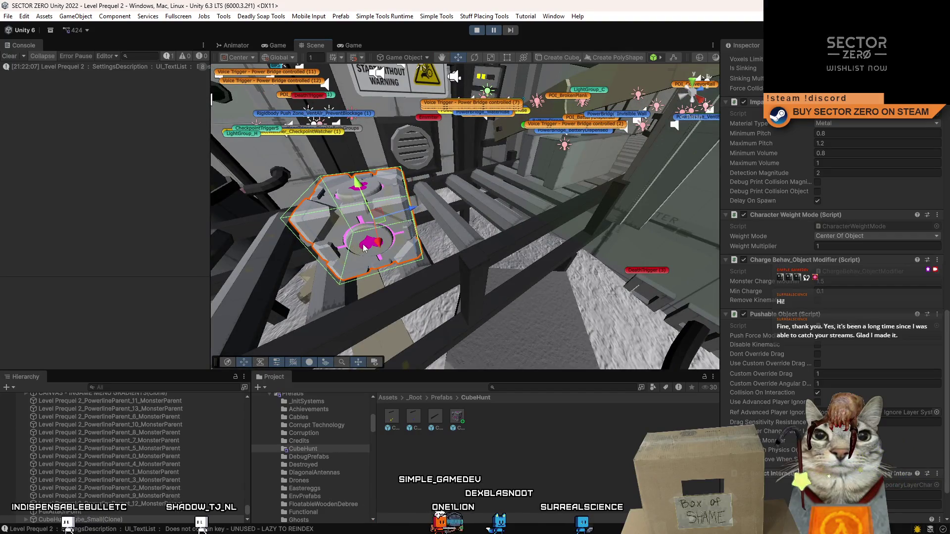
pyautogui.click(135, 519)
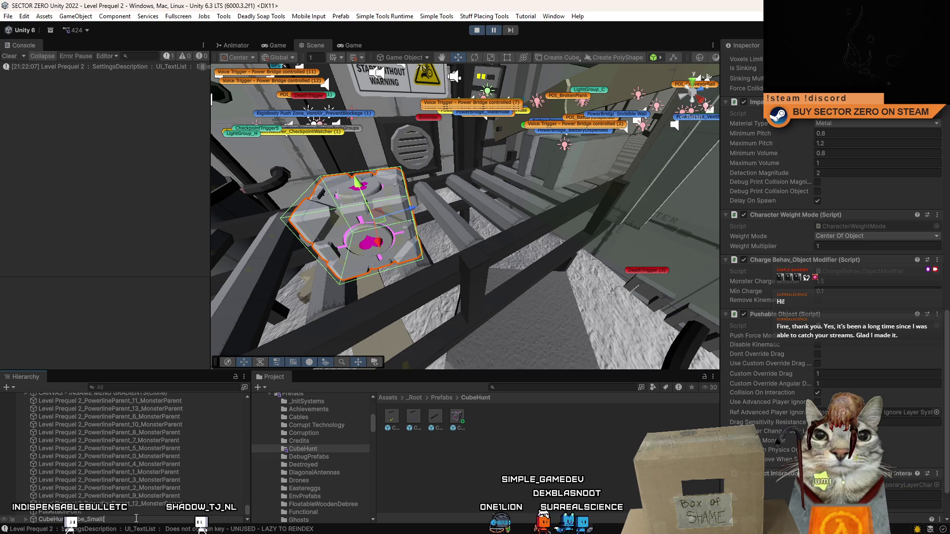
pyautogui.press('Return')
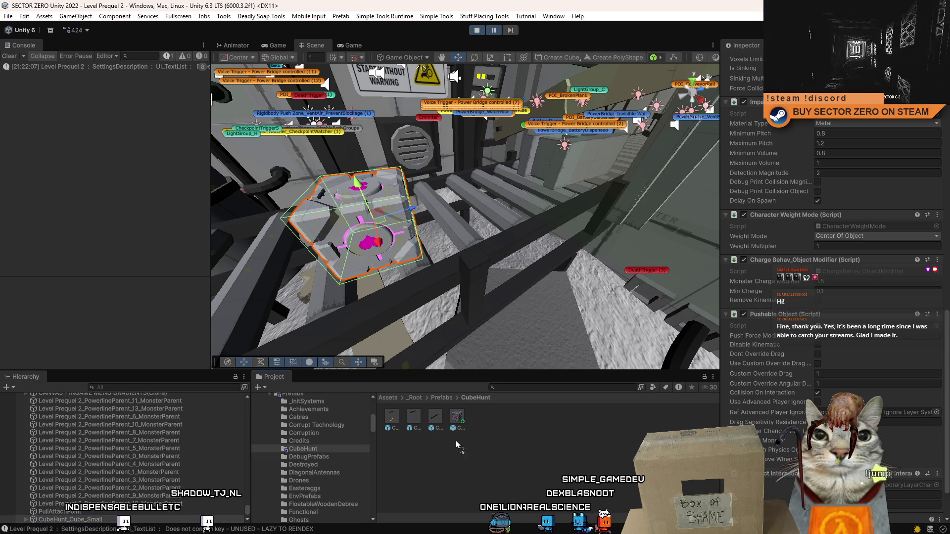
# Step: Overwrite the CubeHunt_Cube_Small prefab with the modified cube, then stop Play mode
pyautogui.moveTo(457, 418); pyautogui.dragTo(457, 419)
pyautogui.click(505, 287)
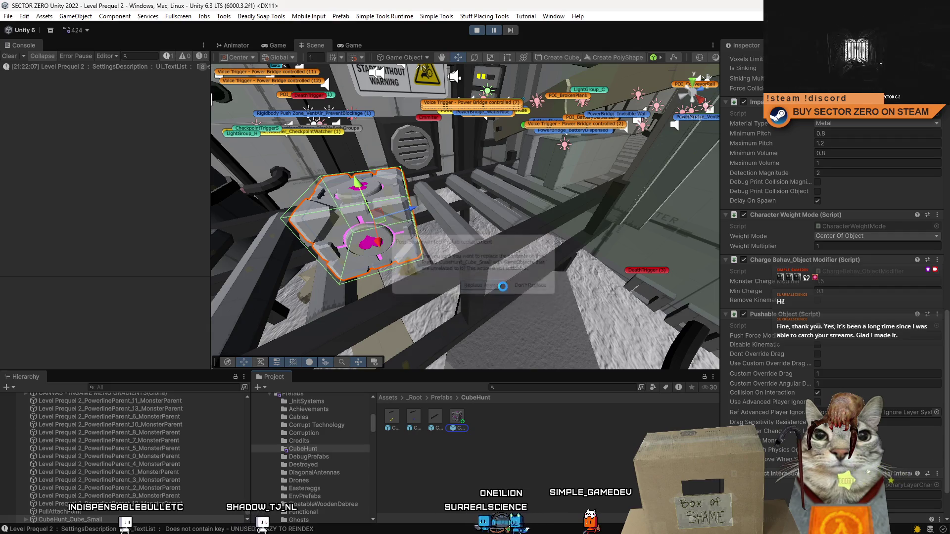
pyautogui.click(115, 519)
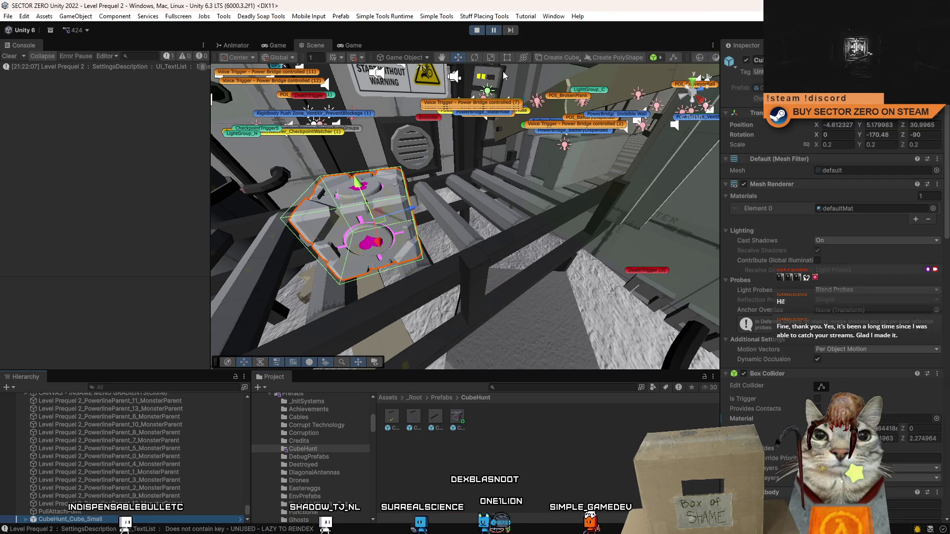
pyautogui.click(475, 31)
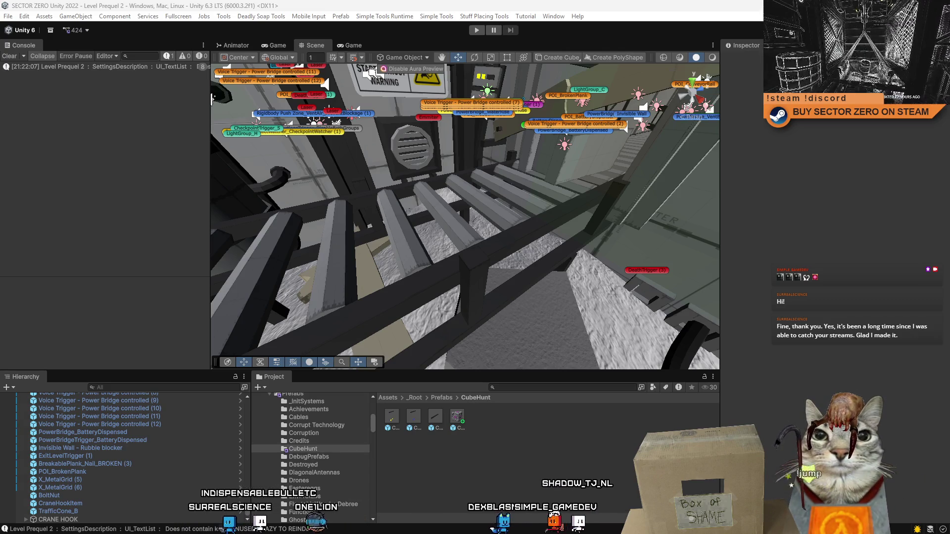
# Step: Place a new CubeHunt_Cube_Small prefab on the beams beside the barrel, orbiting around it
pyautogui.moveTo(407, 188)
pyautogui.mouseDown()
pyautogui.moveTo(400, 225)
pyautogui.moveTo(741, 221)
pyautogui.moveTo(620, 92)
pyautogui.moveTo(534, 127)
pyautogui.moveTo(177, 123)
pyautogui.moveTo(133, 113)
pyautogui.moveTo(448, 191)
pyautogui.moveTo(687, 155)
pyautogui.moveTo(693, 126)
pyautogui.moveTo(777, 266)
pyautogui.moveTo(396, 234)
pyautogui.mouseUp()
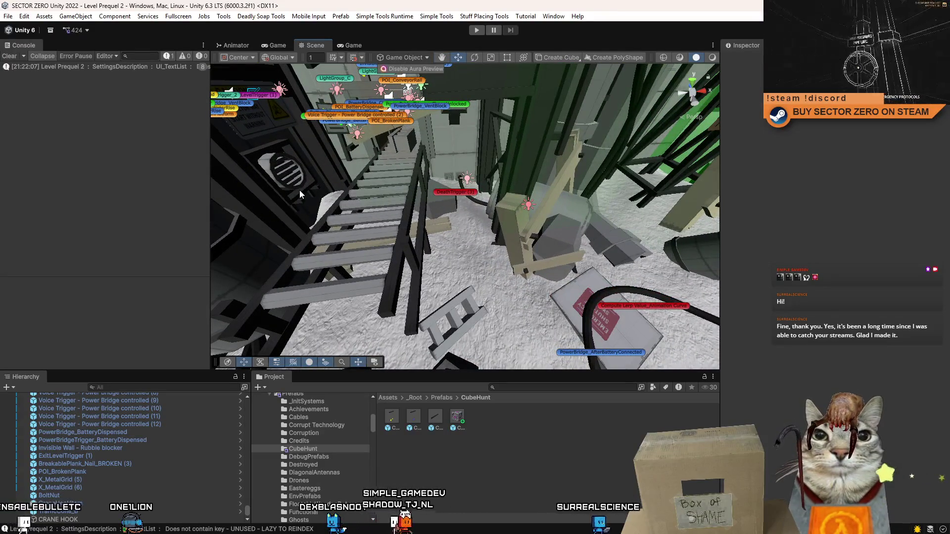
pyautogui.moveTo(299, 190)
pyautogui.mouseDown()
pyautogui.moveTo(46, 201)
pyautogui.moveTo(155, 176)
pyautogui.moveTo(731, 111)
pyautogui.moveTo(801, 138)
pyautogui.moveTo(370, 279)
pyautogui.moveTo(119, 267)
pyautogui.mouseUp()
pyautogui.moveTo(461, 419); pyautogui.dragTo(464, 265)
pyautogui.moveTo(945, 204); pyautogui.dragTo(945, 425)
pyautogui.moveTo(537, 196); pyautogui.dragTo(548, 208)
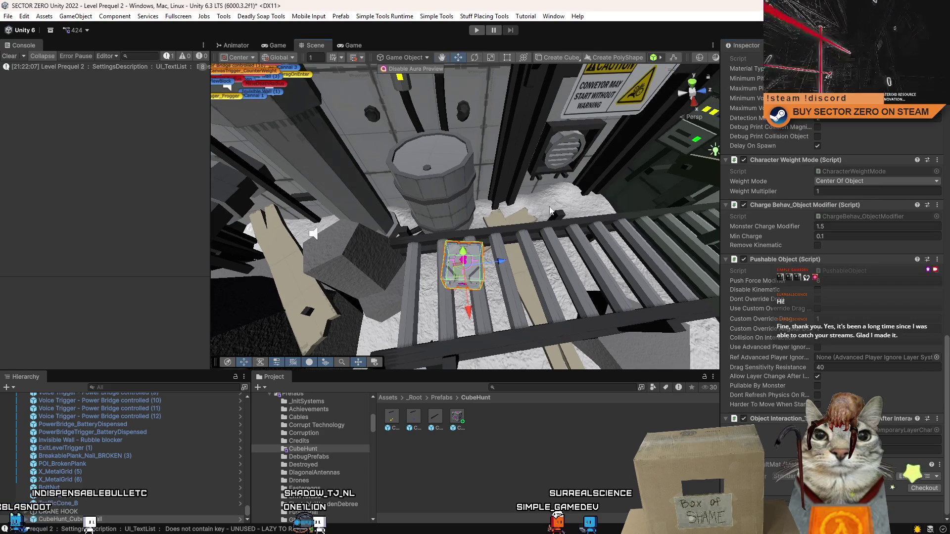
pyautogui.moveTo(449, 226); pyautogui.dragTo(470, 226)
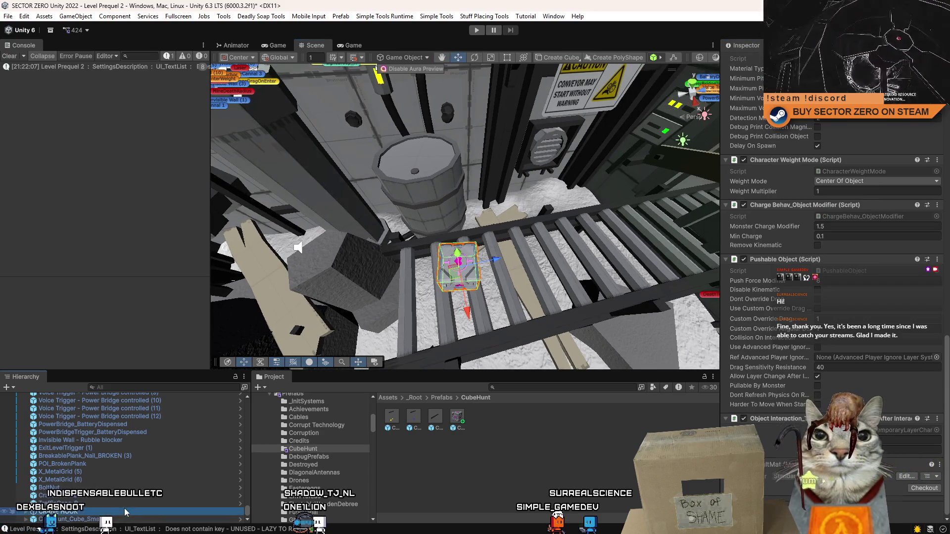
# Step: Clear the cube selection, find the CubeHuntCube script in Assets and open it in Visual Studio
pyautogui.click(457, 267)
pyautogui.click(534, 476)
pyautogui.scroll(5, 356, 480)
pyautogui.click(279, 407)
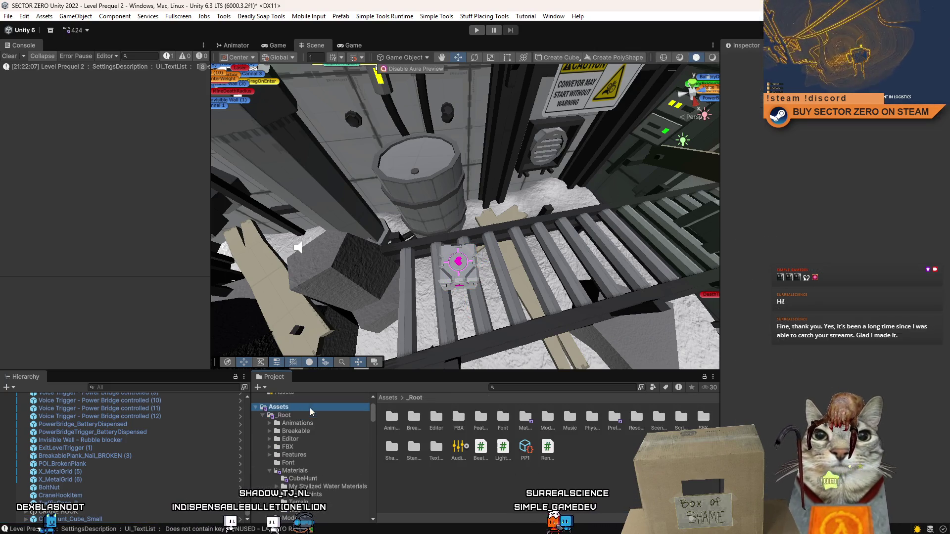
pyautogui.keyDown('ctrl'); pyautogui.scroll(-3, 622, 486); pyautogui.keyUp('ctrl')
pyautogui.scroll(-5, 612, 496)
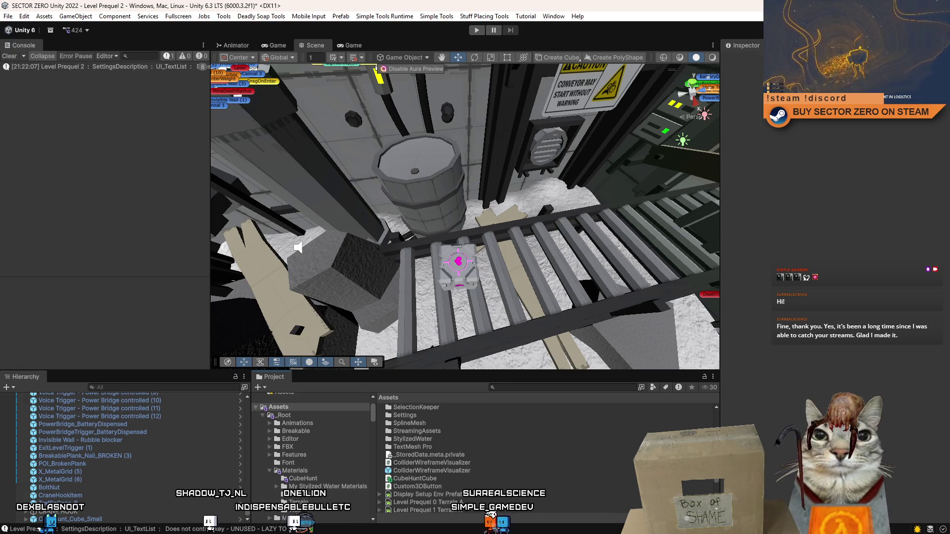
pyautogui.scroll(-5, 613, 495)
pyautogui.scroll(3, 712, 486)
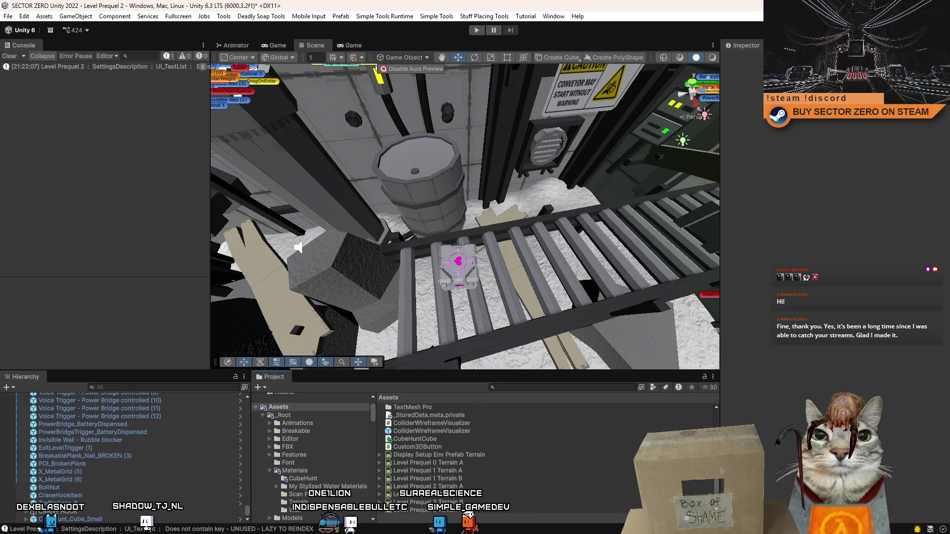
pyautogui.click(497, 447)
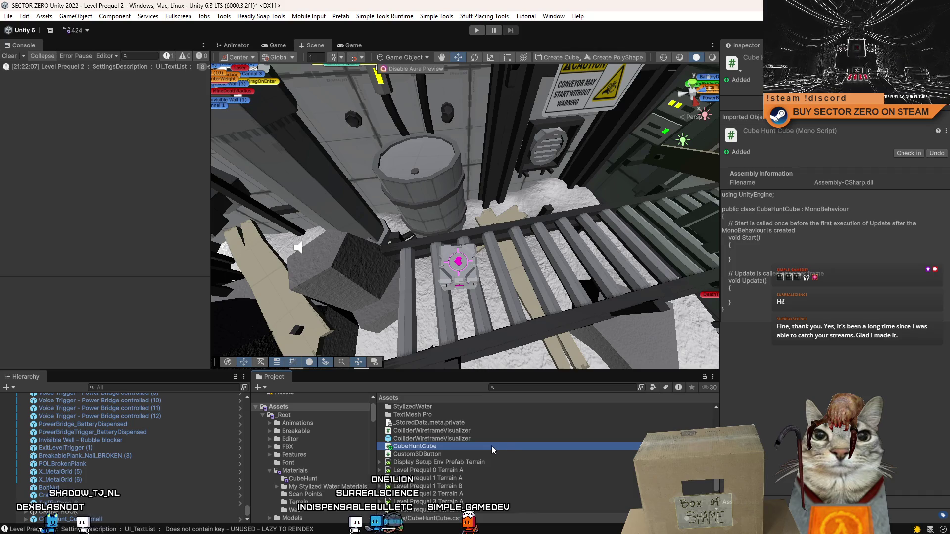
pyautogui.doubleClick(491, 446)
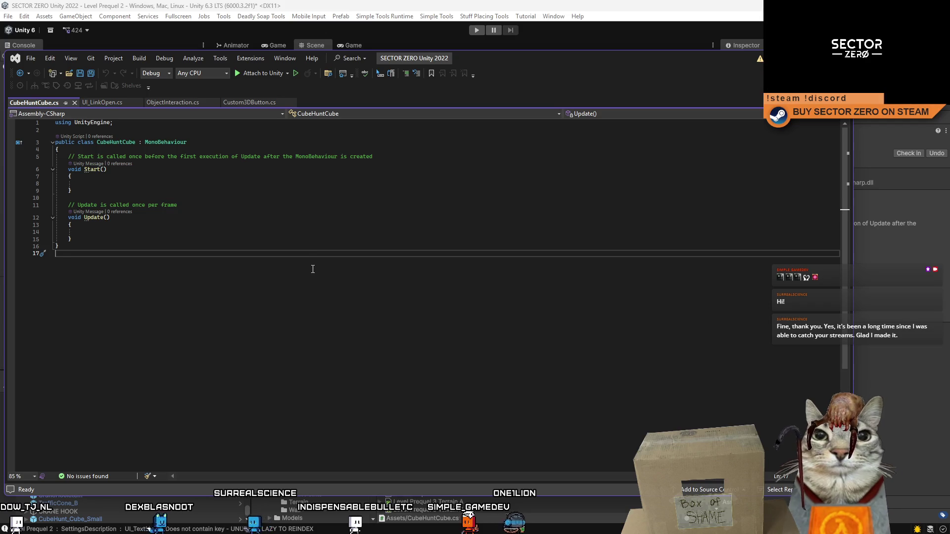
# Step: Open Custom3DButton.cs for reference and normalize its inconsistent line endings
pyautogui.click(149, 104)
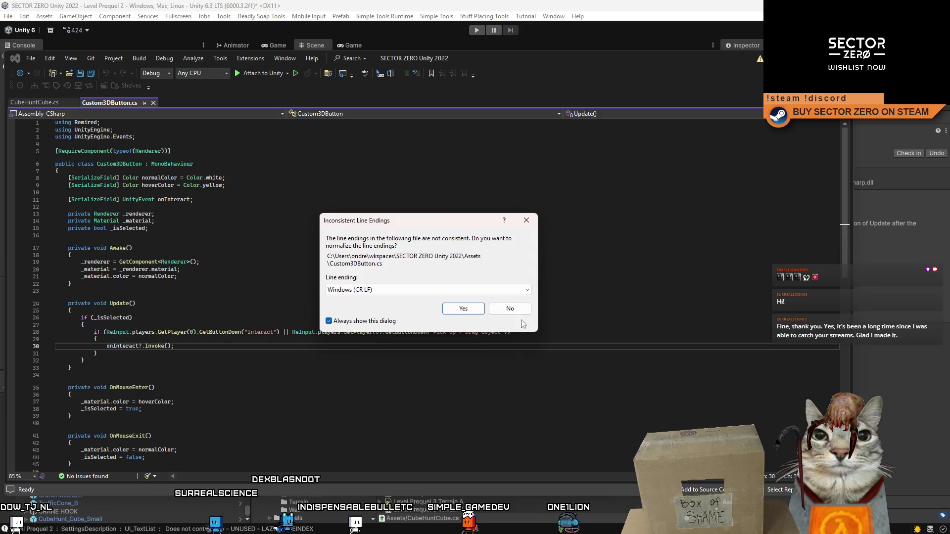
pyautogui.click(464, 308)
pyautogui.click(396, 292)
pyautogui.click(301, 234)
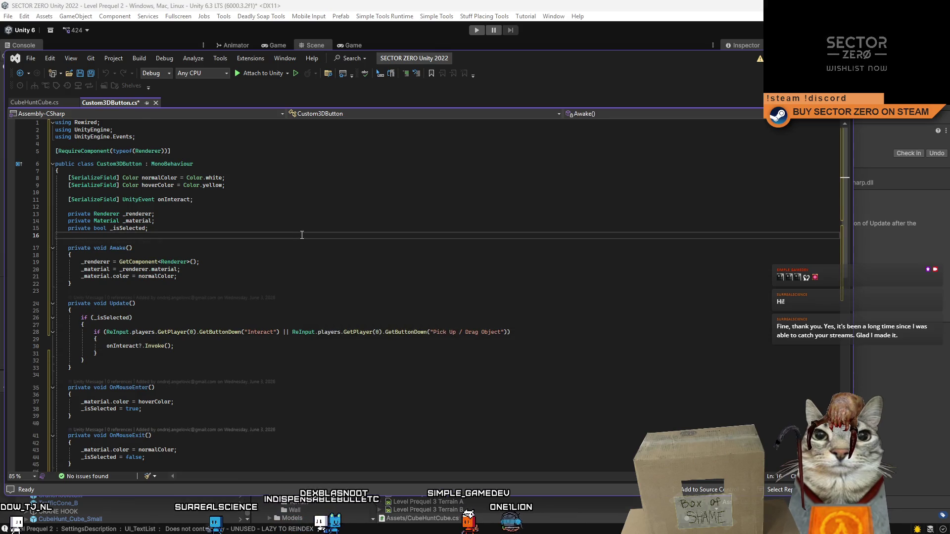
pyautogui.click(277, 193)
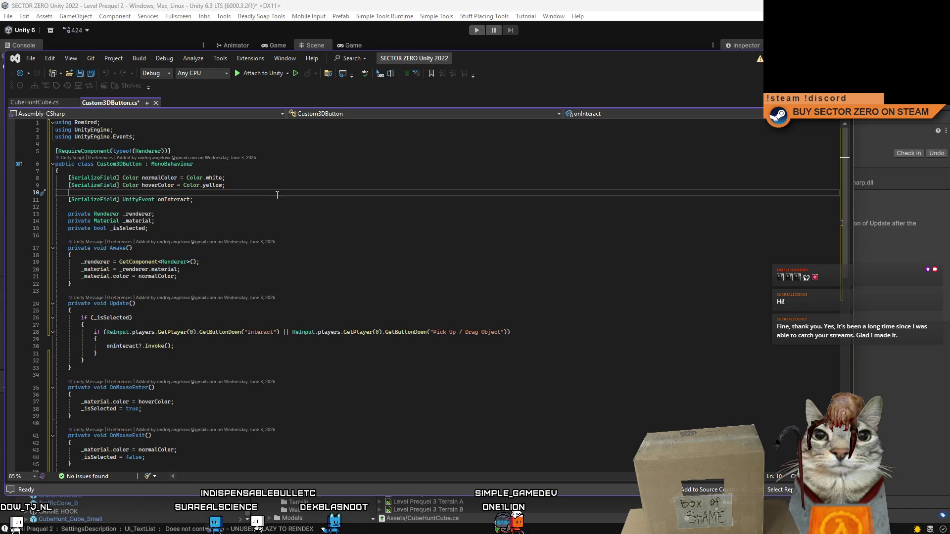
pyautogui.scroll(-6, 277, 195)
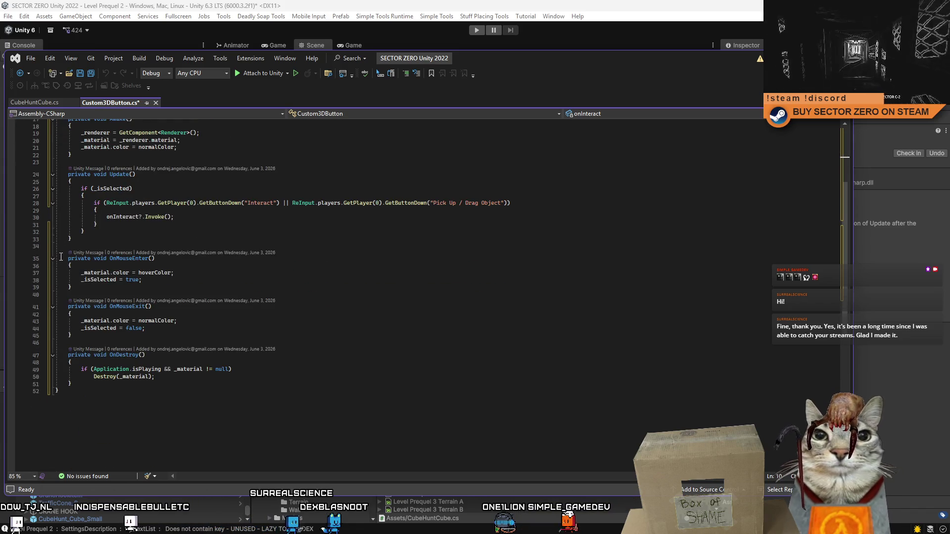
# Step: Paste OnMouseEnter and OnMouseExit after Update in CubeHuntCube, then copy the _isSelected field
pyautogui.moveTo(61, 258); pyautogui.dragTo(72, 336)
pyautogui.hotkey('ctrl', 'c')
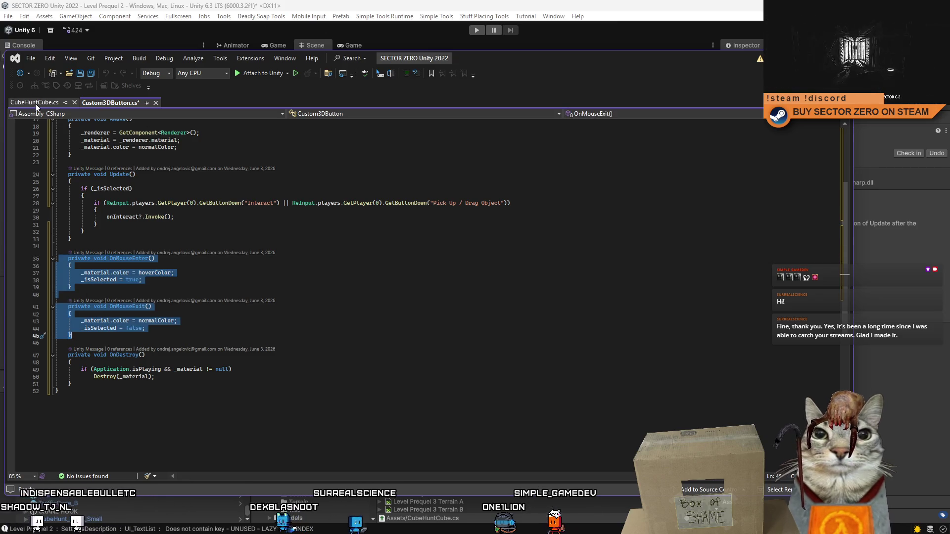
pyautogui.click(35, 103)
pyautogui.click(138, 239)
pyautogui.press('Return')
pyautogui.hotkey('ctrl', 'v')
pyautogui.click(110, 103)
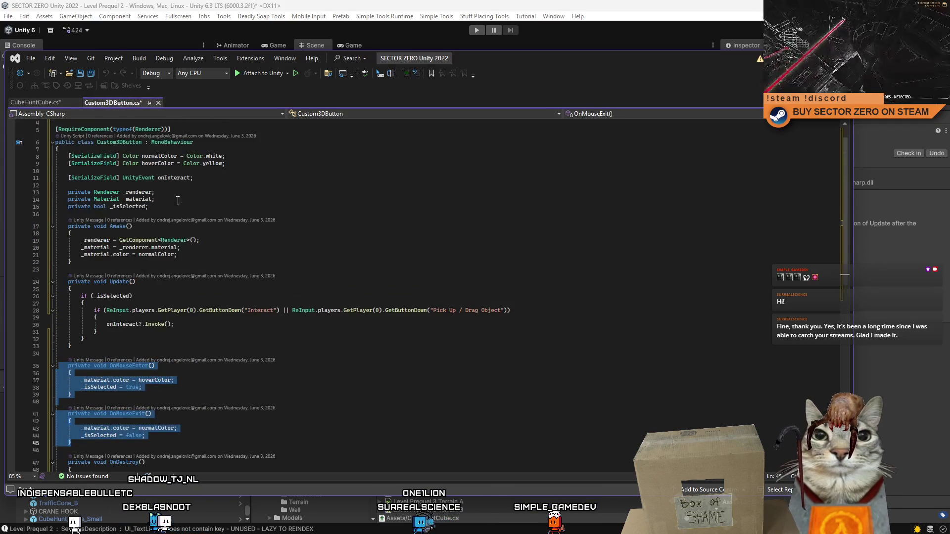
pyautogui.moveTo(151, 207); pyautogui.dragTo(62, 207)
pyautogui.click(50, 103)
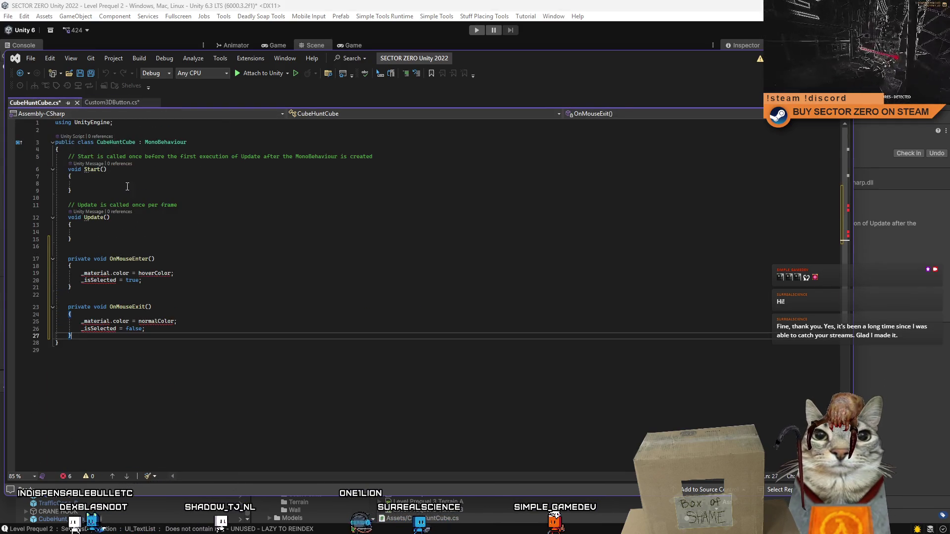
# Step: Add the copied field as _isHighlighted at the class top and update its three usages
pyautogui.click(139, 156)
pyautogui.write('private bool _isSelected;')
pyautogui.press('Return')
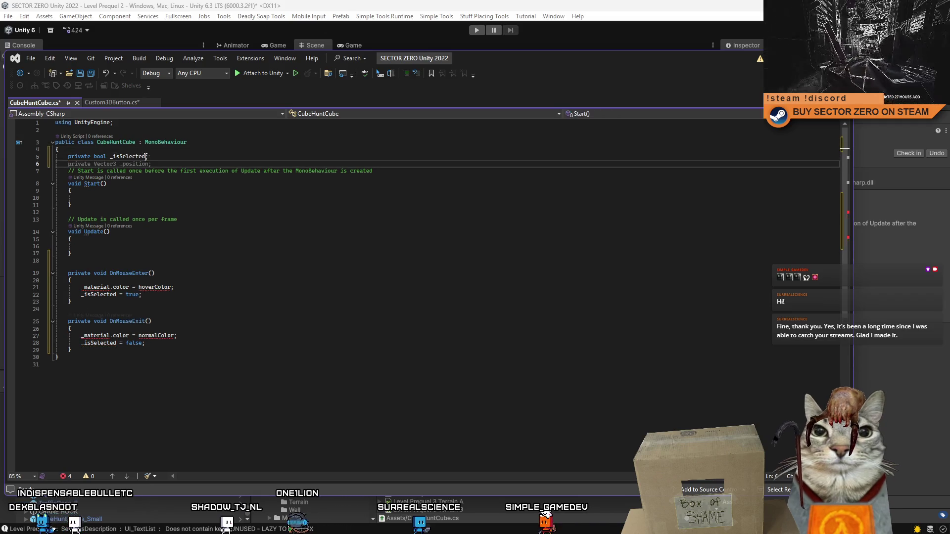
pyautogui.write('_')
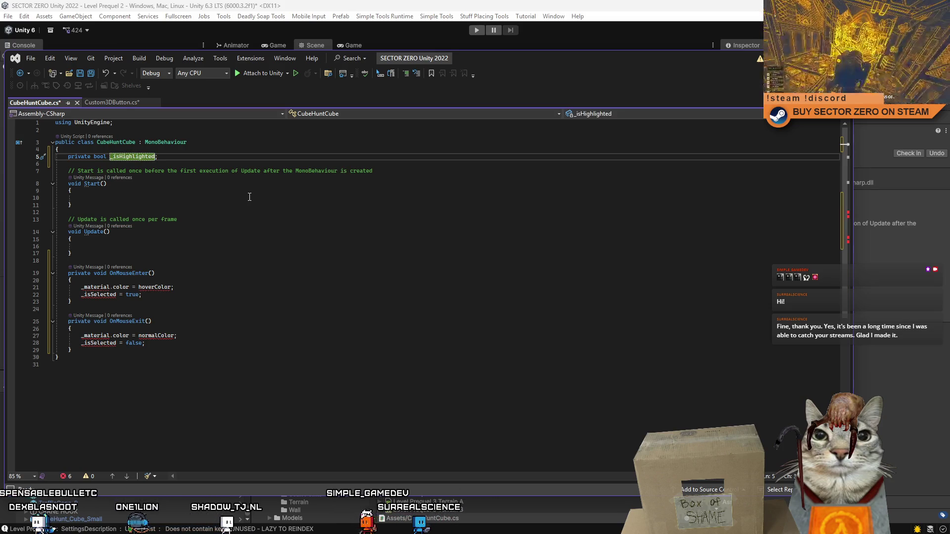
pyautogui.click(249, 197)
pyautogui.doubleClick(133, 156)
pyautogui.hotkey('ctrl', 'c')
pyautogui.doubleClick(99, 294)
pyautogui.hotkey('ctrl', 'v')
pyautogui.doubleClick(99, 343)
pyautogui.hotkey('ctrl', 'v')
# Step: Delete the leftover hoverColor and normalColor material lines
pyautogui.click(34, 288)
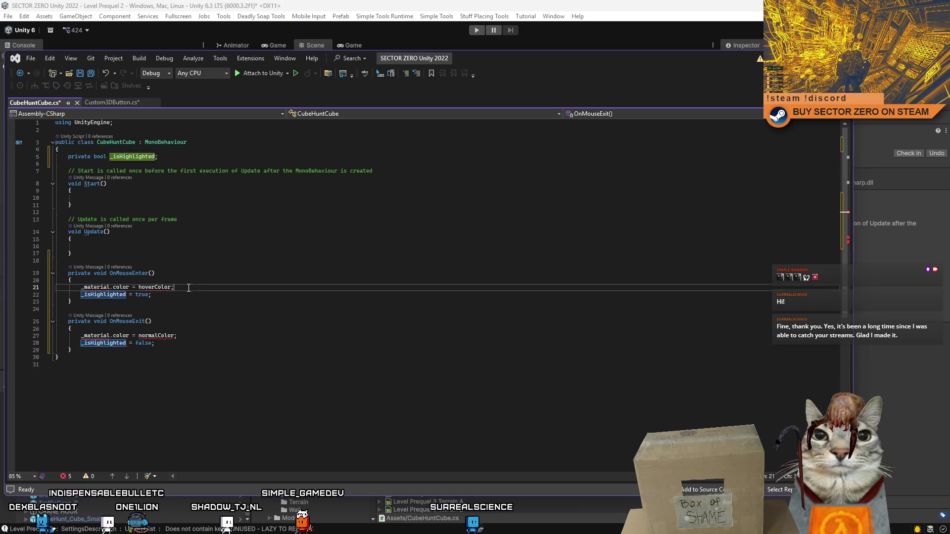
pyautogui.press('BackSpace')
pyautogui.press('Delete')
pyautogui.press('Delete')
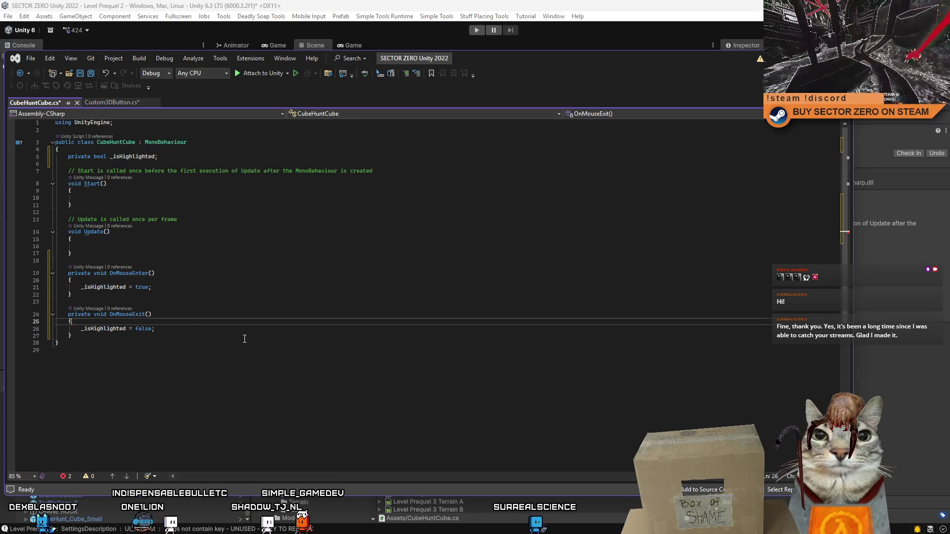
# Step: Declare a [SerializeField] GameObject[] layerChangeObjects field at the top of the class
pyautogui.click(201, 156)
pyautogui.click(222, 148)
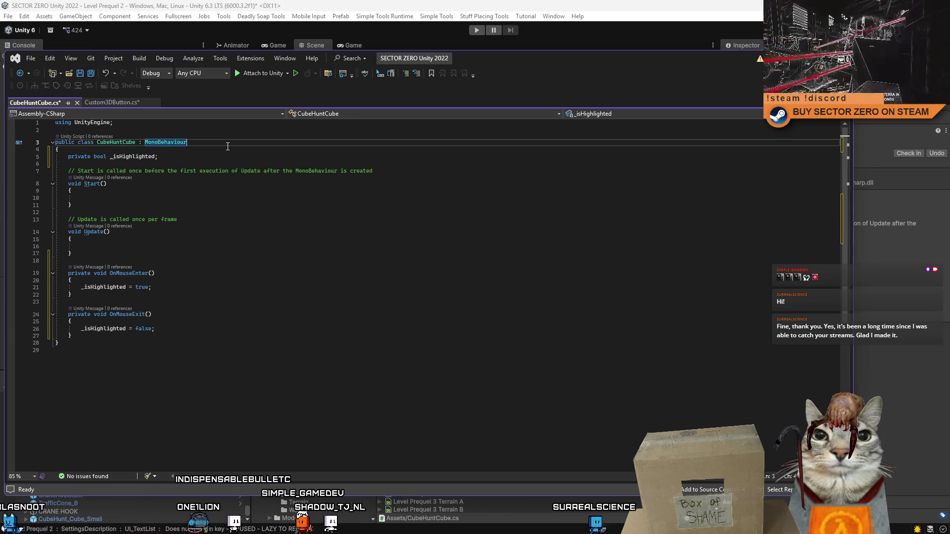
pyautogui.press('Return')
pyautogui.write('[Ser')
pyautogui.press('Tab')
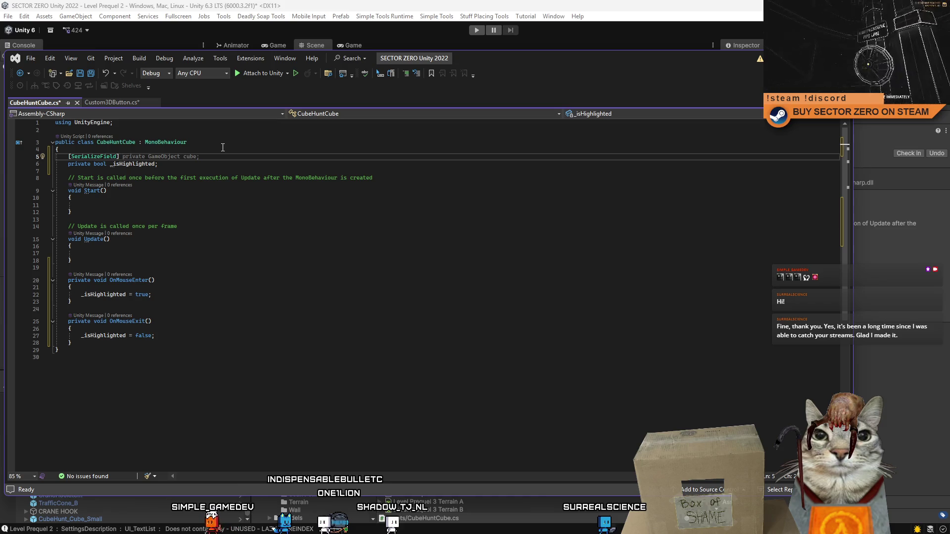
pyautogui.write('ame')
pyautogui.press('Tab')
pyautogui.write('[]')
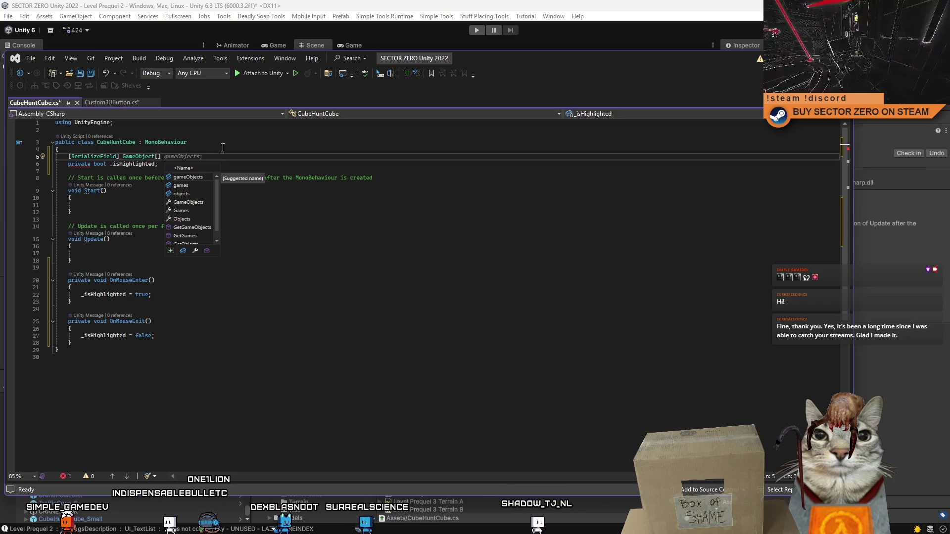
pyautogui.write('layerChange')
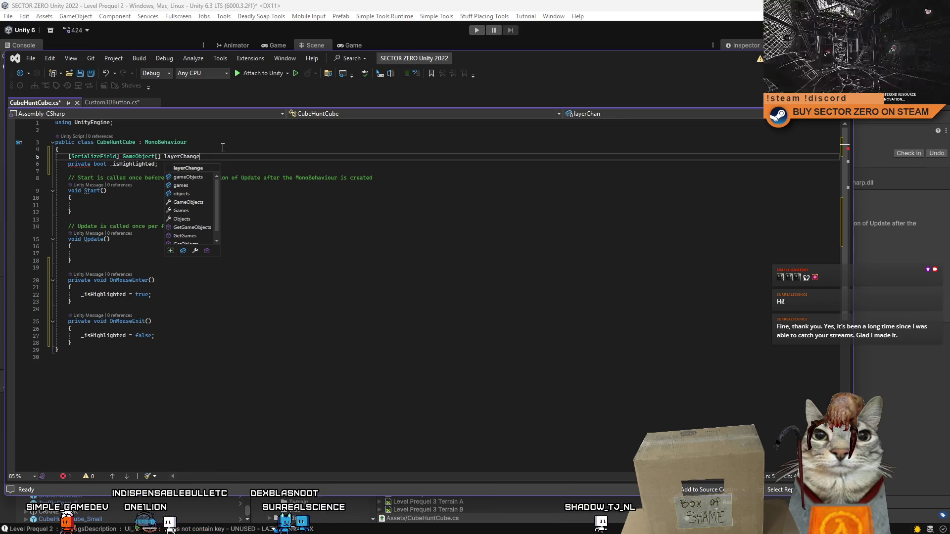
pyautogui.write('Objects')
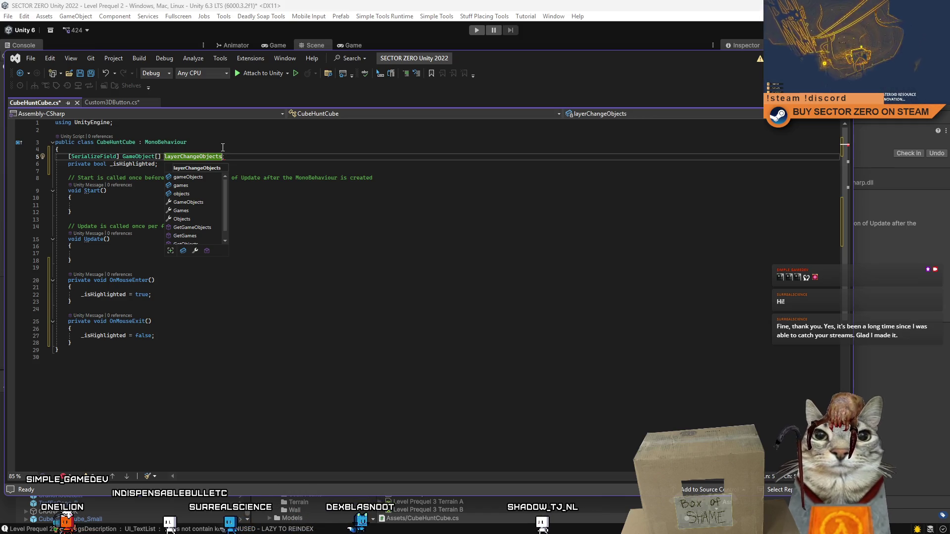
pyautogui.write(';')
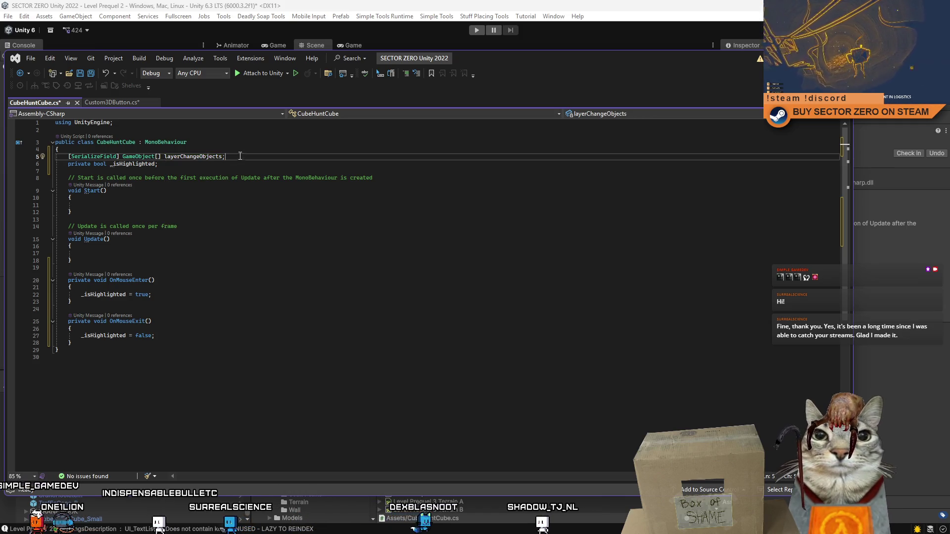
pyautogui.click(223, 251)
# Step: Add a [SerializeField] string defaultLayer field below layerChangeObjects
pyautogui.click(274, 156)
pyautogui.press('Return')
pyautogui.press('Return')
pyautogui.press('Return')
pyautogui.press('Up')
pyautogui.press('Return')
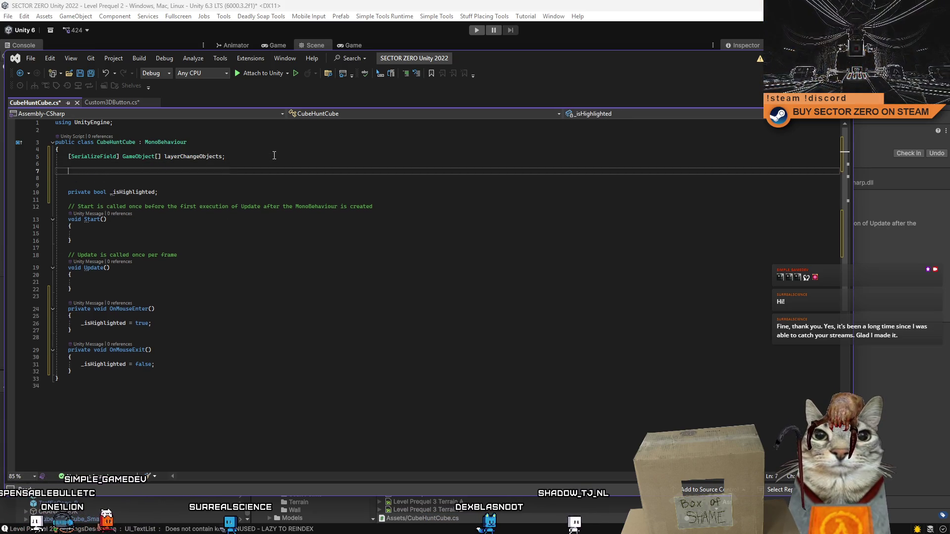
pyautogui.write('[')
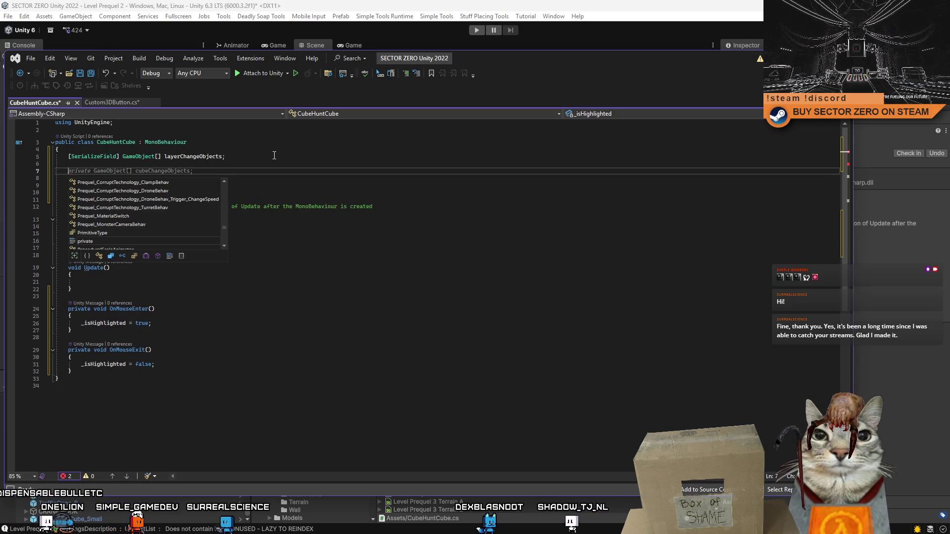
pyautogui.write('S')
pyautogui.press('Tab')
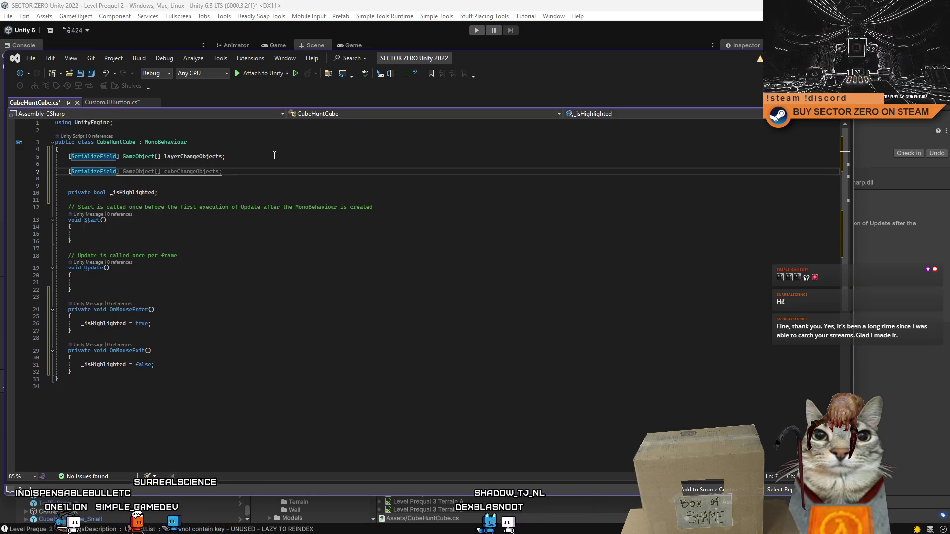
pyautogui.write('] string defaultLayer;')
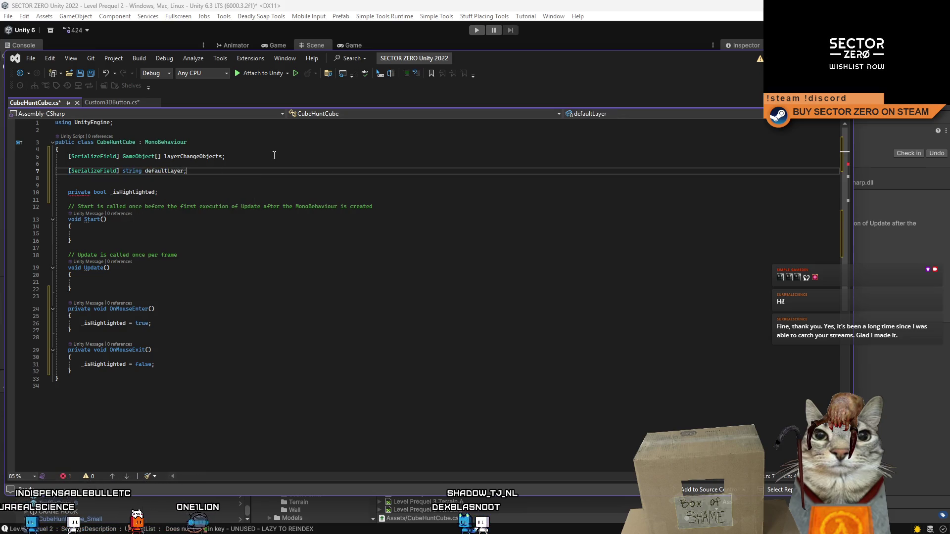
pyautogui.press('Return')
# Step: Add a serialized string highlightedLayer field and tidy the blank line beneath the fields
pyautogui.press('Tab')
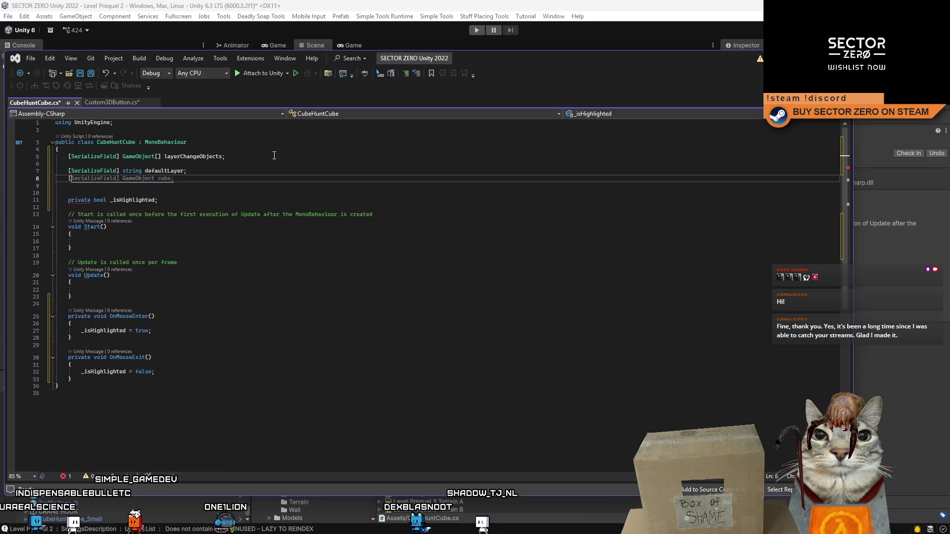
pyautogui.doubleClick(139, 177)
pyautogui.write('string cube;')
pyautogui.doubleClick(152, 178)
pyautogui.write('defaul;')
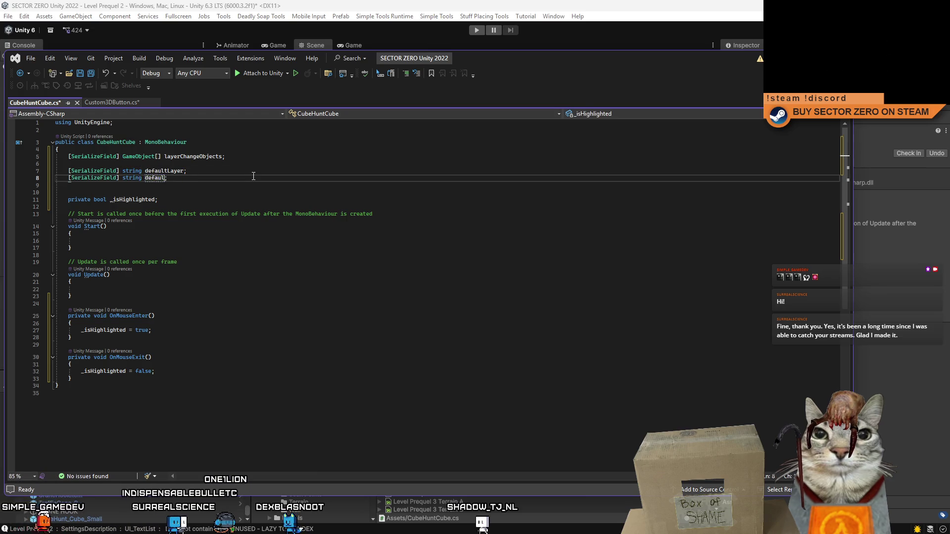
pyautogui.hotkey('ctrl', 'BackSpace')
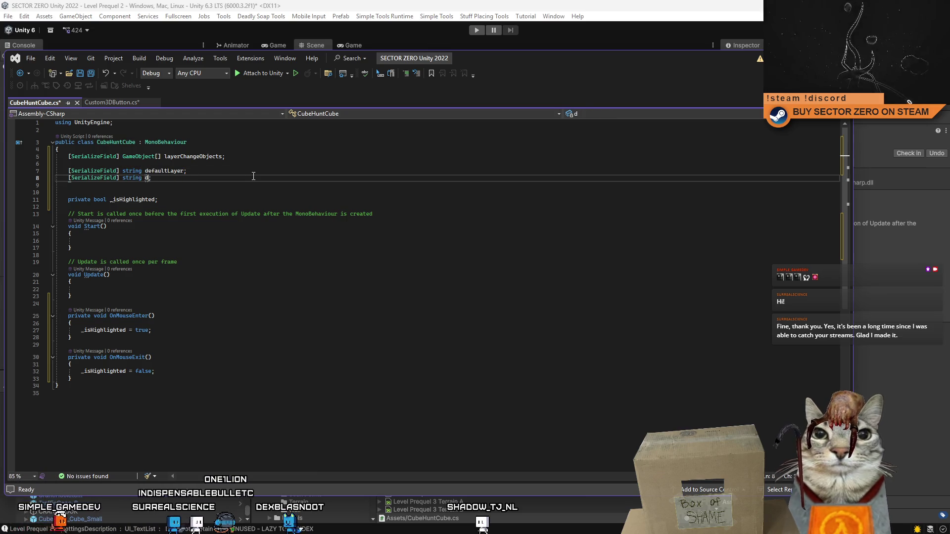
pyautogui.write('highlightedLayer')
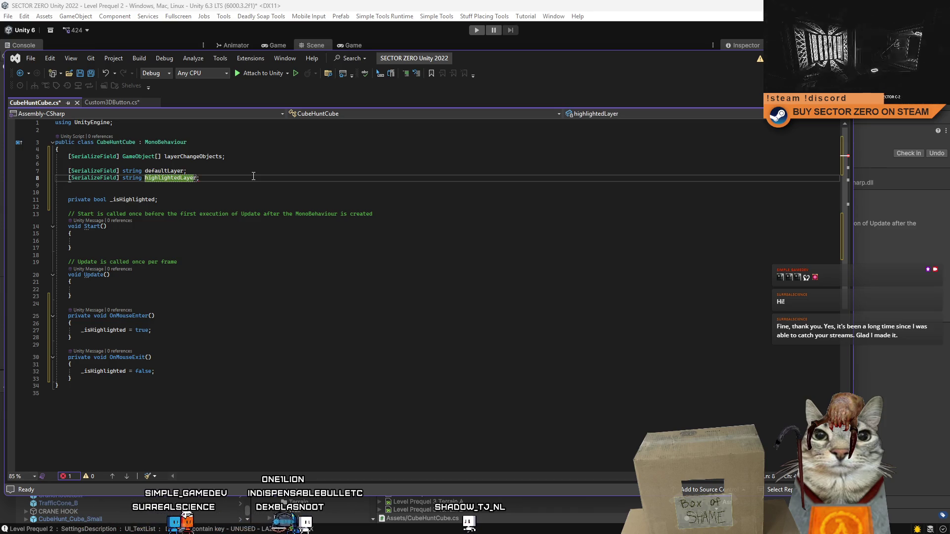
pyautogui.click(270, 185)
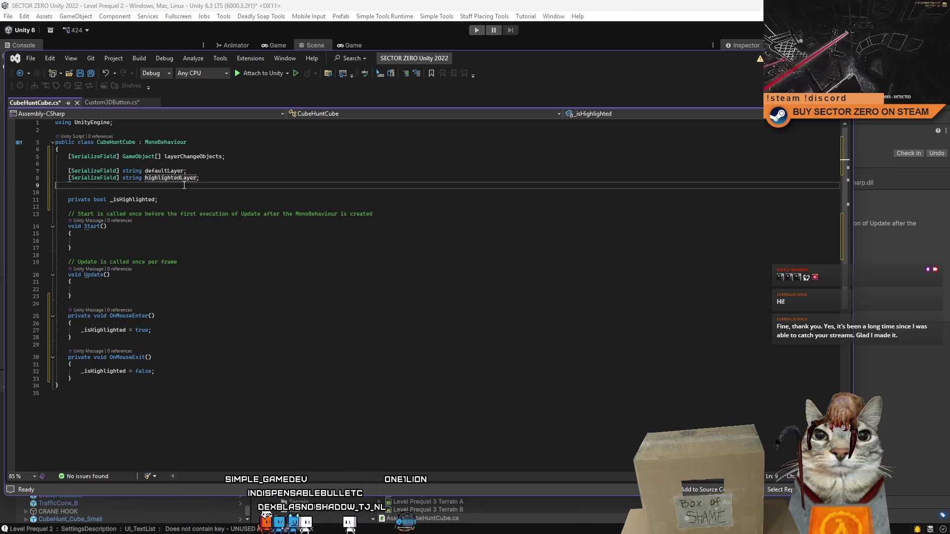
pyautogui.press('Delete')
# Step: Delete the Start and Update methods with their comments and start a line after OnMouseExit
pyautogui.click(263, 246)
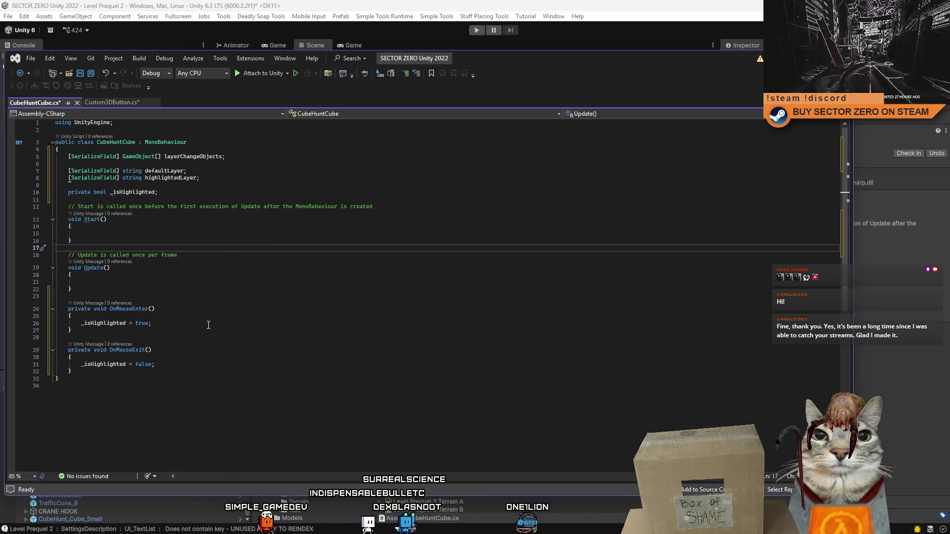
pyautogui.moveTo(99, 289)
pyautogui.mouseDown()
pyautogui.moveTo(29, 255)
pyautogui.moveTo(14, 212)
pyautogui.mouseUp()
pyautogui.press('Delete')
pyautogui.click(215, 227)
pyautogui.doubleClick(164, 171)
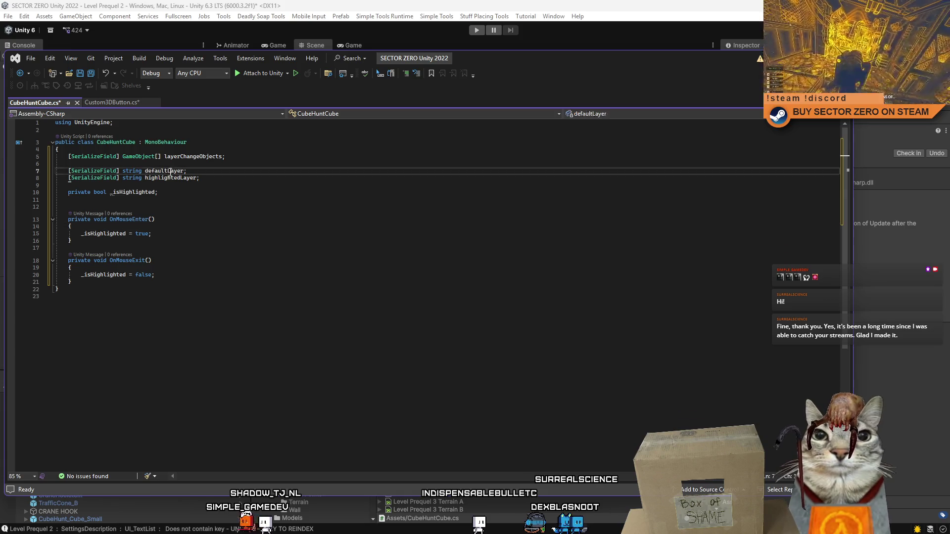
pyautogui.click(162, 284)
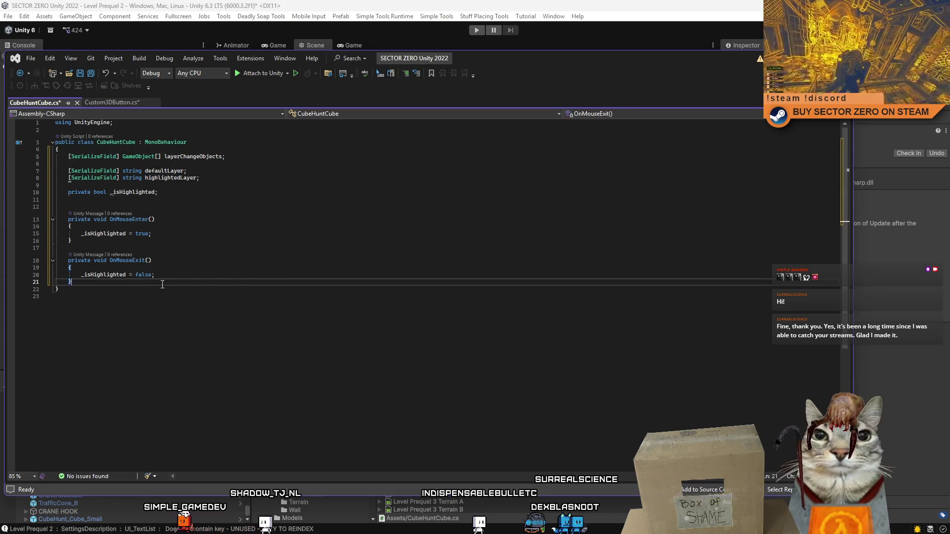
pyautogui.press('Return')
pyautogui.press('Return')
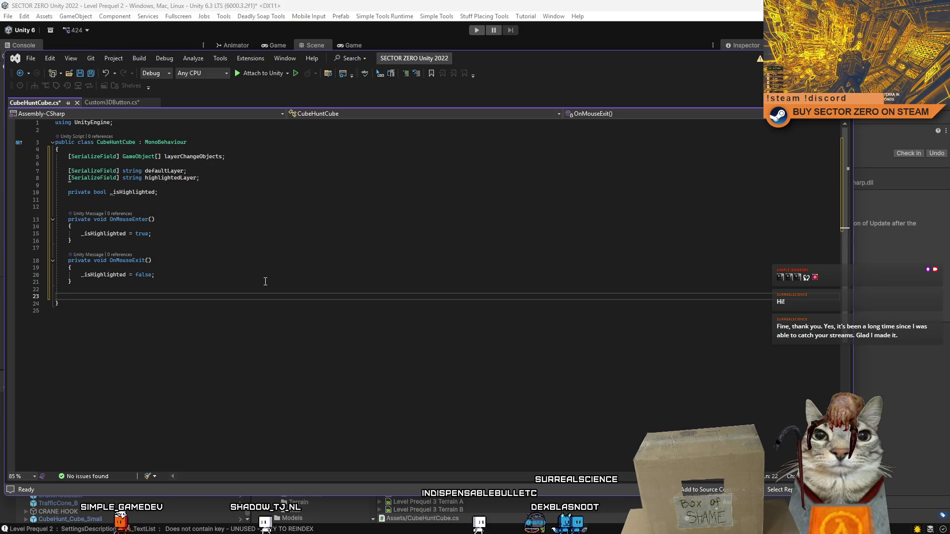
# Step: Declare a private void UpdateHighlight(bool isHighlighted) method with an empty body
pyautogui.write('privat')
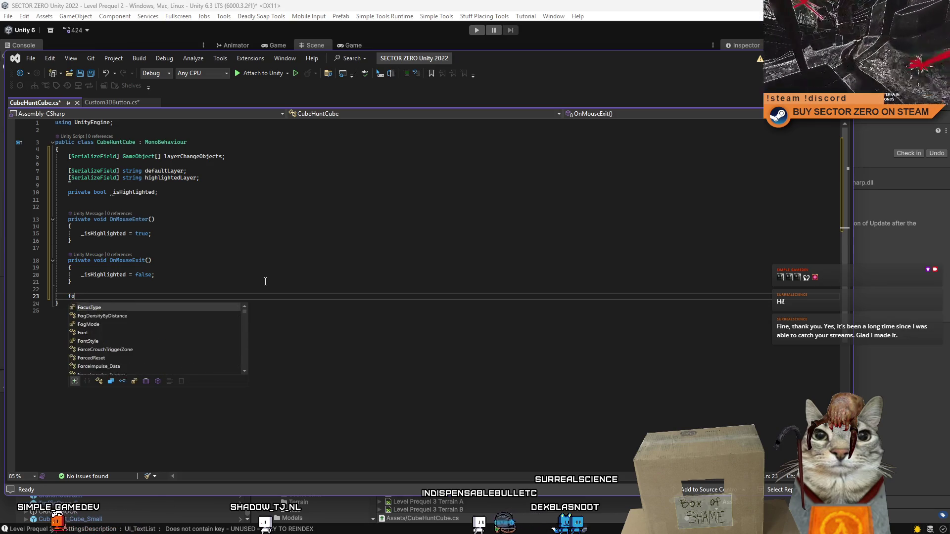
pyautogui.write('e void ')
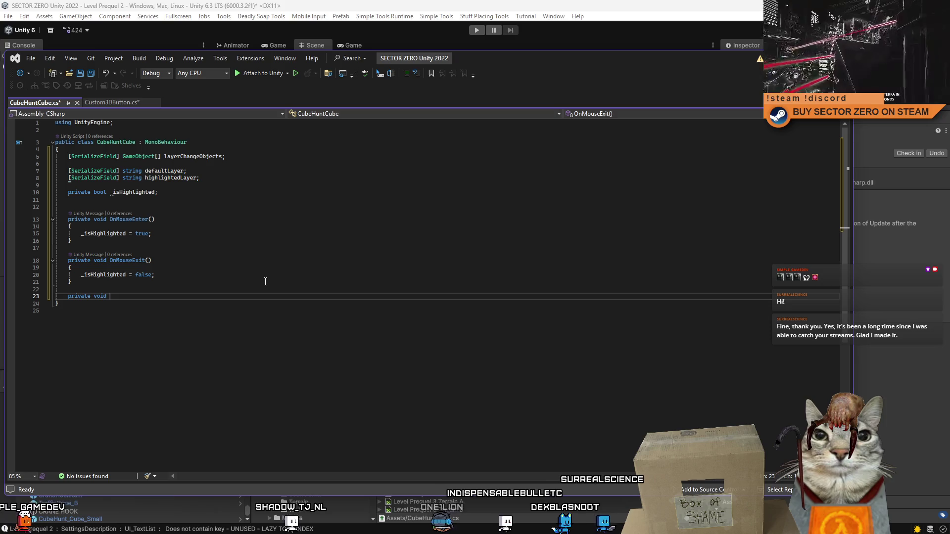
pyautogui.write('UpdateLa')
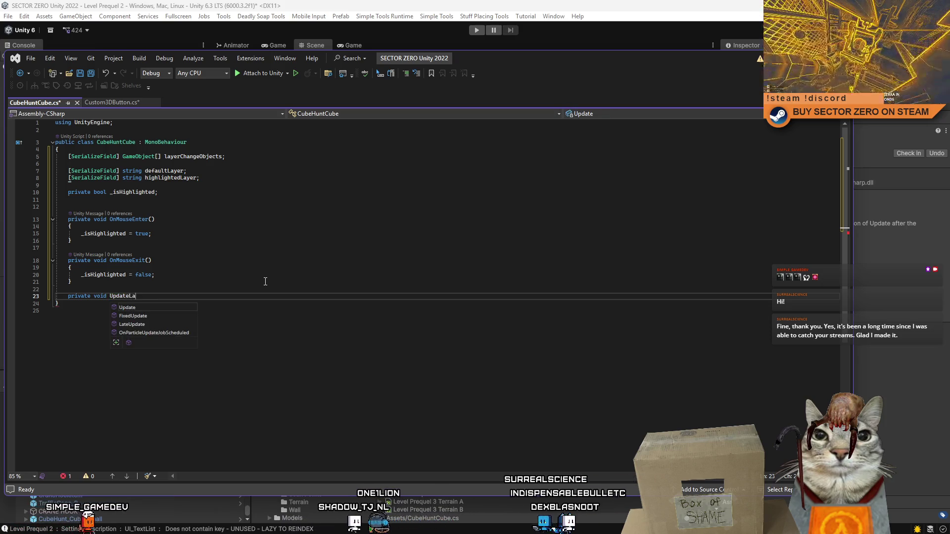
pyautogui.press('BackSpace')
pyautogui.press('BackSpace')
pyautogui.write('Highlight(bool')
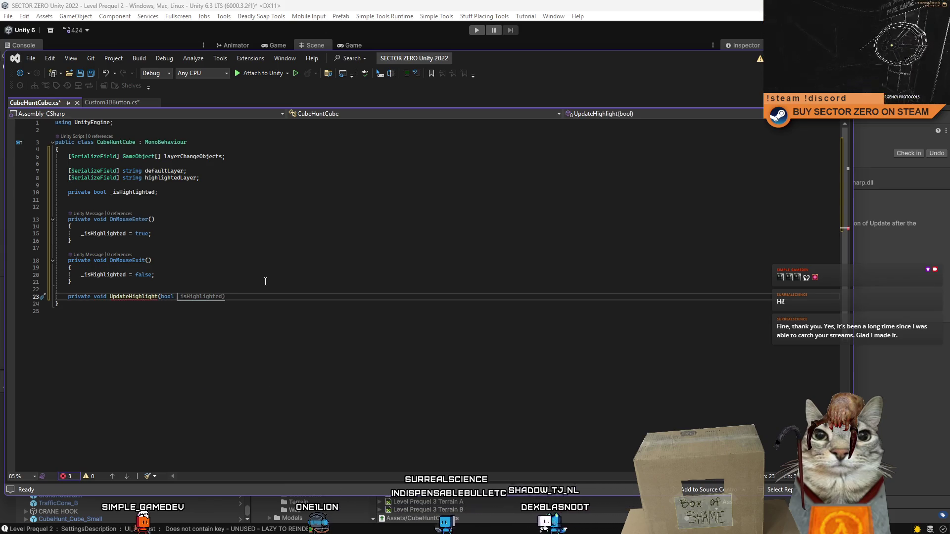
pyautogui.press('Tab')
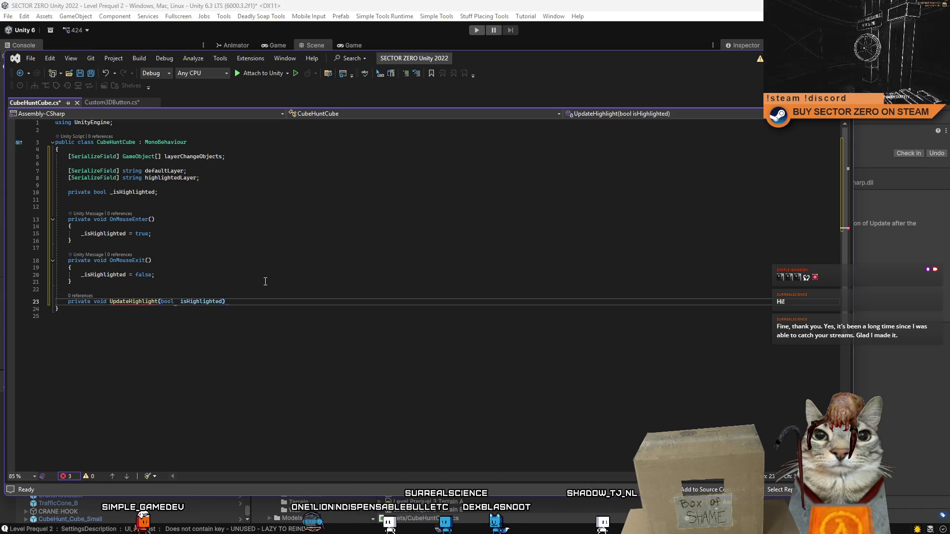
pyautogui.press('Return')
pyautogui.write('{')
pyautogui.press('Return')
pyautogui.click(261, 281)
pyautogui.click(186, 315)
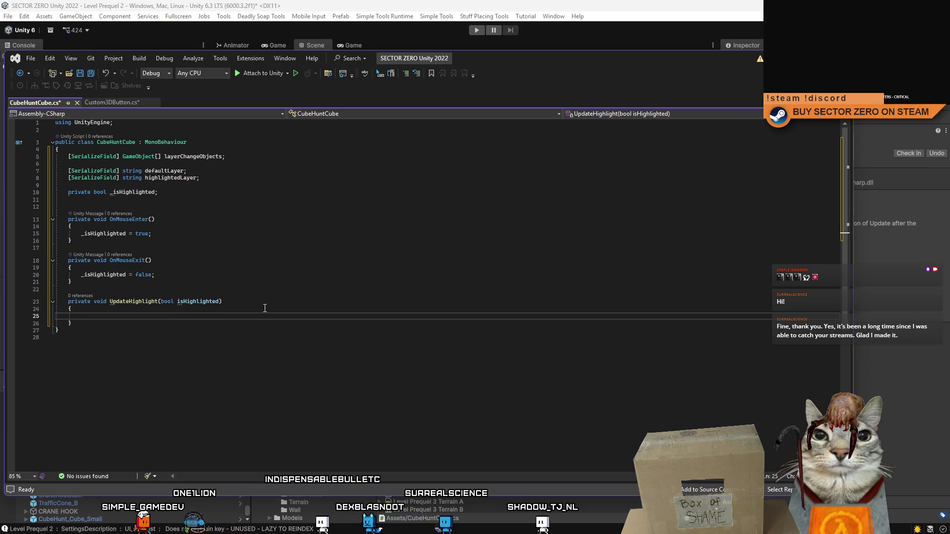
pyautogui.click(133, 321)
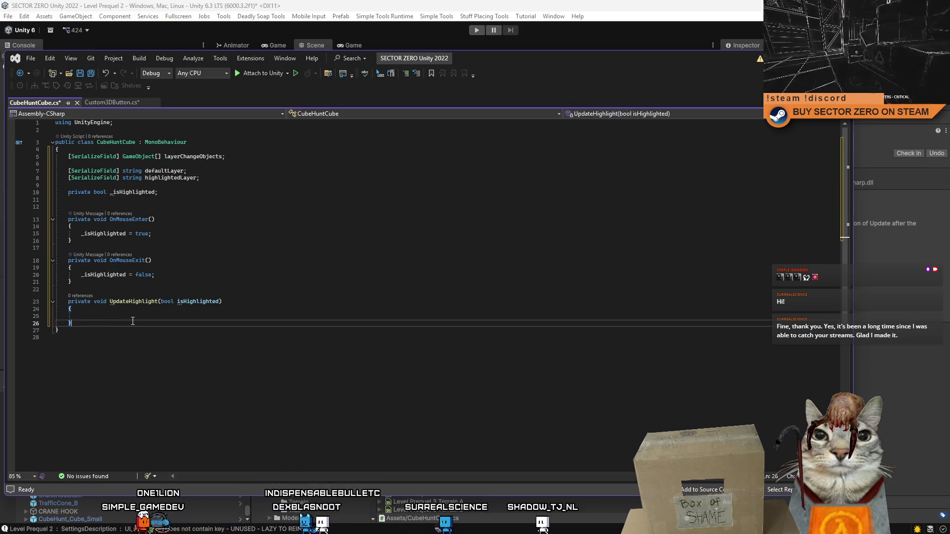
pyautogui.click(139, 318)
# Step: Add an empty foreach (var go in layerChangeObjects) loop inside UpdateHighlight
pyautogui.write('oreach(')
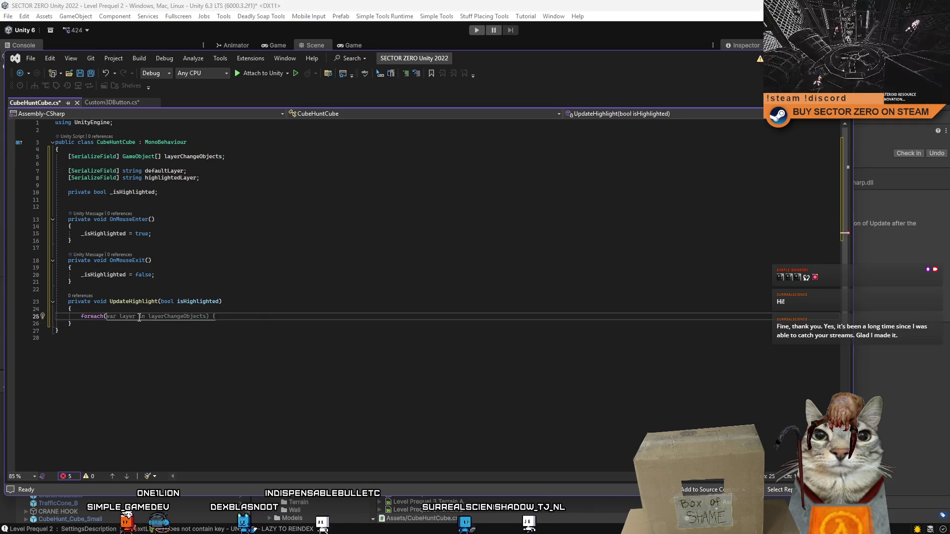
pyautogui.press('Tab')
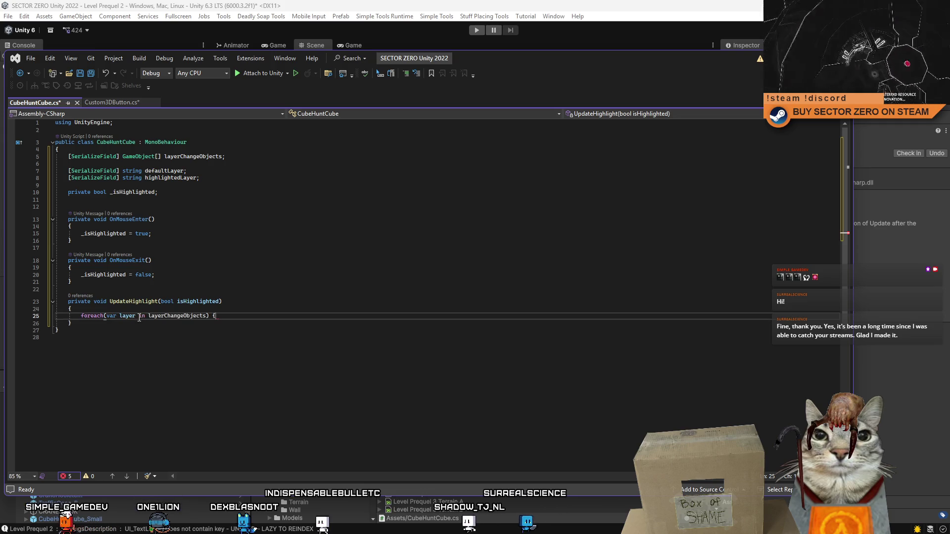
pyautogui.doubleClick(130, 315)
pyautogui.write('go')
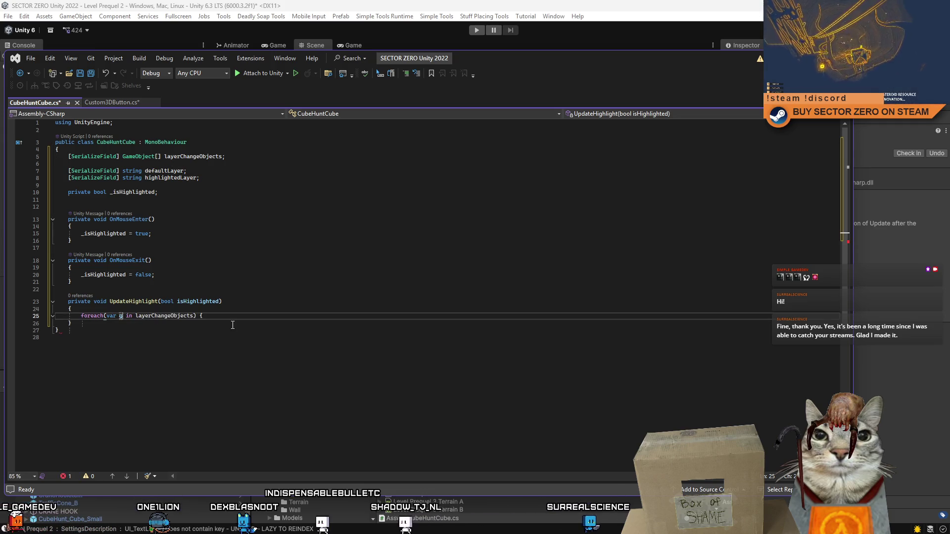
pyautogui.click(255, 317)
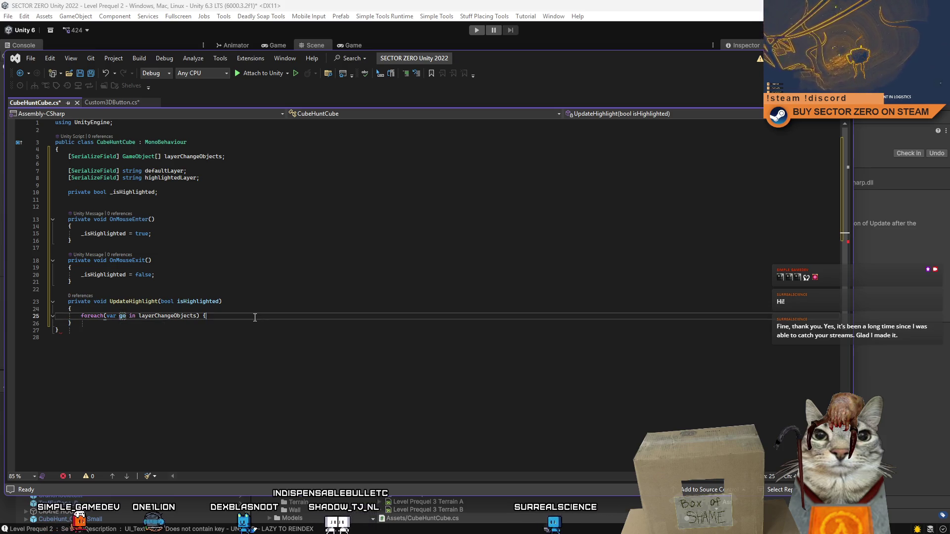
pyautogui.press('Return')
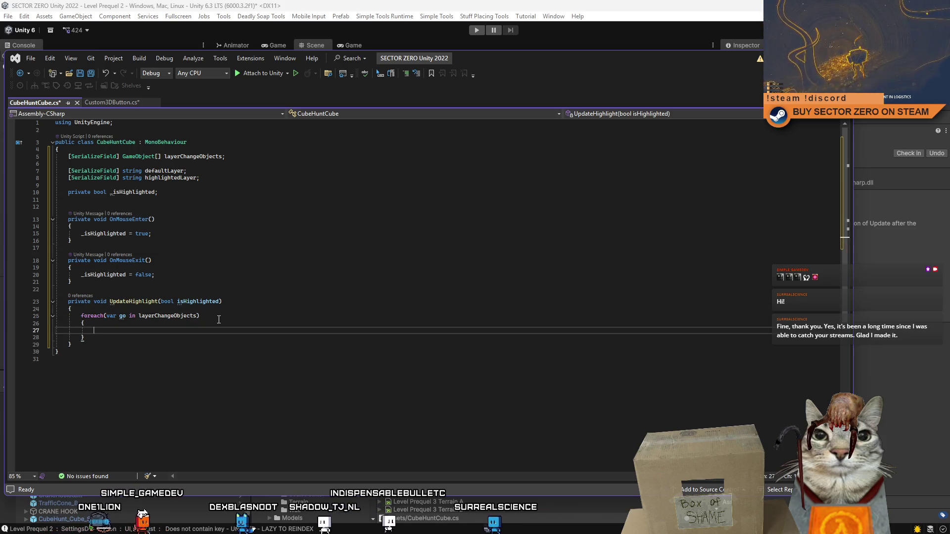
pyautogui.doubleClick(167, 315)
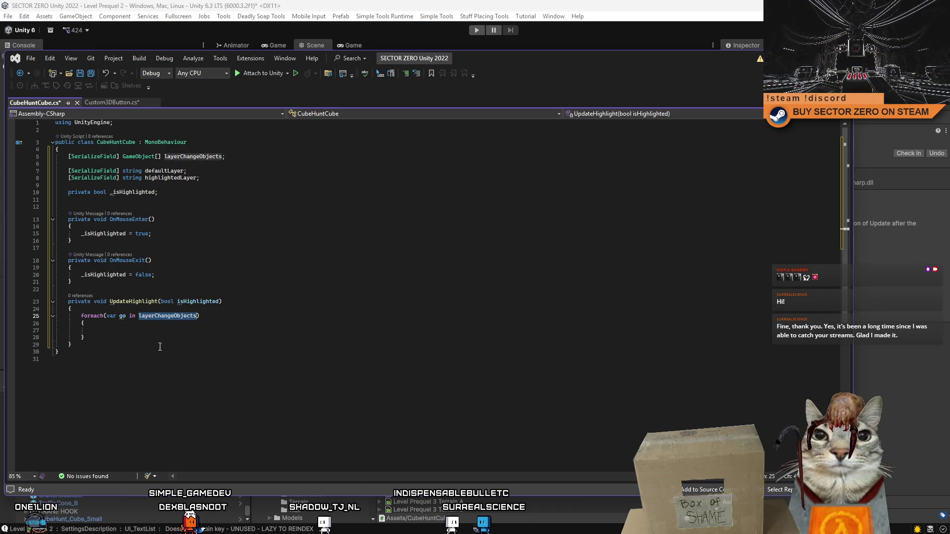
pyautogui.click(136, 329)
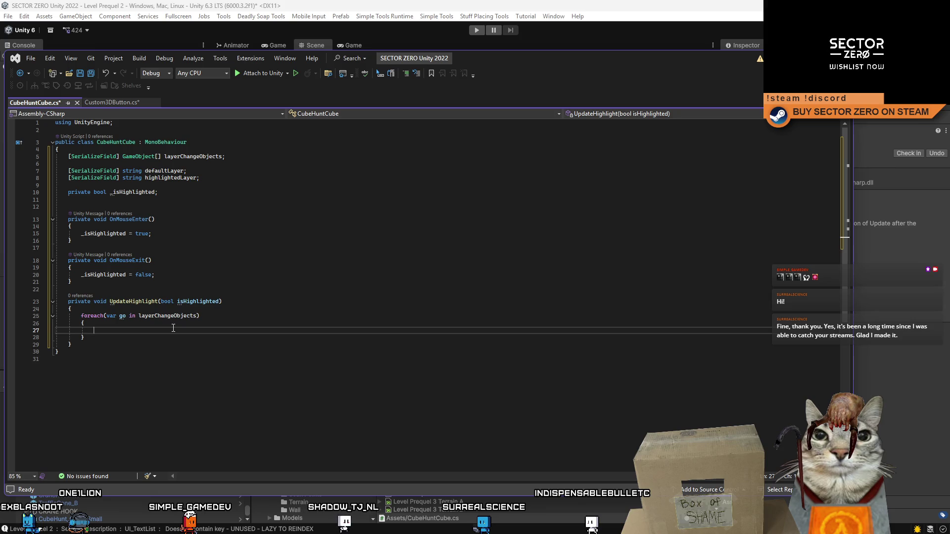
pyautogui.click(120, 309)
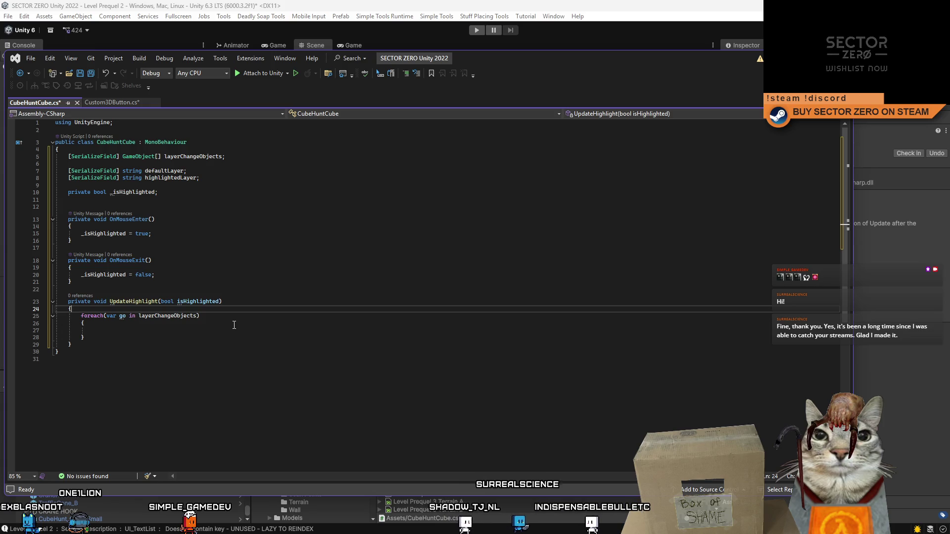
pyautogui.press('Return')
pyautogui.press('Return')
pyautogui.press('Return')
# Step: Start a 'var' declaration on a new line above the foreach loop
pyautogui.press('Up')
pyautogui.press('Up')
pyautogui.write('var laye')
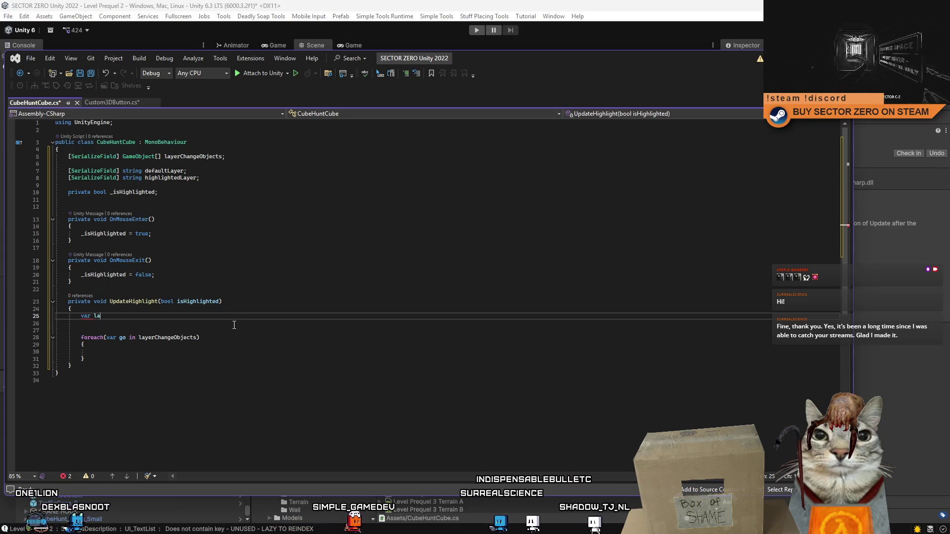
pyautogui.press('BackSpace')
pyautogui.press('BackSpace')
pyautogui.press('BackSpace')
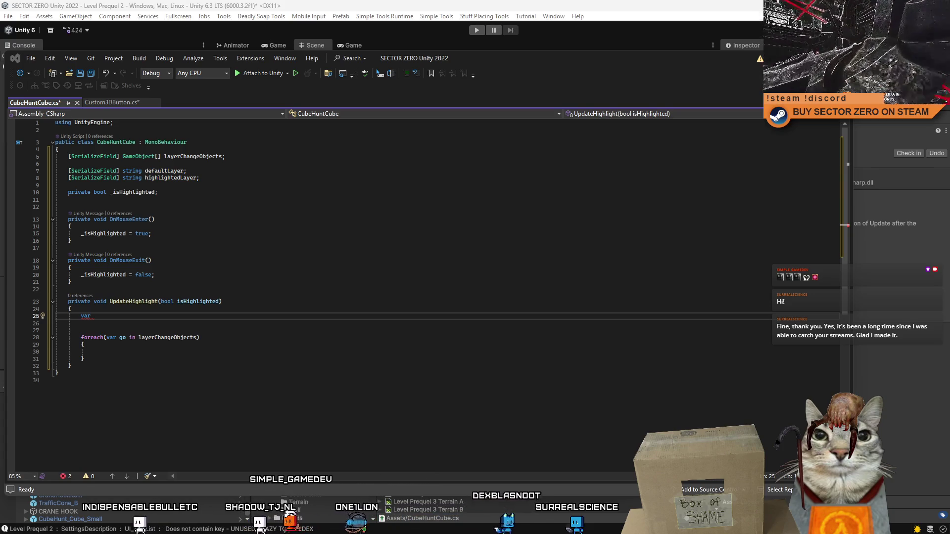
# Step: Paste a LayerMask.NameToLayer("Ignore Raycast") line below _isHighlighted and rename its variable
pyautogui.hotkey('alt', 'Tab')
pyautogui.click(192, 200)
pyautogui.hotkey('ctrl', 'v')
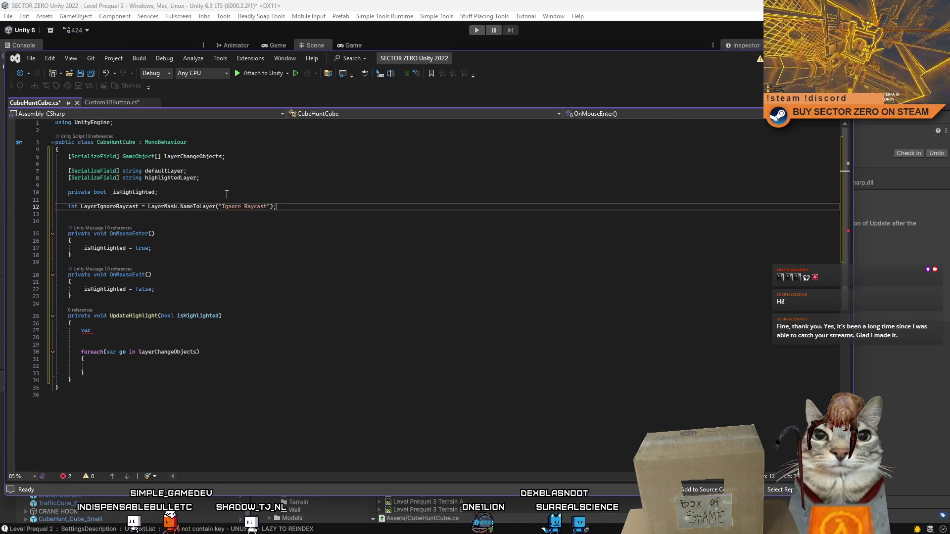
pyautogui.click(276, 233)
pyautogui.doubleClick(128, 207)
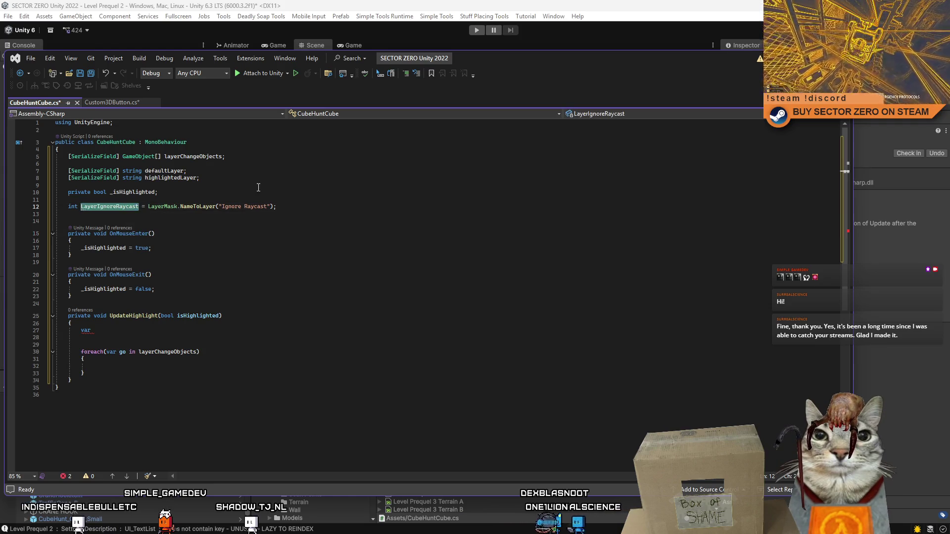
pyautogui.write('defa')
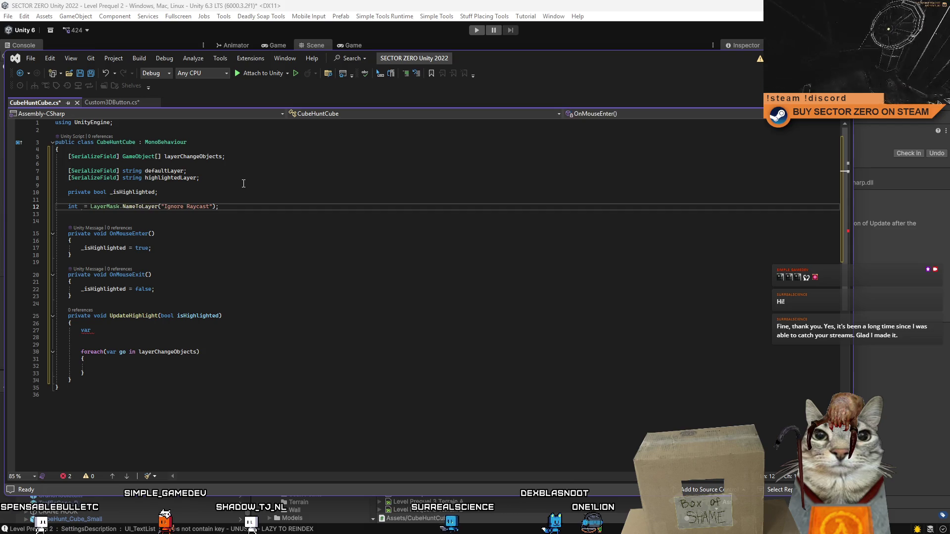
pyautogui.write('defaultLayer')
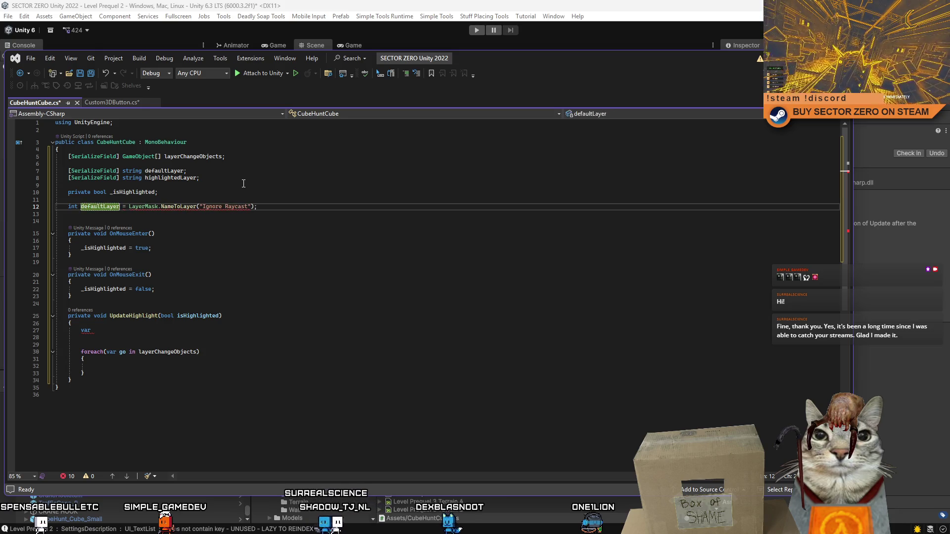
pyautogui.write('1')
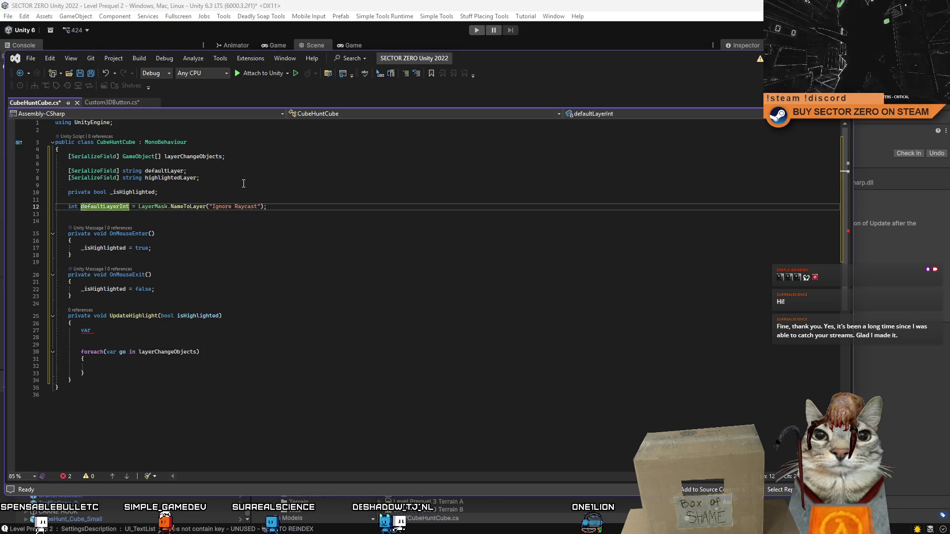
# Step: Rename the string fields to defaultLayerName and highlightedLayerName, and defaultLayerInt to defaultLayer
pyautogui.click(185, 171)
pyautogui.write('Name')
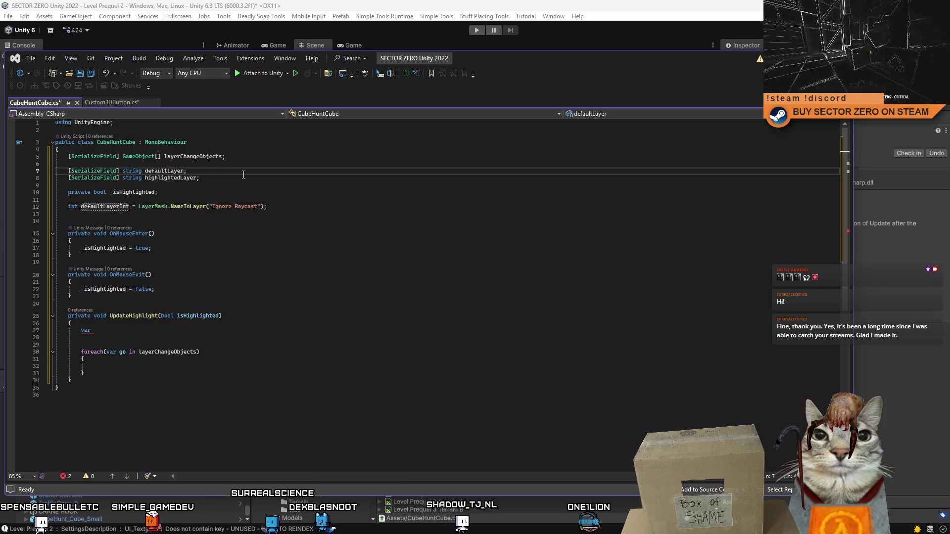
pyautogui.click(237, 178)
pyautogui.write('Name')
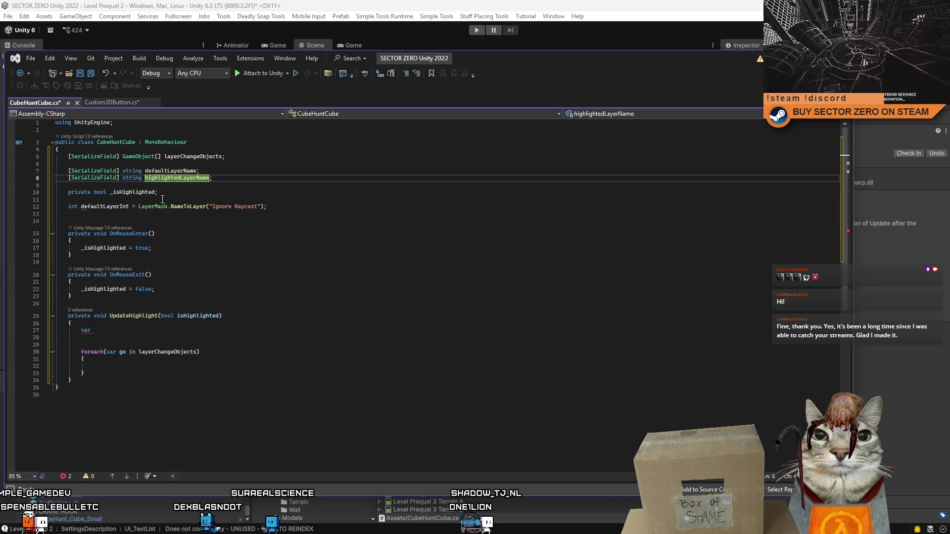
pyautogui.click(124, 206)
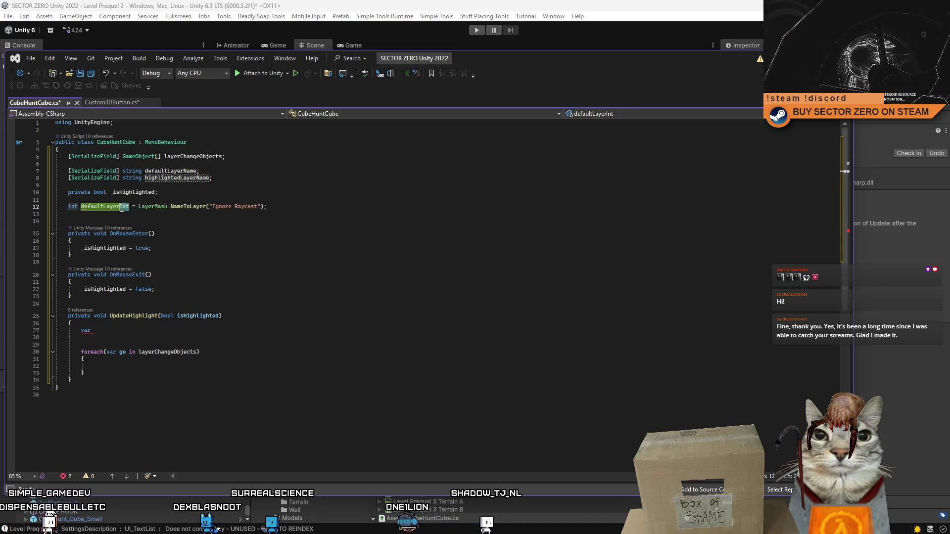
pyautogui.press('BackSpace')
pyautogui.press('Delete')
pyautogui.press('Delete')
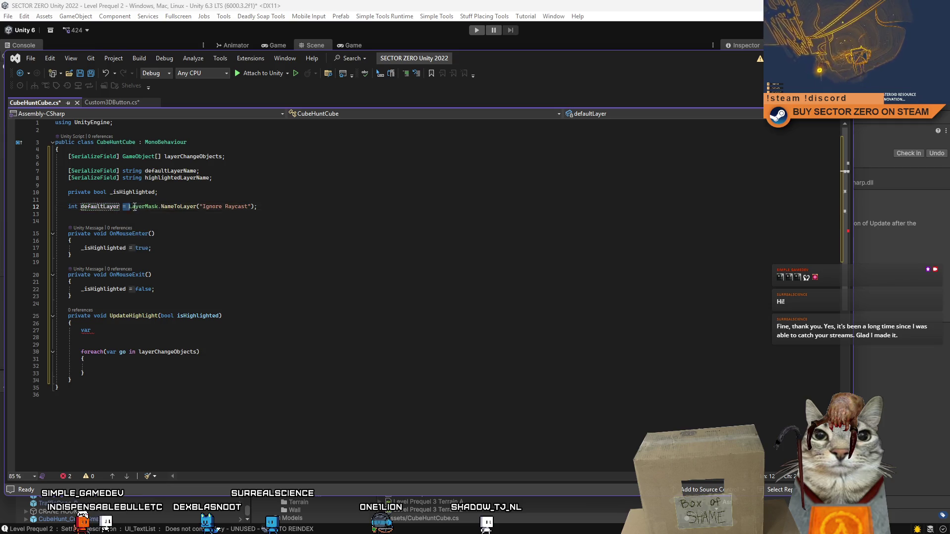
# Step: Split the LayerMask initializer off the defaultLayer declaration and add a second layer field line
pyautogui.keyDown('shift'); pyautogui.click(303, 205); pyautogui.keyUp('shift')
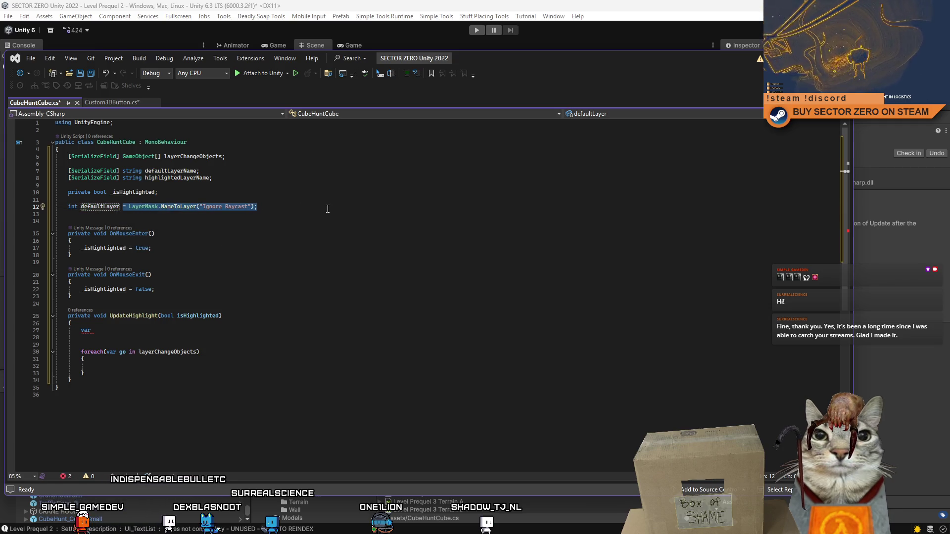
pyautogui.press('Left')
pyautogui.press('Return')
pyautogui.press('Return')
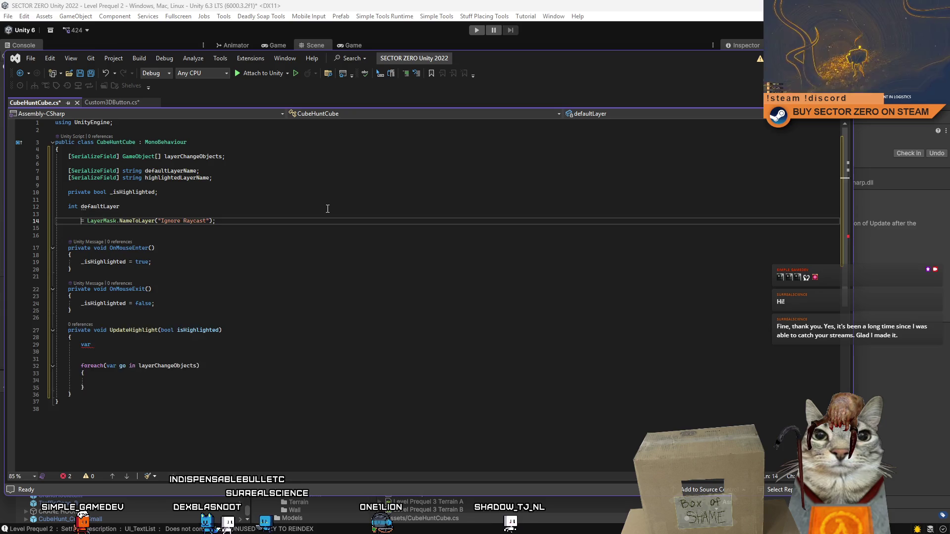
pyautogui.press('Return')
pyautogui.click(306, 207)
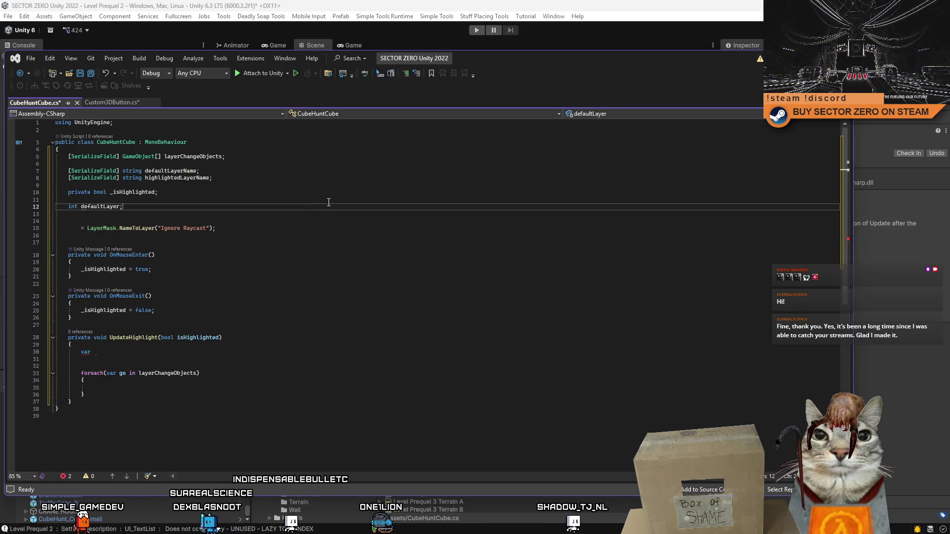
pyautogui.write(';')
pyautogui.press('Return')
pyautogui.write('int highlightedLayer;')
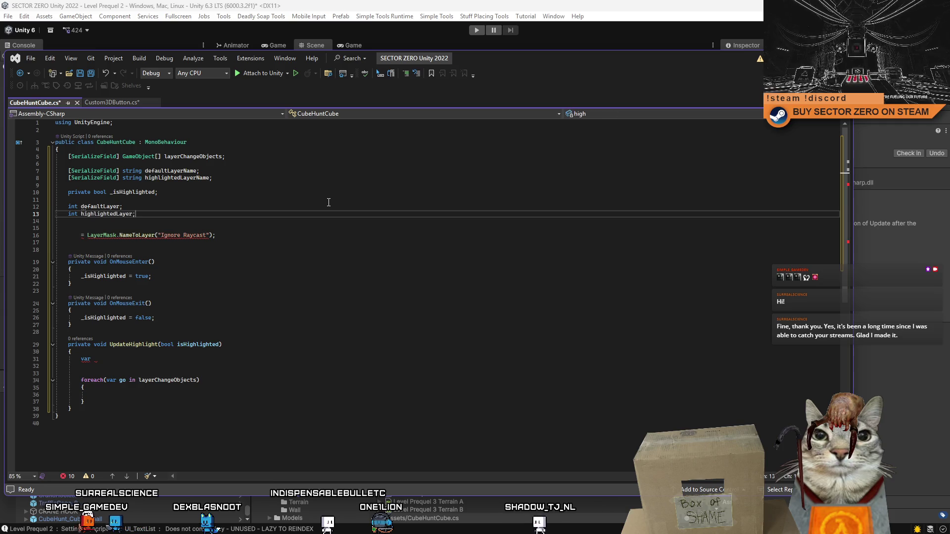
# Step: Rename the int fields to _defaultLayer and _highlightedLayer and make them private
pyautogui.doubleClick(329, 202)
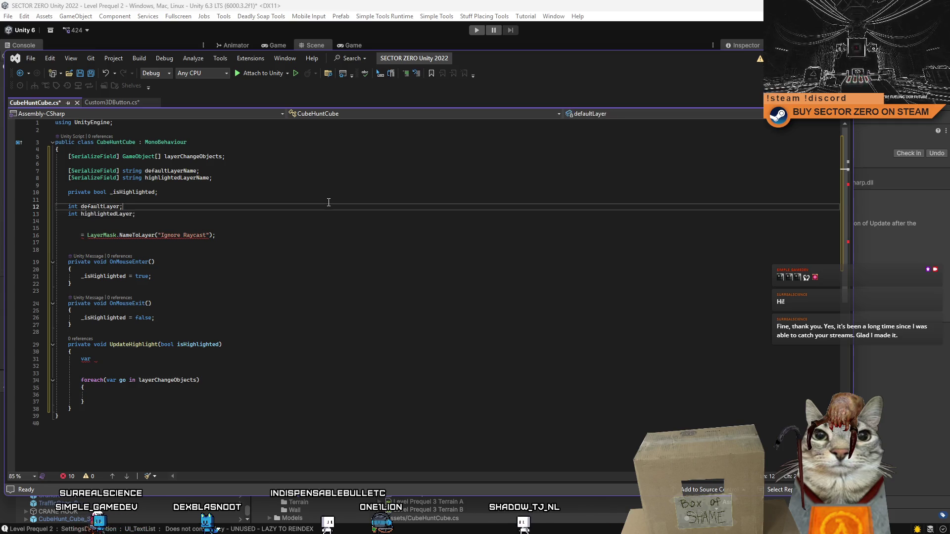
pyautogui.press('Left')
pyautogui.write('_')
pyautogui.press('Down')
pyautogui.write('_')
pyautogui.press('Up')
pyautogui.press('Up')
pyautogui.press('Down')
pyautogui.press('Down')
pyautogui.press('Home')
pyautogui.write('te')
pyautogui.click(70, 214)
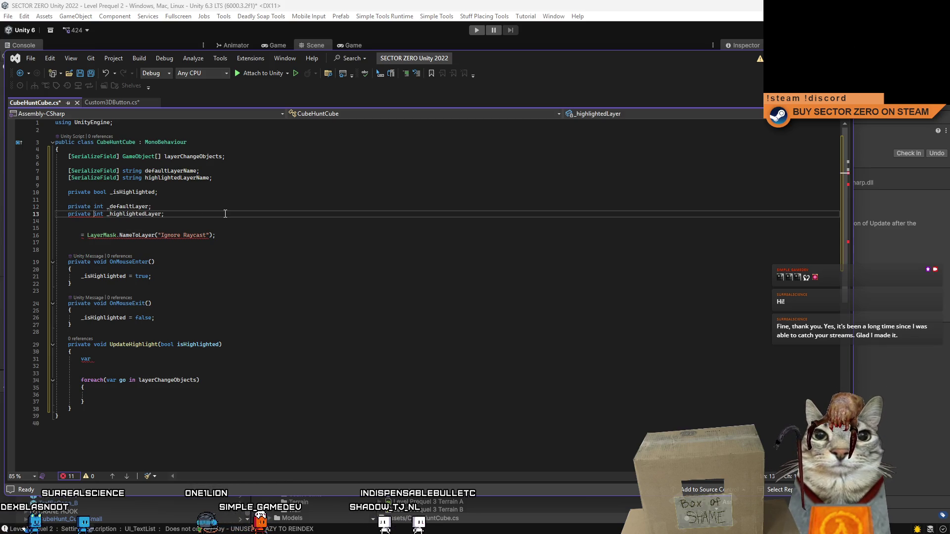
pyautogui.press('Up')
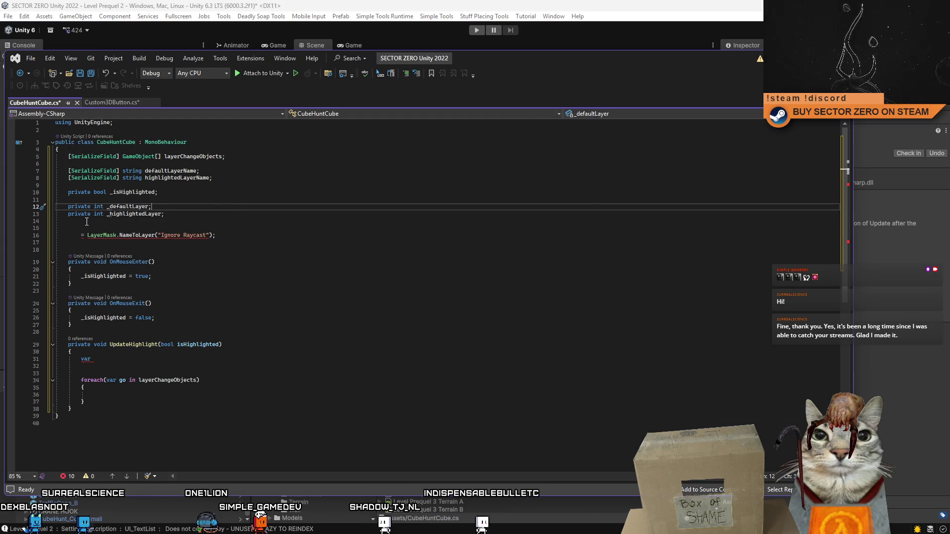
pyautogui.click(192, 211)
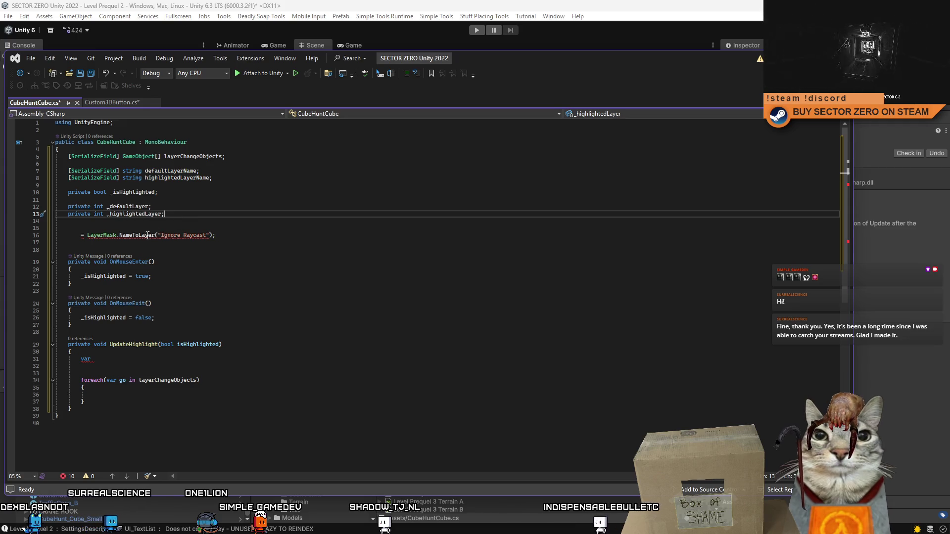
# Step: Check the _defaultLayer field and move to a blank line for a new method
pyautogui.moveTo(145, 237)
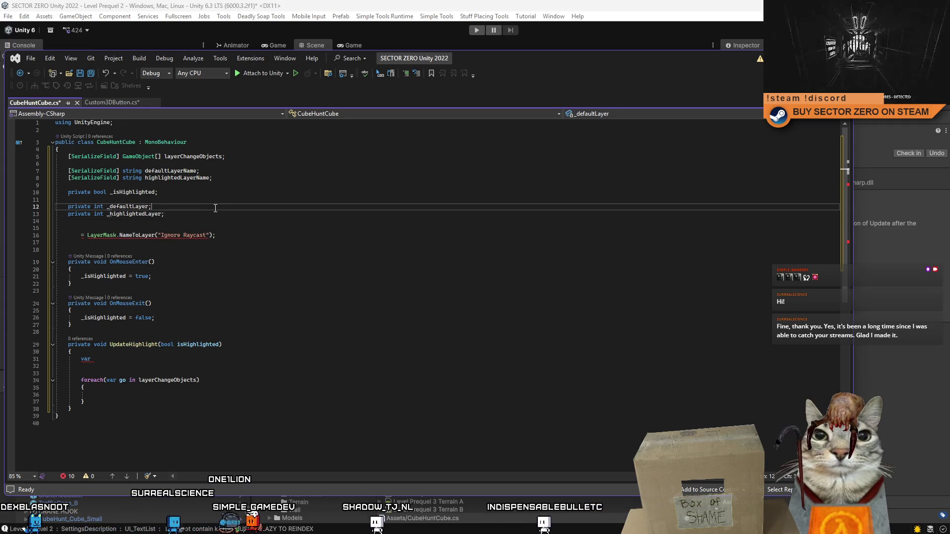
pyautogui.click(252, 268)
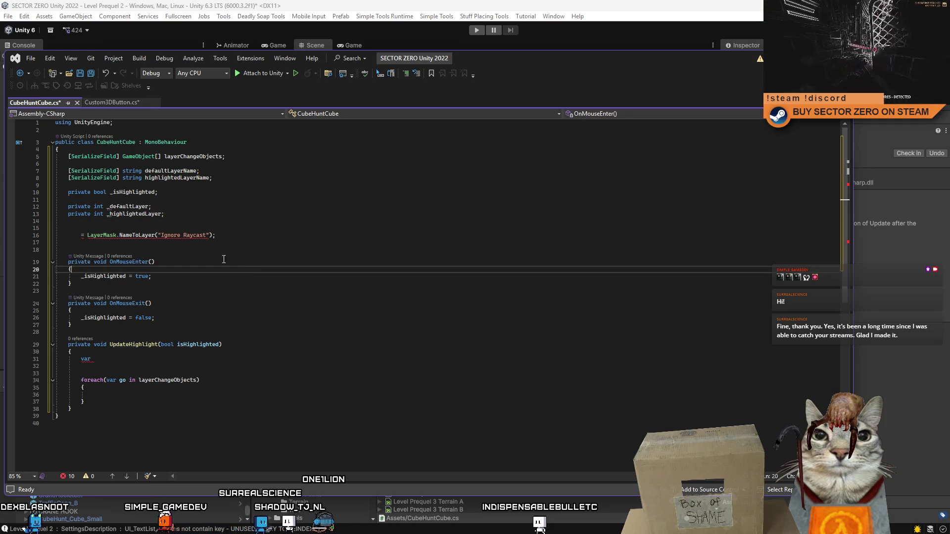
pyautogui.doubleClick(128, 206)
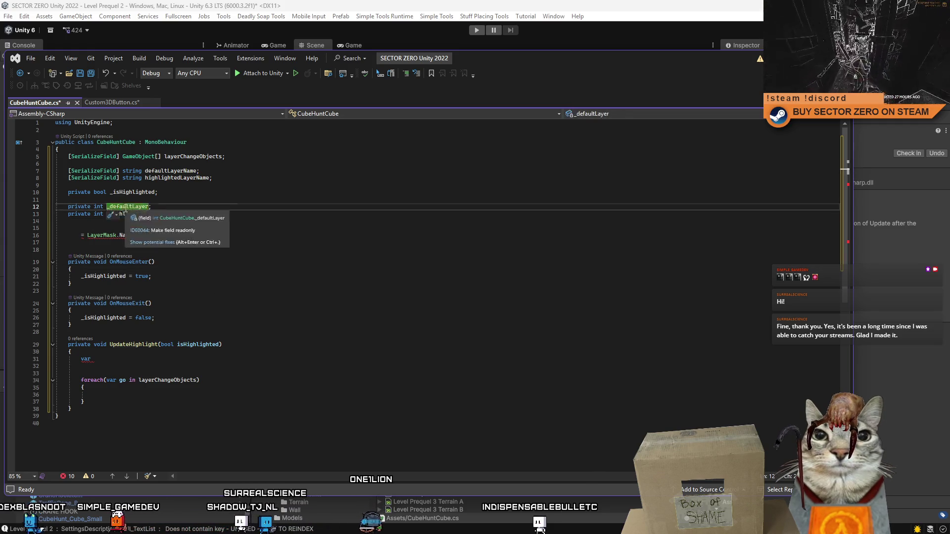
pyautogui.click(109, 227)
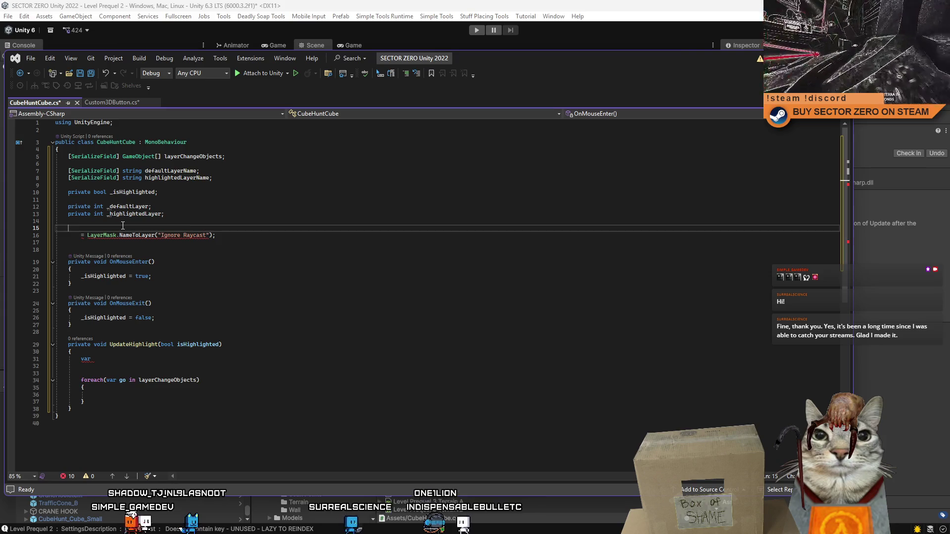
# Step: Add an Awake method assigning _defaultLayer = LayerMask.NameToLayer(defaultLayerName), moving the stray initializer into it
pyautogui.write('Awake')
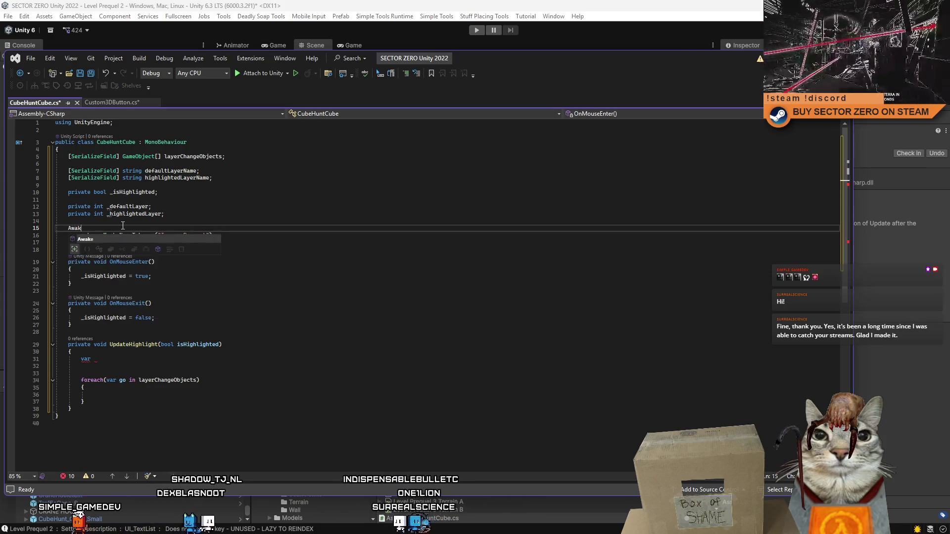
pyautogui.press('Return')
pyautogui.write('_defaultLayer')
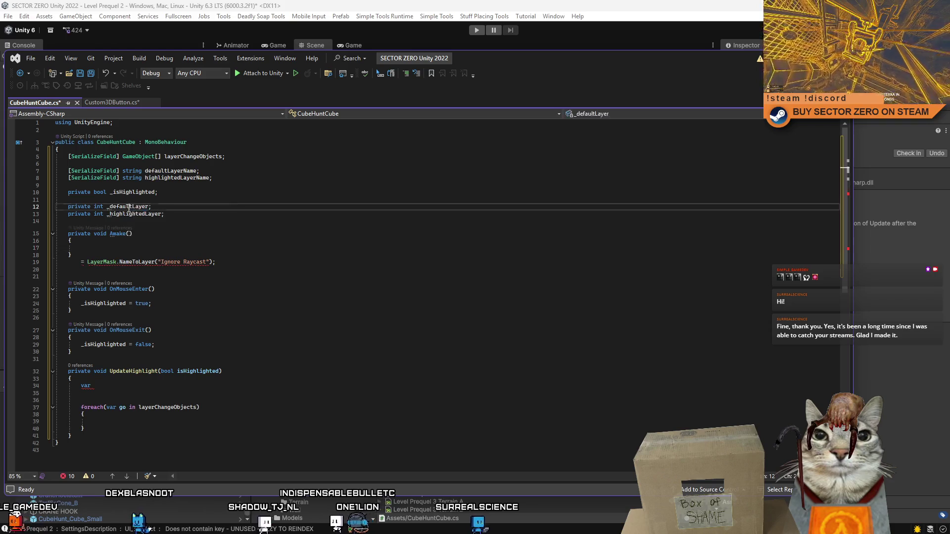
pyautogui.write(' =')
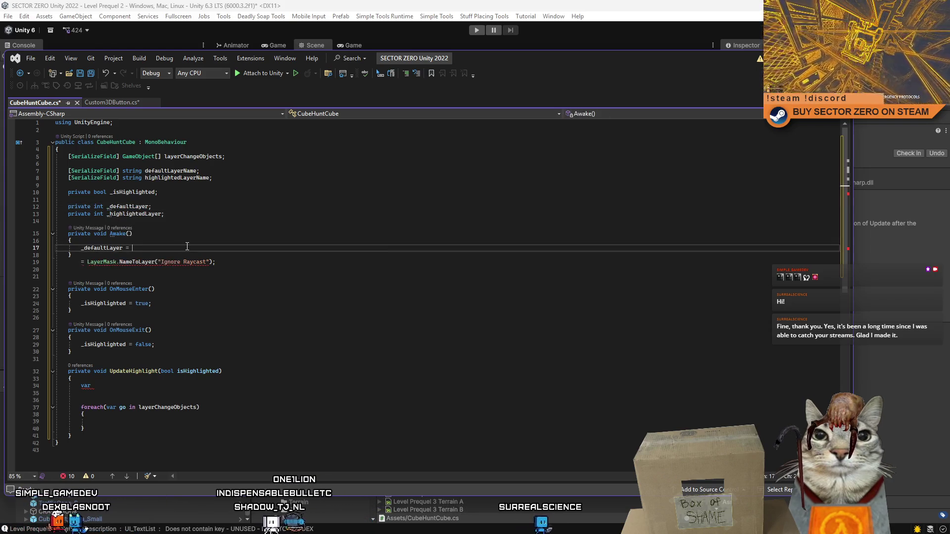
pyautogui.moveTo(74, 262); pyautogui.dragTo(243, 263)
pyautogui.hotkey('ctrl', 'x')
pyautogui.click(184, 246)
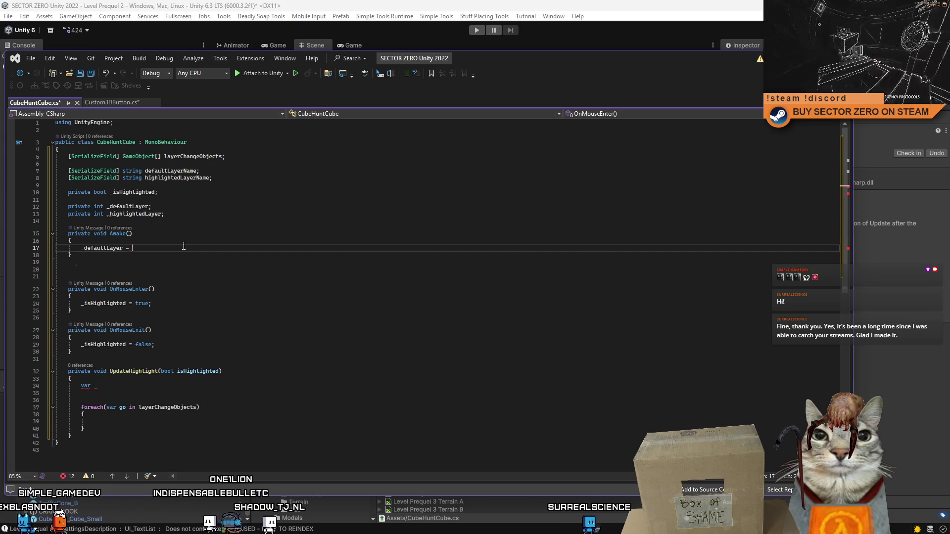
pyautogui.hotkey('ctrl', 'v')
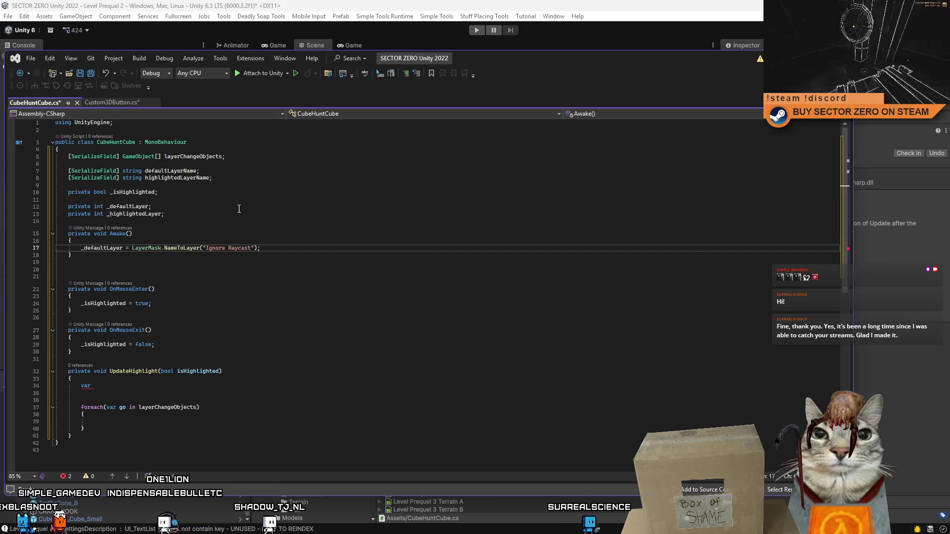
pyautogui.click(169, 171)
pyautogui.doubleClick(169, 170)
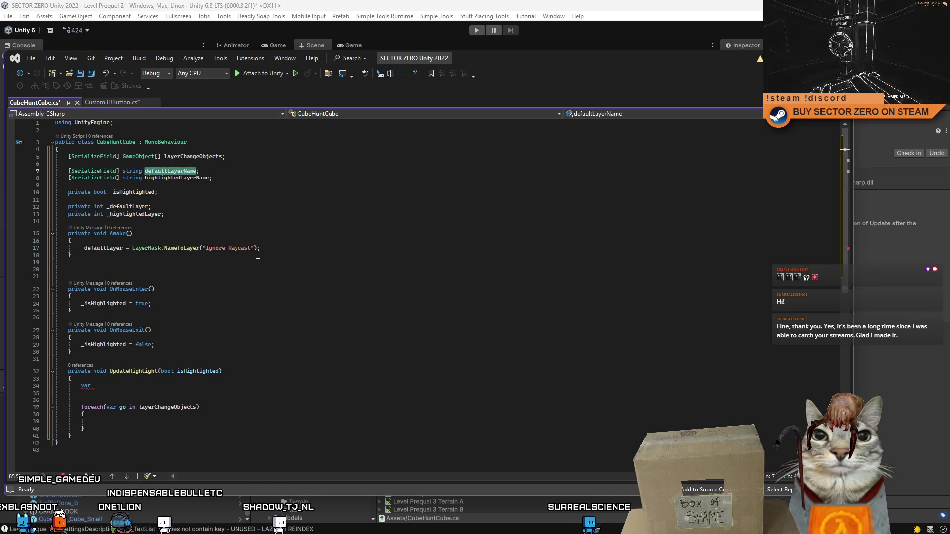
pyautogui.hotkey('ctrl', 'v')
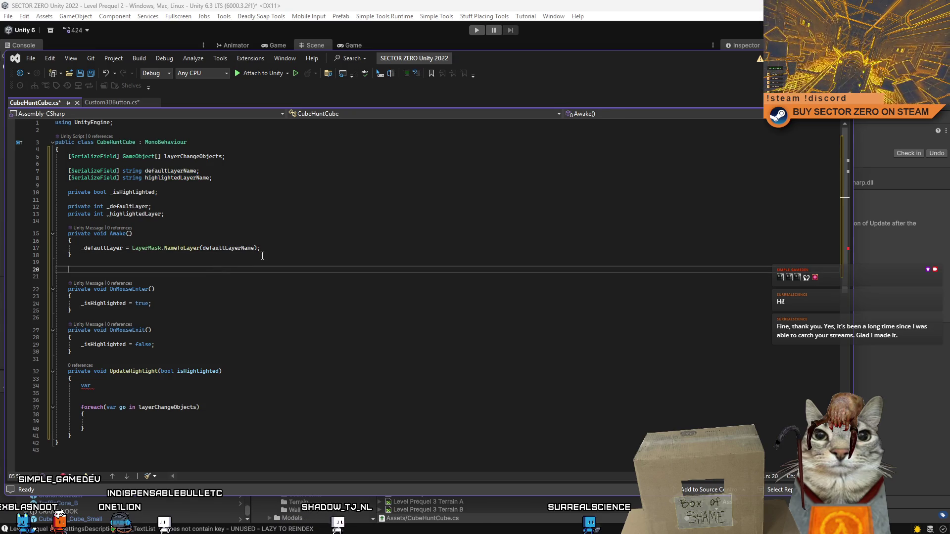
# Step: Duplicate that line as _highlightedLayer = LayerMask.NameToLayer(highlightedLayerName) and remove spare blank lines
pyautogui.hotkey('ctrl', 'c')
pyautogui.press('End')
pyautogui.press('Return')
pyautogui.hotkey('ctrl', 'v')
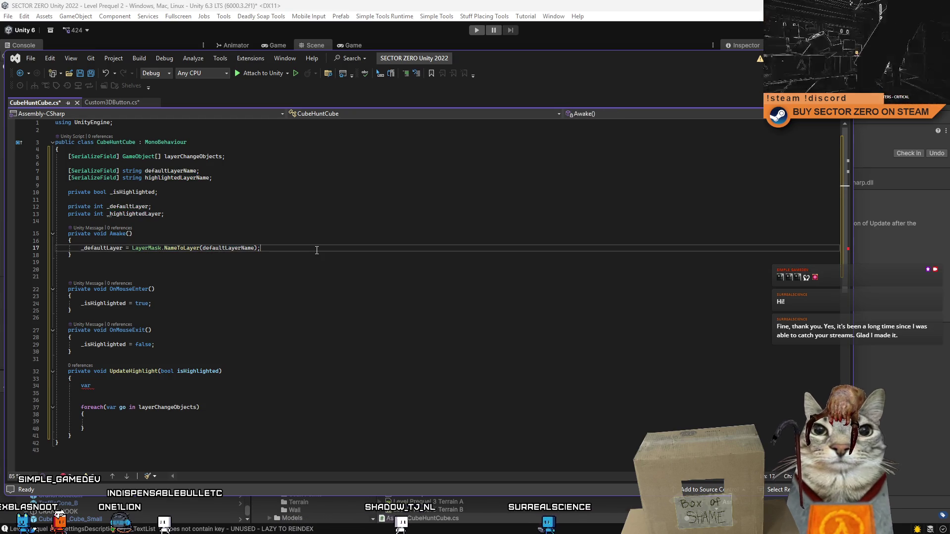
pyautogui.doubleClick(137, 214)
pyautogui.hotkey('ctrl', 'c')
pyautogui.doubleClick(106, 254)
pyautogui.hotkey('ctrl', 'v')
pyautogui.doubleClick(176, 178)
pyautogui.hotkey('ctrl', 'c')
pyautogui.doubleClick(241, 255)
pyautogui.hotkey('ctrl', 'v')
pyautogui.click(246, 284)
pyautogui.press('BackSpace')
pyautogui.press('BackSpace')
pyautogui.click(250, 310)
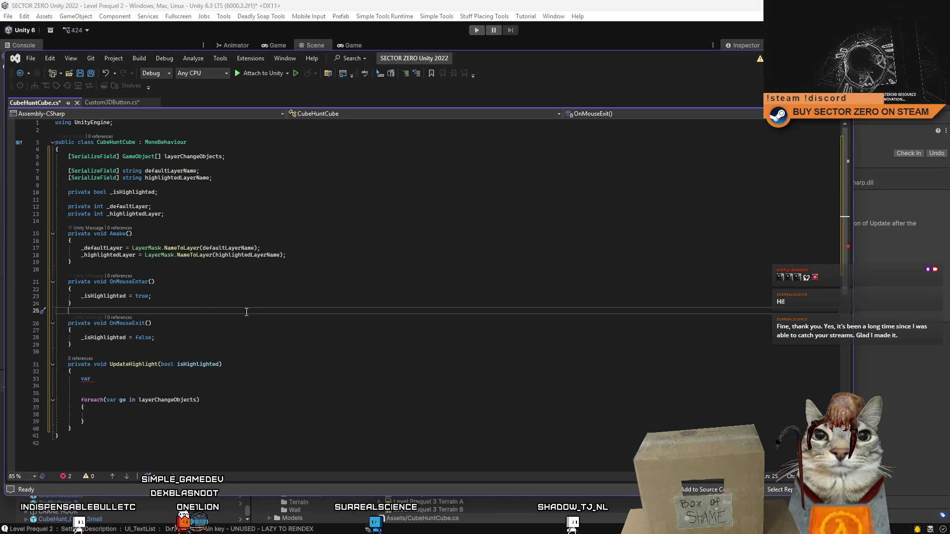
# Step: Replace the unfinished var line in the foreach with a go.layer ternary on isHighlighted
pyautogui.click(100, 390)
pyautogui.press('BackSpace')
pyautogui.press('BackSpace')
pyautogui.press('BackSpace')
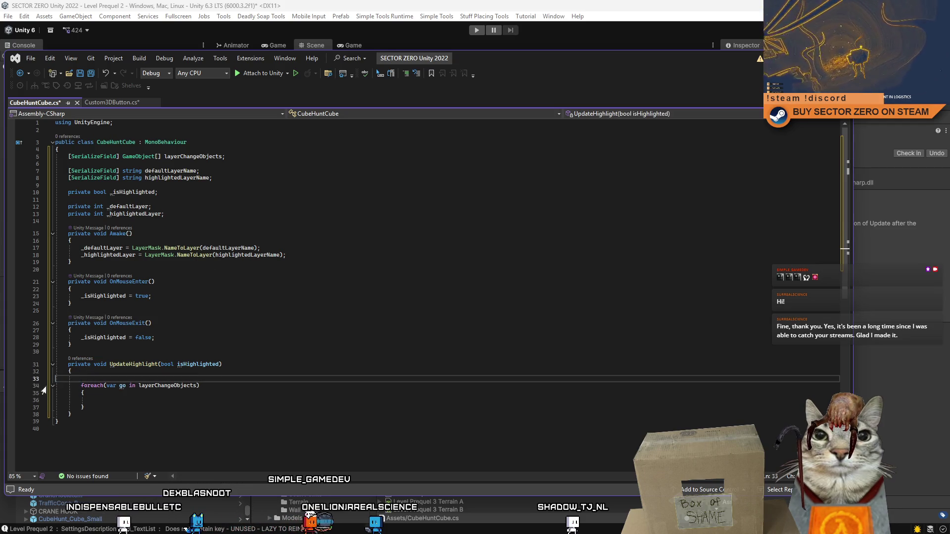
pyautogui.press('Delete')
pyautogui.press('Down')
pyautogui.press('Down')
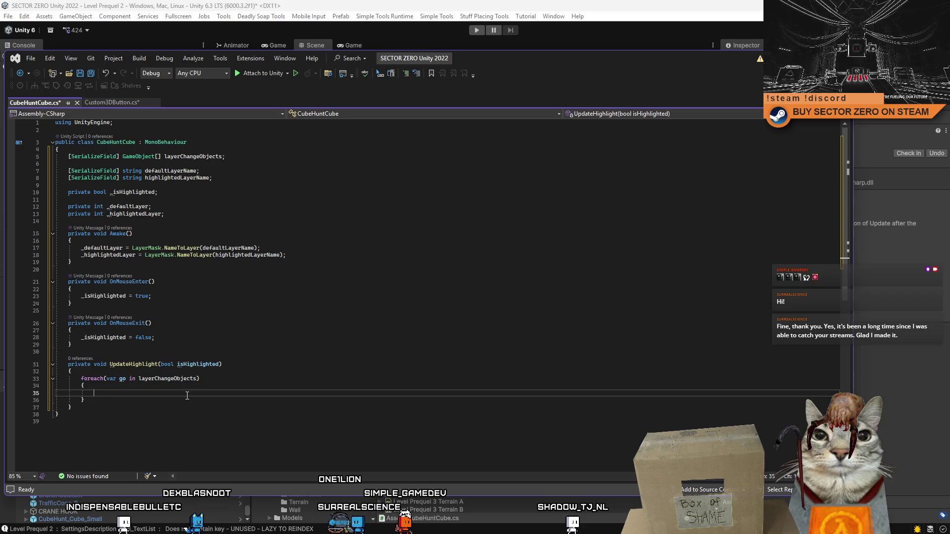
pyautogui.write('go.l')
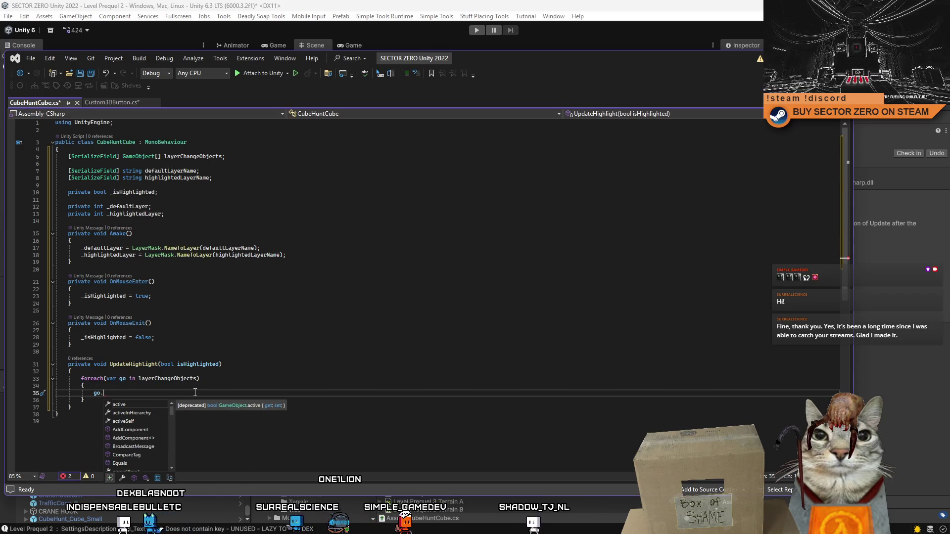
pyautogui.press('Tab')
pyautogui.write('= ')
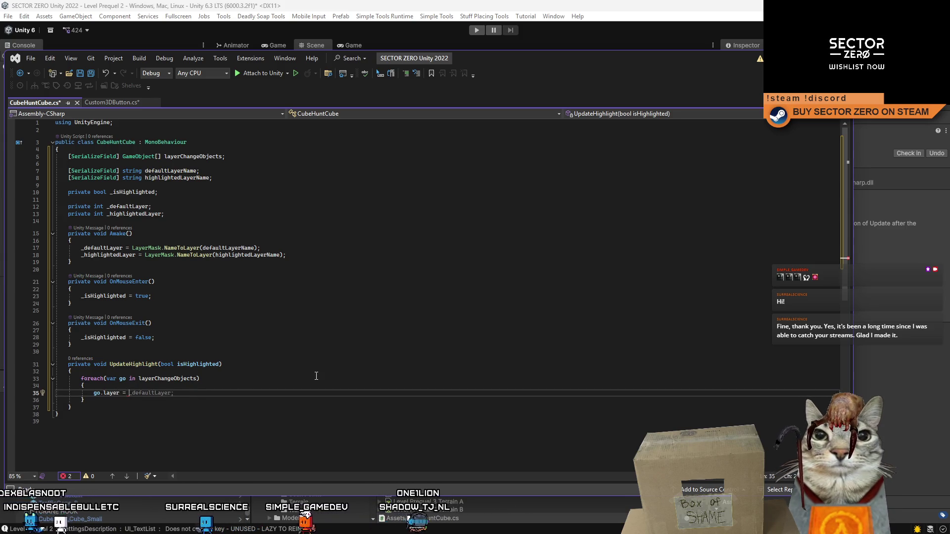
pyautogui.write('is')
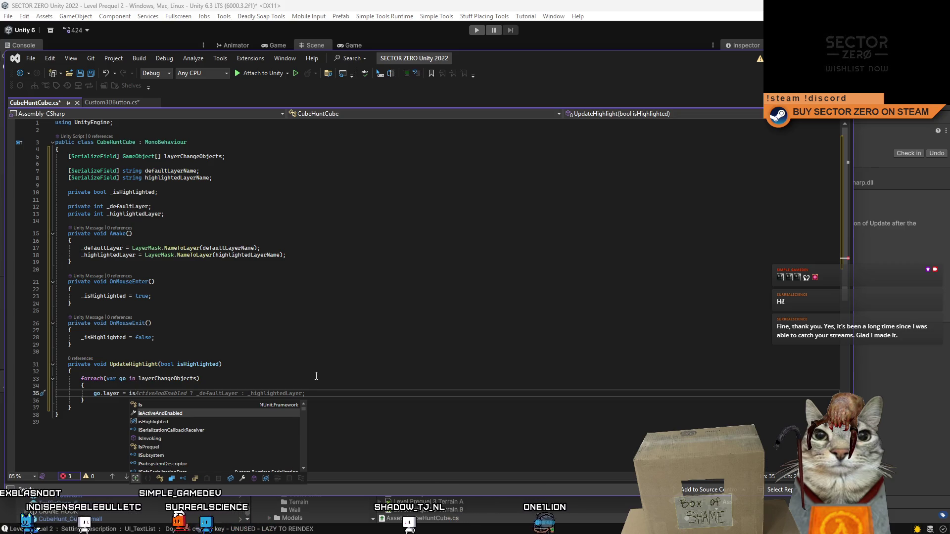
pyautogui.press('Down')
pyautogui.press('Tab')
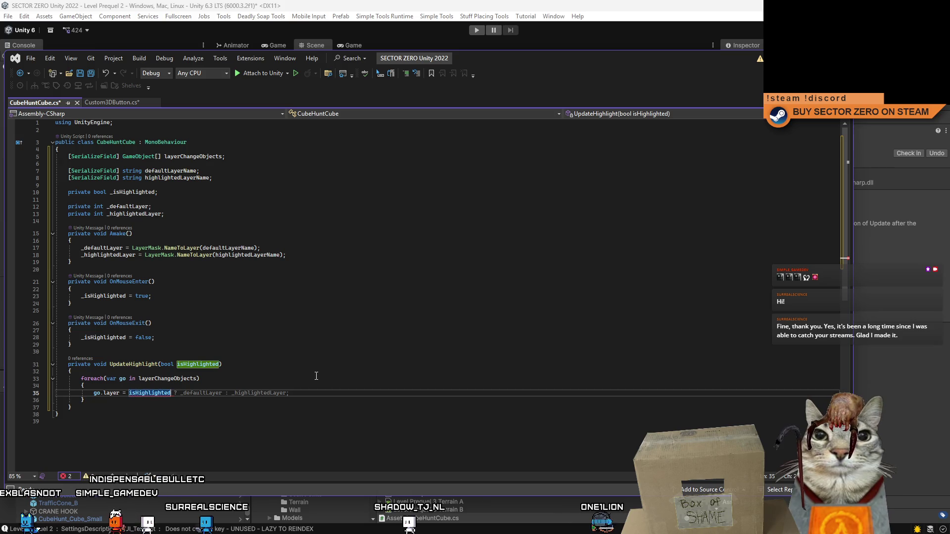
pyautogui.press('Tab')
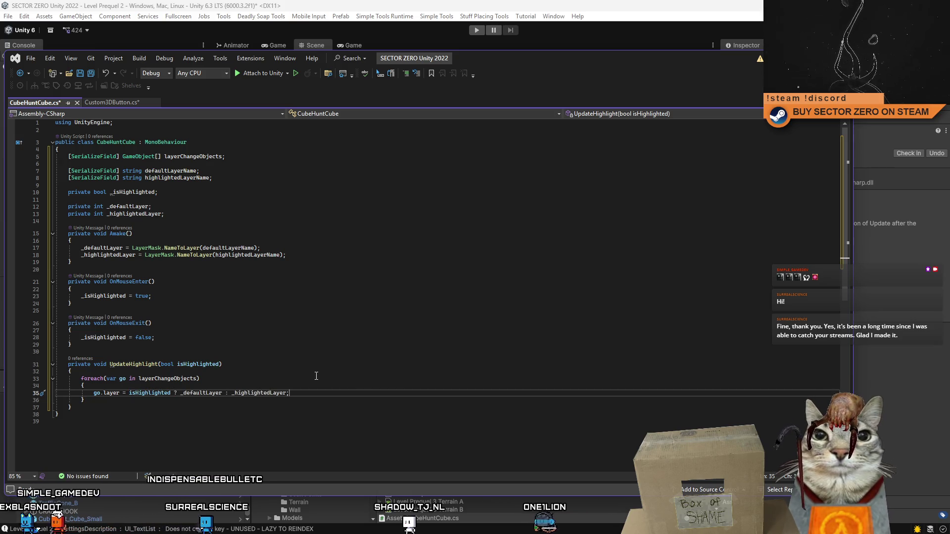
# Step: Fix the ternary to pick _highlightedLayer when true and _defaultLayer when false, and save
pyautogui.doubleClick(258, 393)
pyautogui.hotkey('ctrl', 'c')
pyautogui.doubleClick(200, 393)
pyautogui.hotkey('ctrl', 'v')
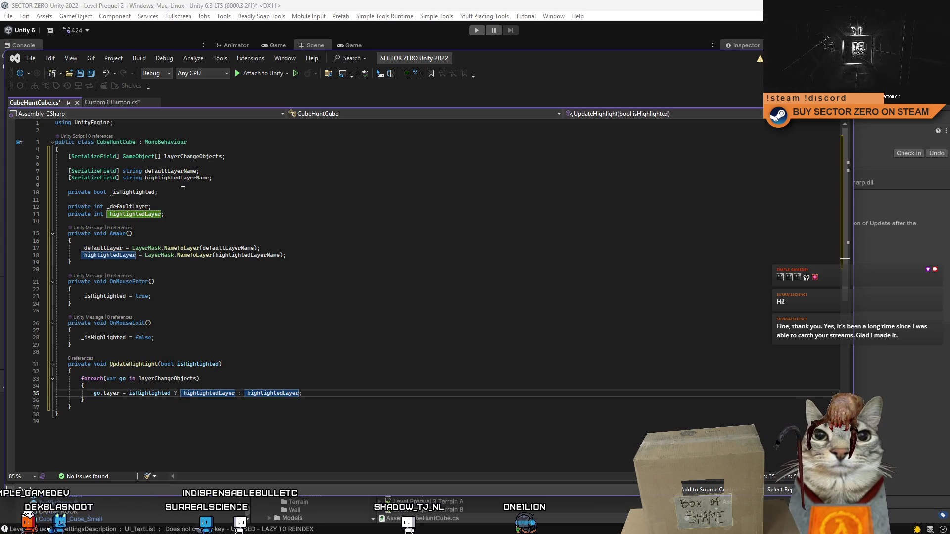
pyautogui.doubleClick(149, 207)
pyautogui.hotkey('ctrl', 'c')
pyautogui.doubleClick(273, 393)
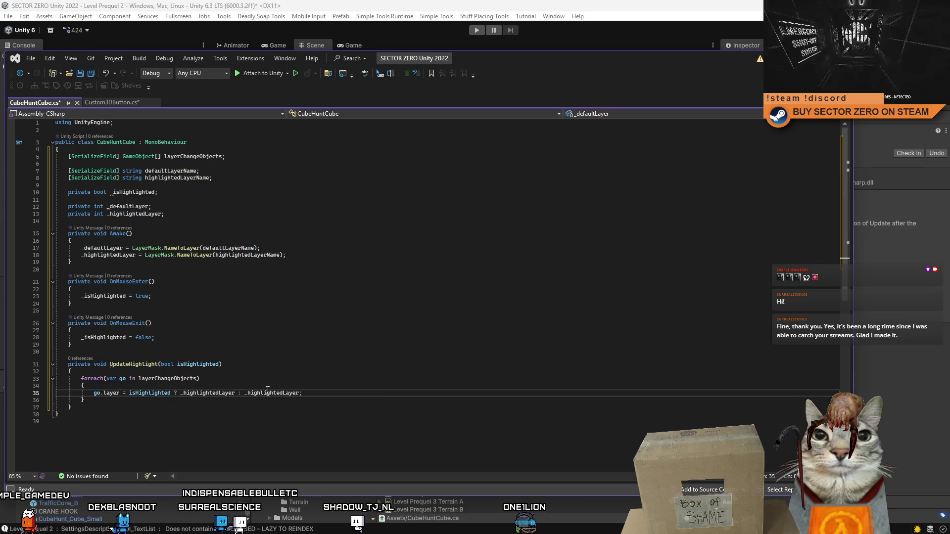
pyautogui.hotkey('ctrl', 'v')
pyautogui.click(374, 416)
pyautogui.click(144, 369)
pyautogui.hotkey('ctrl', 's')
# Step: Add UpdateHighlight(); calls after the _isHighlighted assignments in OnMouseEnter and OnMouseExit
pyautogui.click(190, 295)
pyautogui.press('Return')
pyautogui.write('UpdateHighlight();')
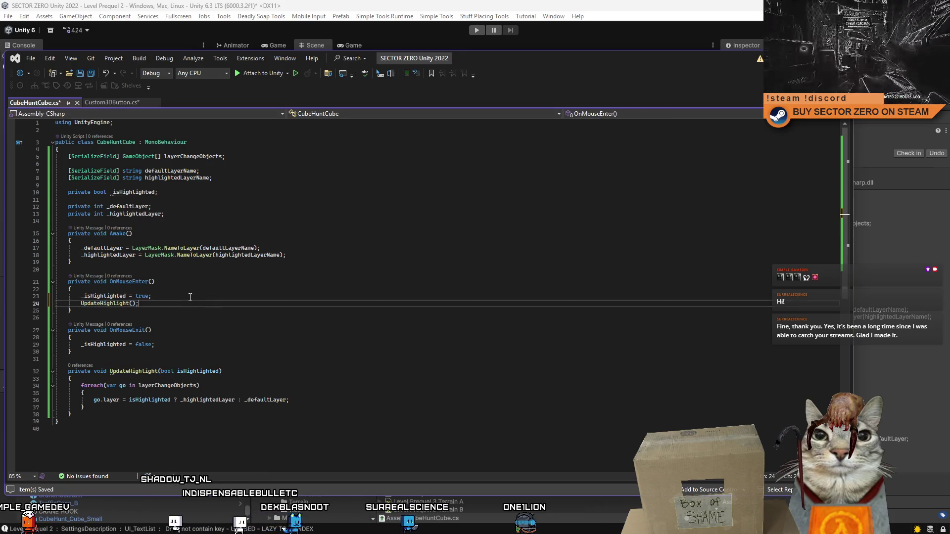
pyautogui.click(188, 344)
pyautogui.press('Return')
pyautogui.write('UpdateHighlight();')
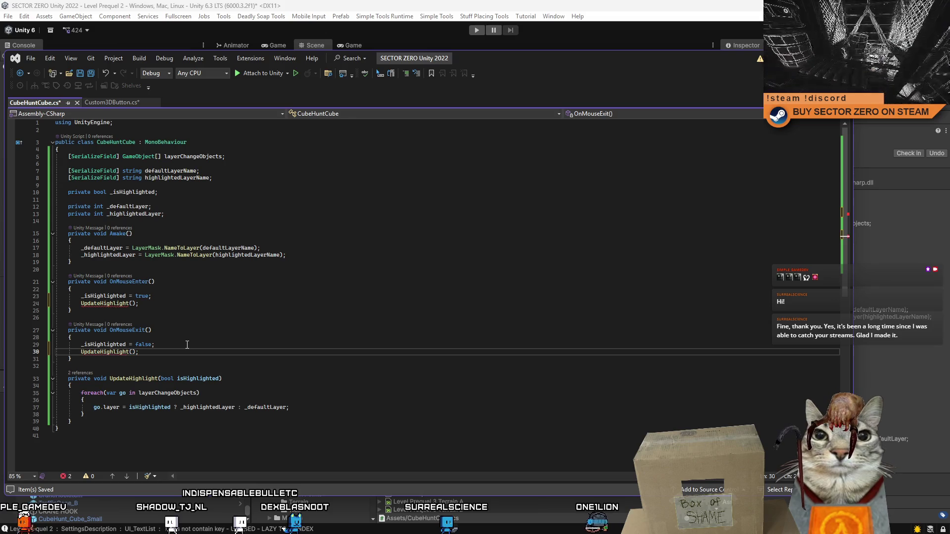
pyautogui.click(195, 331)
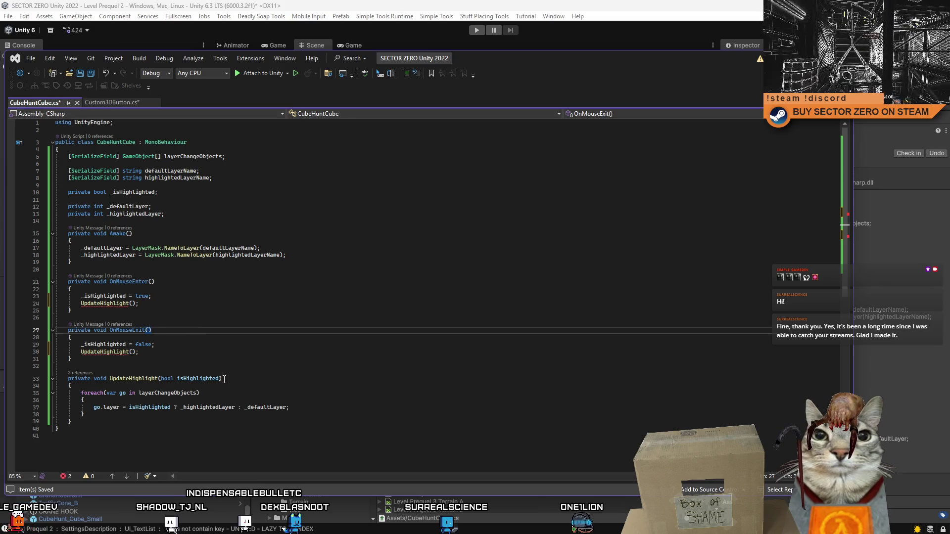
# Step: Remove the bool isHighlighted parameter from UpdateHighlight and save the script
pyautogui.moveTo(220, 380); pyautogui.dragTo(161, 379)
pyautogui.press('BackSpace')
pyautogui.click(279, 385)
pyautogui.hotkey('ctrl', 's')
pyautogui.click(278, 344)
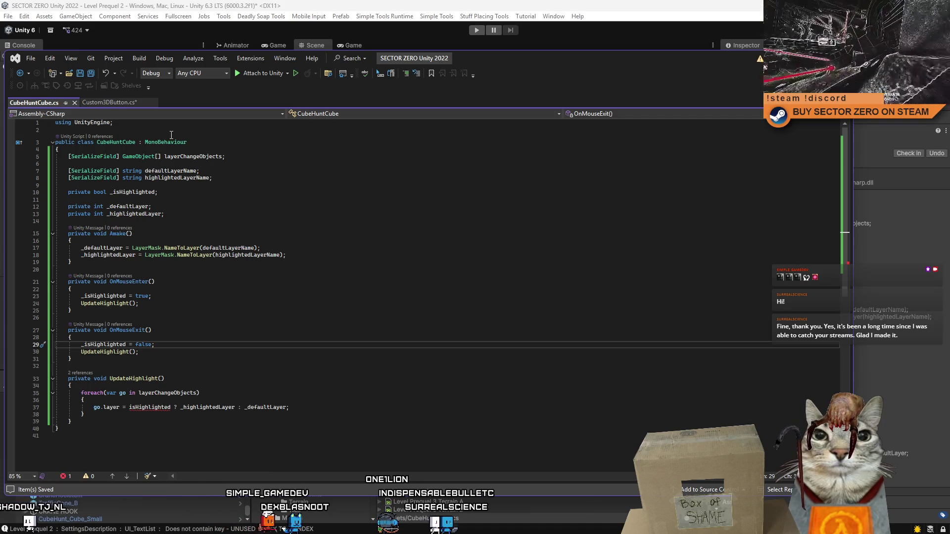
pyautogui.click(322, 278)
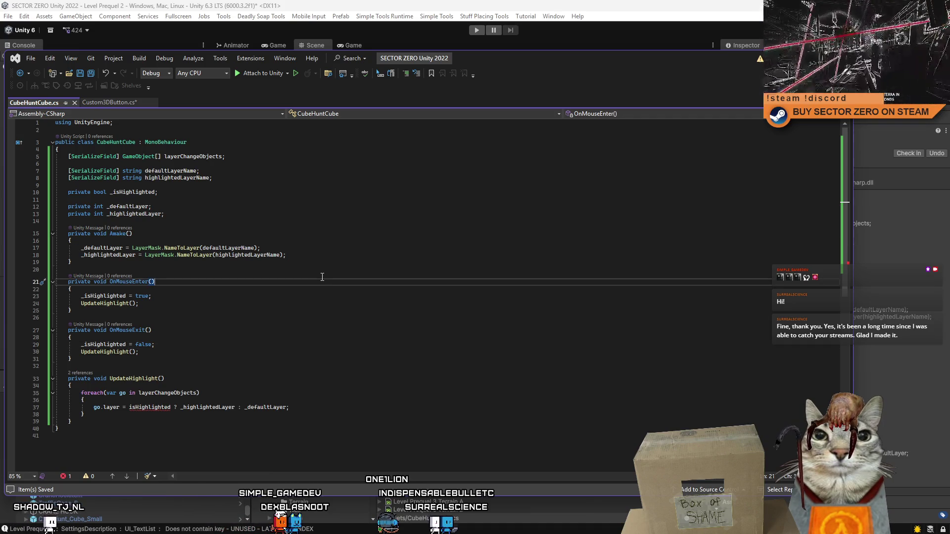
pyautogui.click(145, 132)
# Step: Write a /// summary above the class about highlighting parts of the cube when looked at
pyautogui.press('Return')
pyautogui.write('/// ')
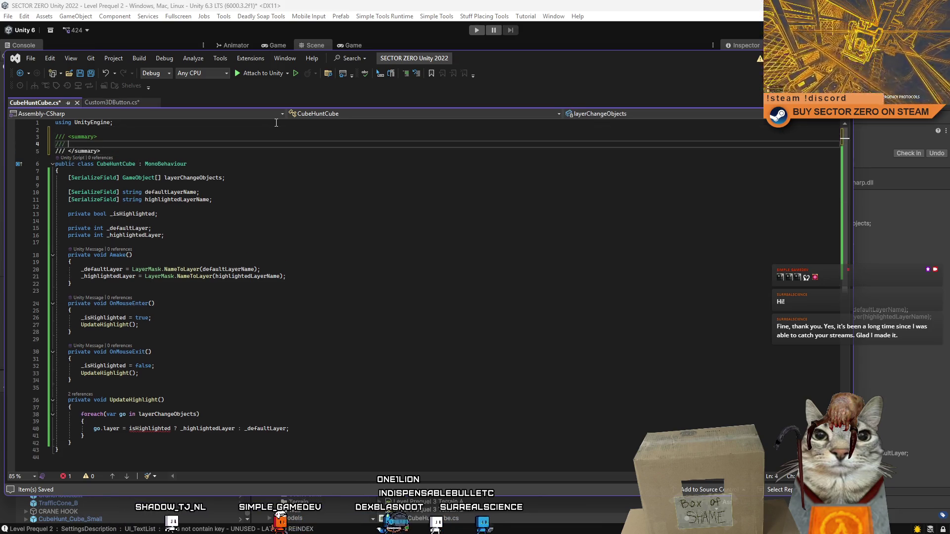
pyautogui.write('Used for ')
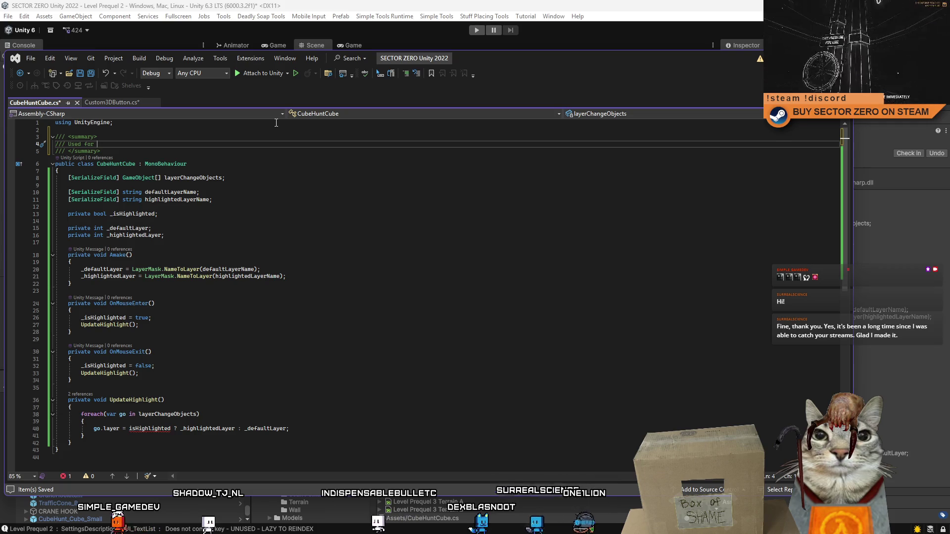
pyautogui.write('hi')
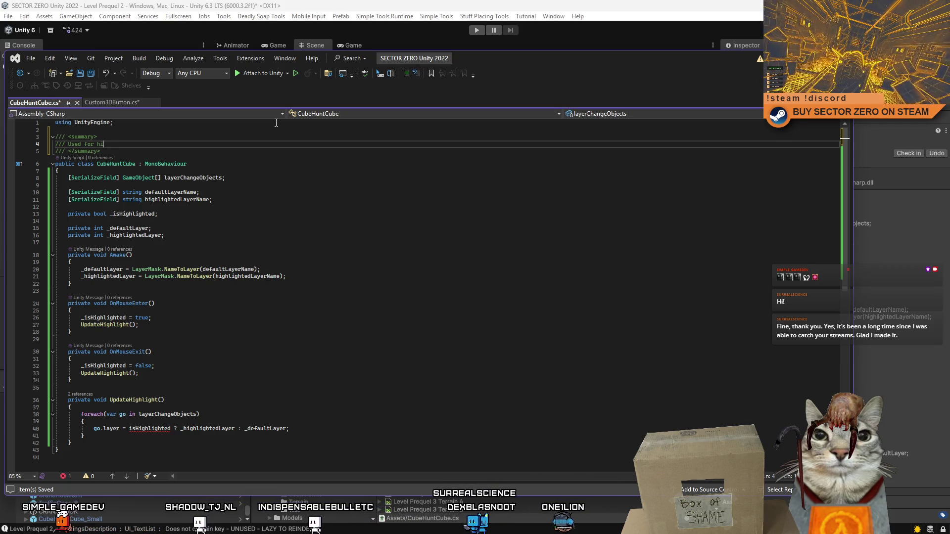
pyautogui.write('ghlighting ce')
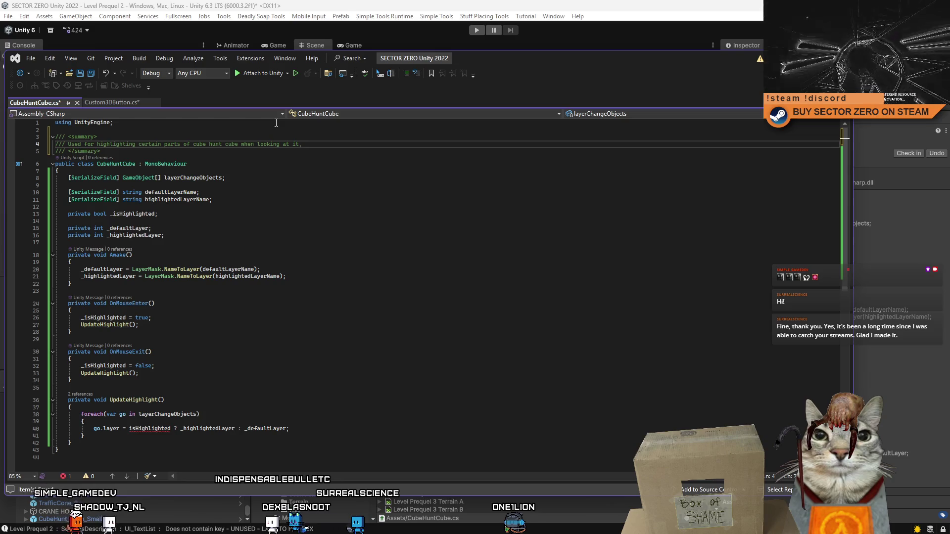
pyautogui.write('ed')
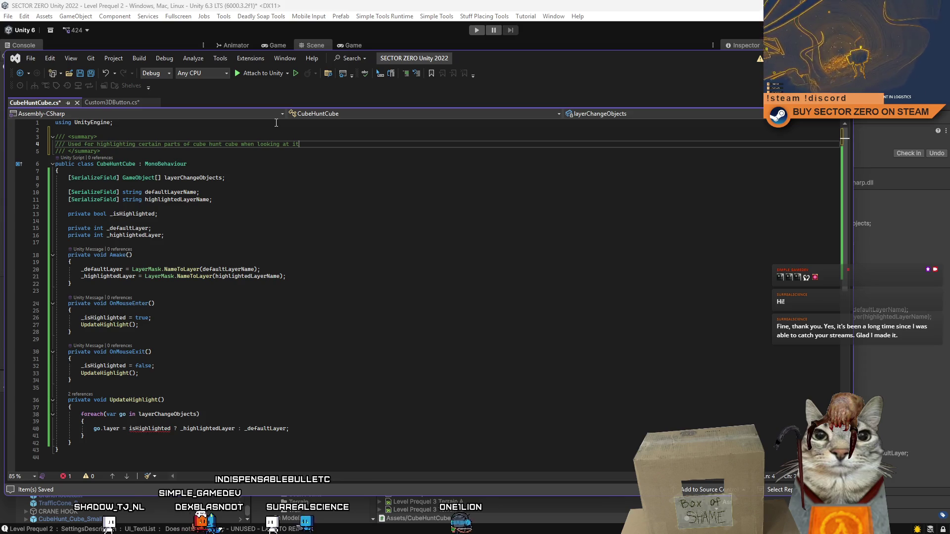
pyautogui.click(314, 153)
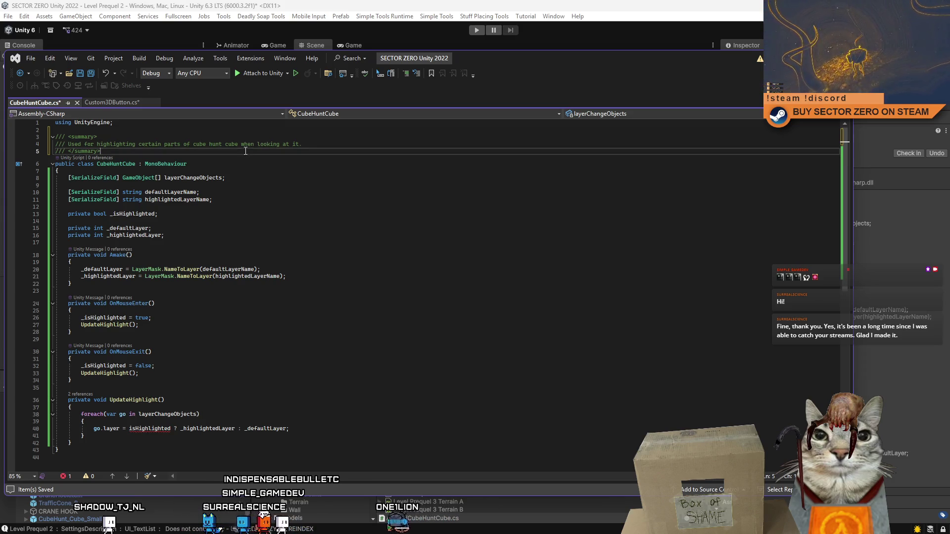
pyautogui.press('Return')
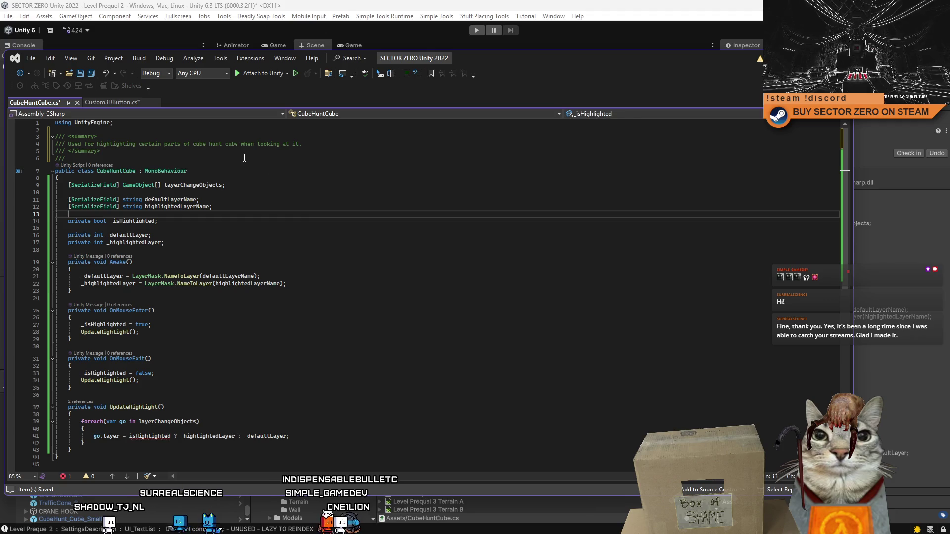
# Step: Change the undefined isHighlighted on line 41 to _isHighlighted
pyautogui.click(403, 251)
pyautogui.click(403, 298)
pyautogui.click(505, 366)
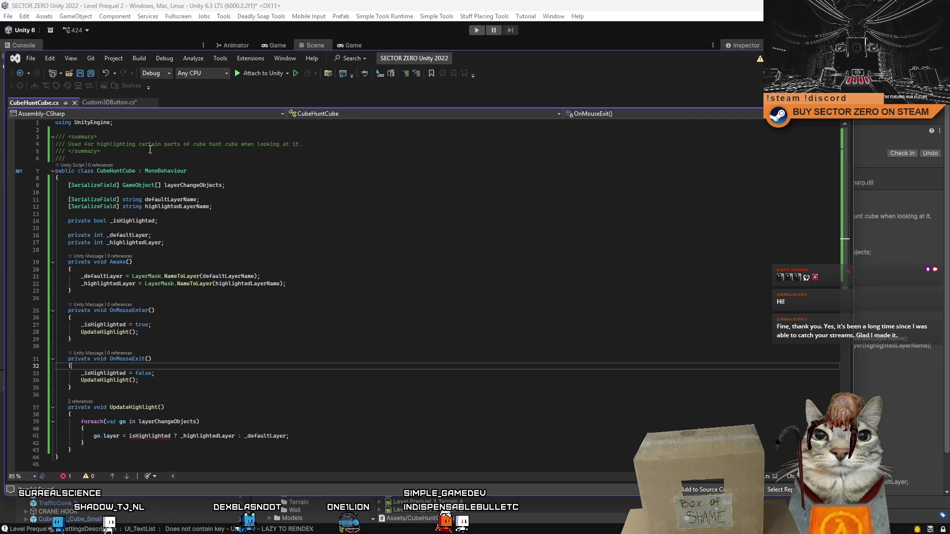
pyautogui.click(365, 229)
pyautogui.click(255, 339)
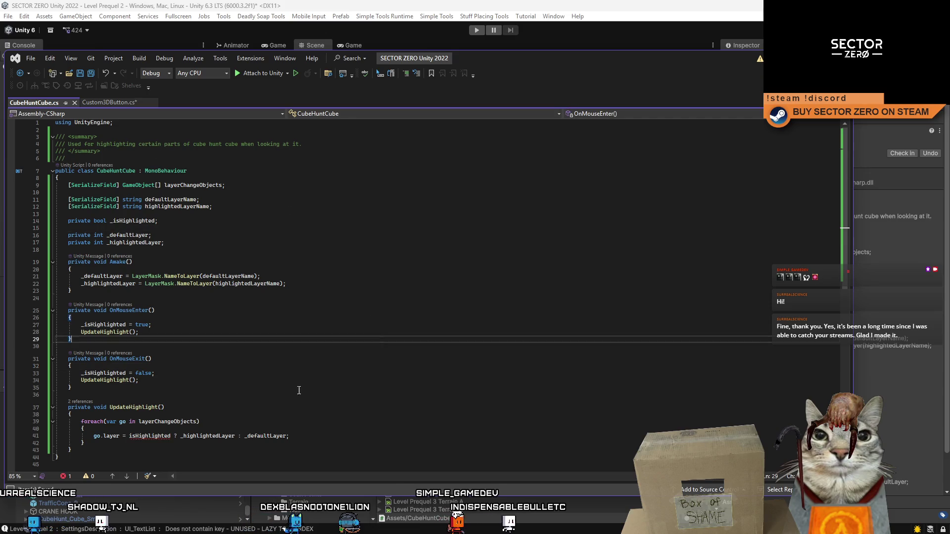
pyautogui.doubleClick(149, 436)
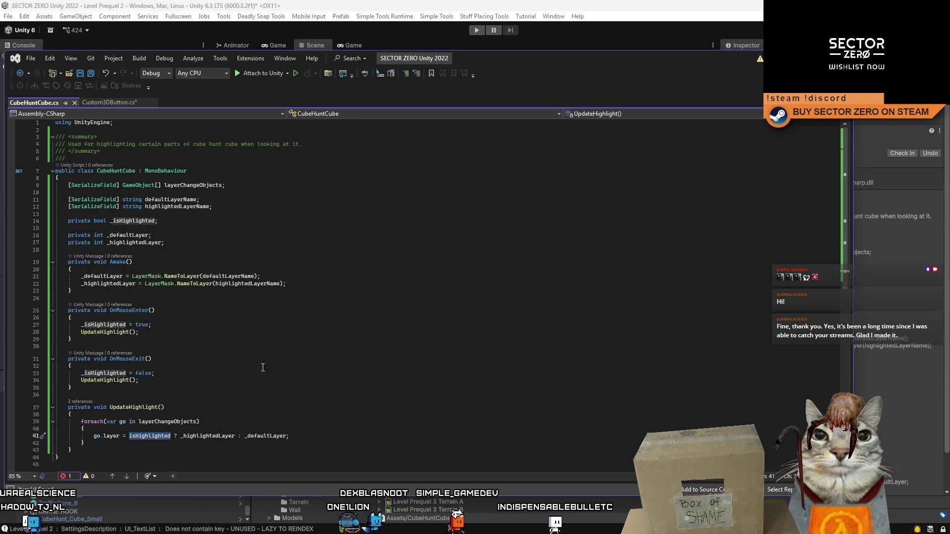
pyautogui.click(132, 437)
pyautogui.write('_')
pyautogui.click(344, 405)
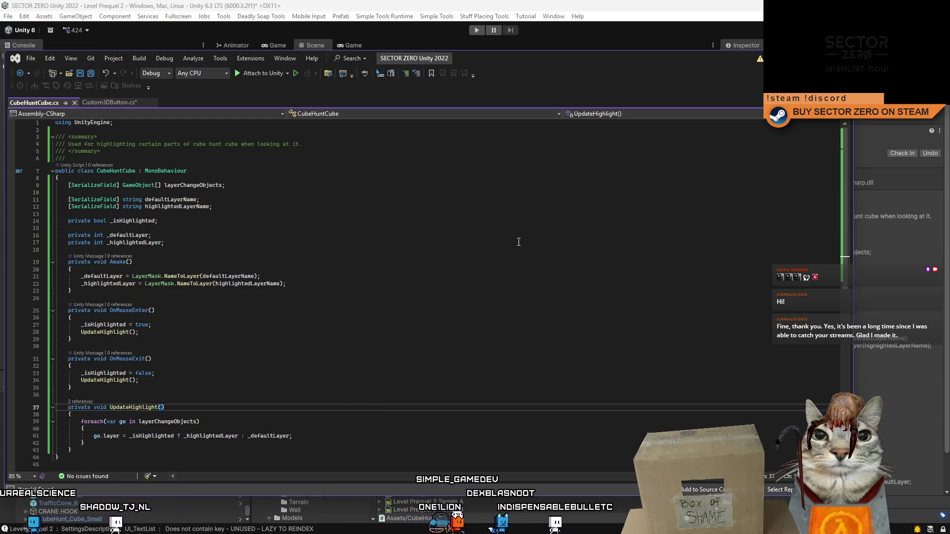
pyautogui.click(117, 102)
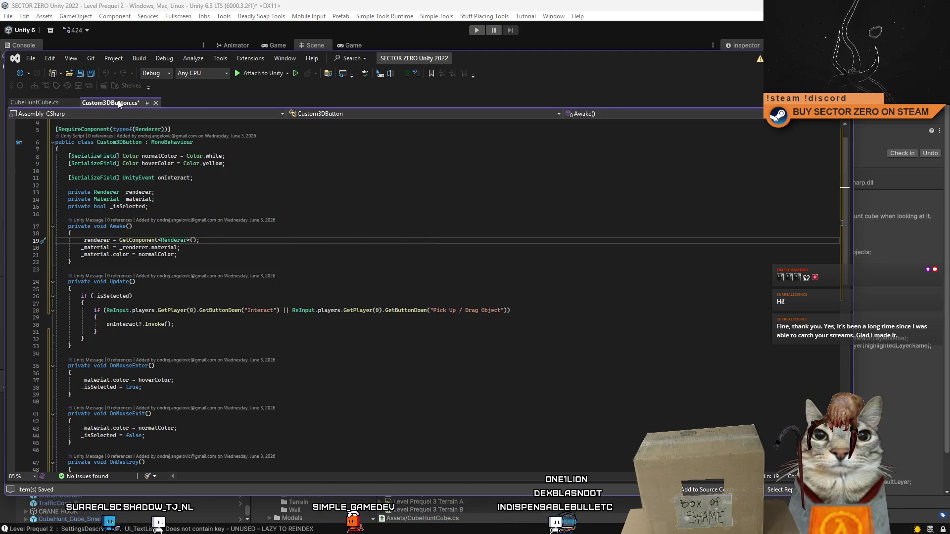
# Step: Save the Custom3DButton.cs script with Ctrl+S
pyautogui.click(323, 213)
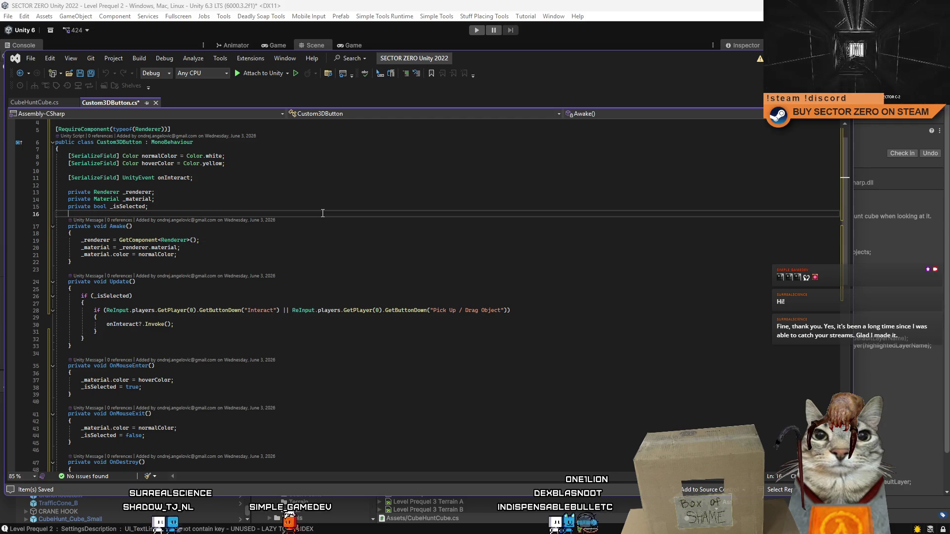
pyautogui.click(53, 102)
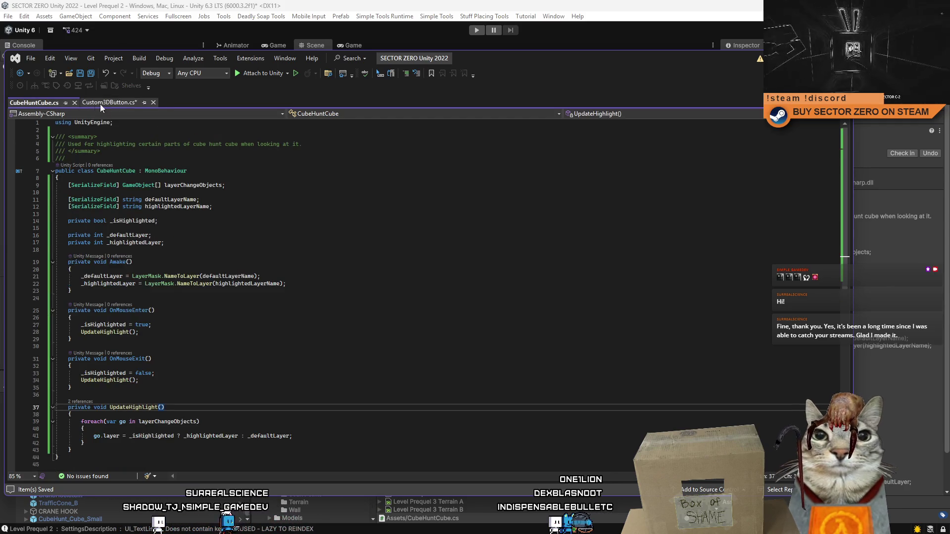
pyautogui.click(116, 104)
pyautogui.click(415, 204)
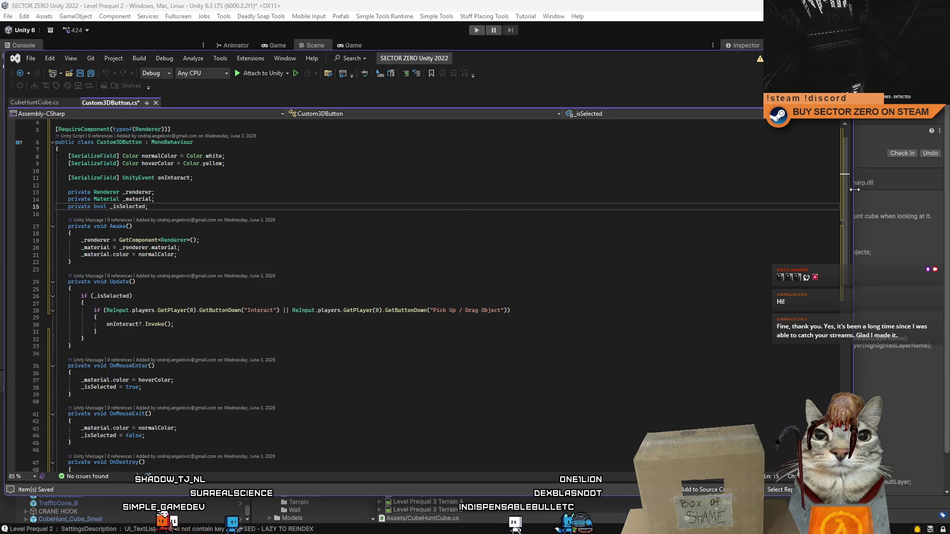
pyautogui.moveTo(845, 185)
pyautogui.mouseDown()
pyautogui.moveTo(847, 289)
pyautogui.moveTo(847, 191)
pyautogui.mouseUp()
pyautogui.click(651, 227)
pyautogui.click(608, 247)
pyautogui.hotkey('ctrl', 's')
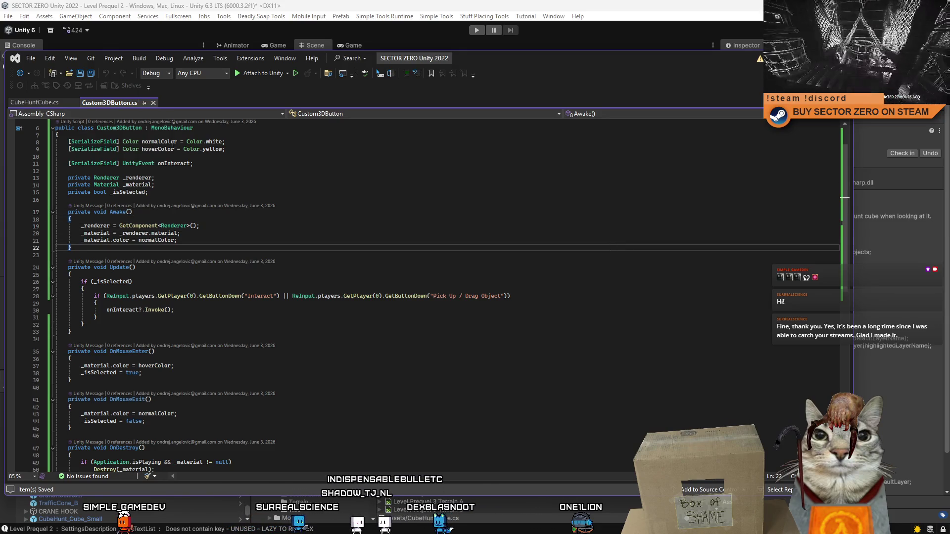
# Step: Close the Custom3DButton.cs tab and return to the Unity editor with Alt+Tab
pyautogui.press('Up')
pyautogui.press('Up')
pyautogui.press('Up')
pyautogui.press('End')
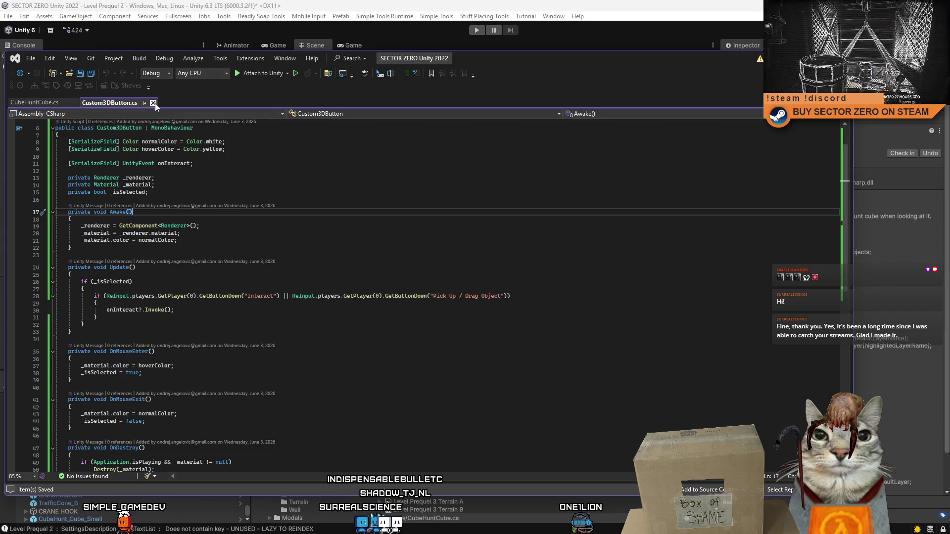
pyautogui.click(154, 103)
pyautogui.hotkey('alt', 'Tab')
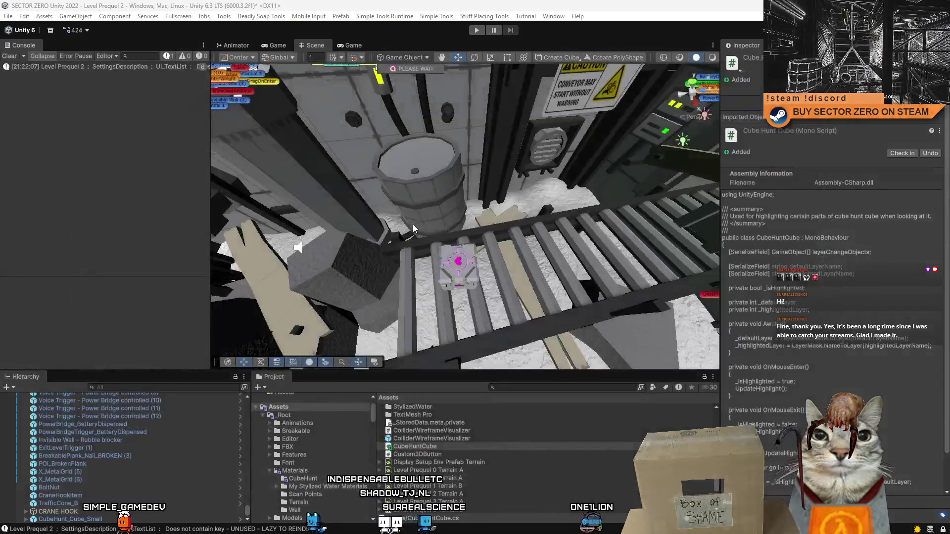
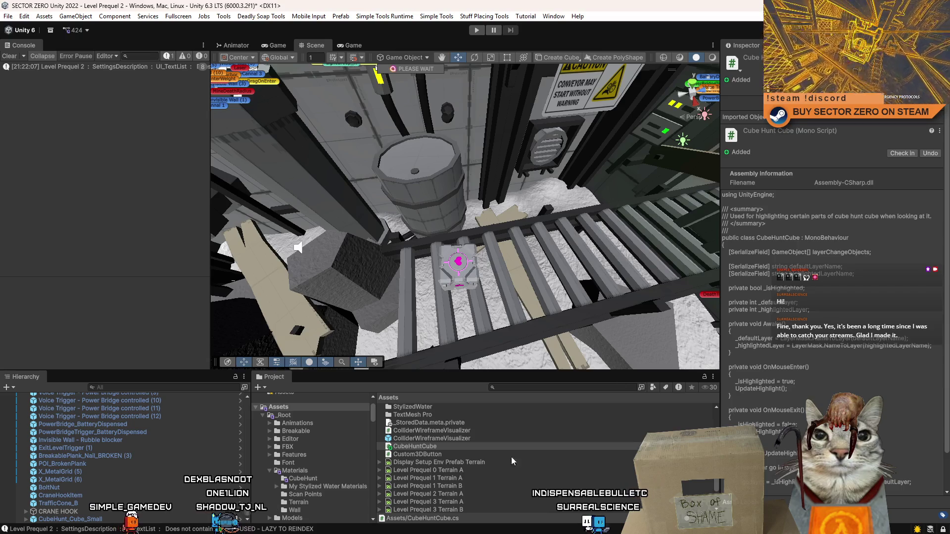
# Step: Select the small cube hunt cube in the level and review its component and prefab options
pyautogui.click(448, 448)
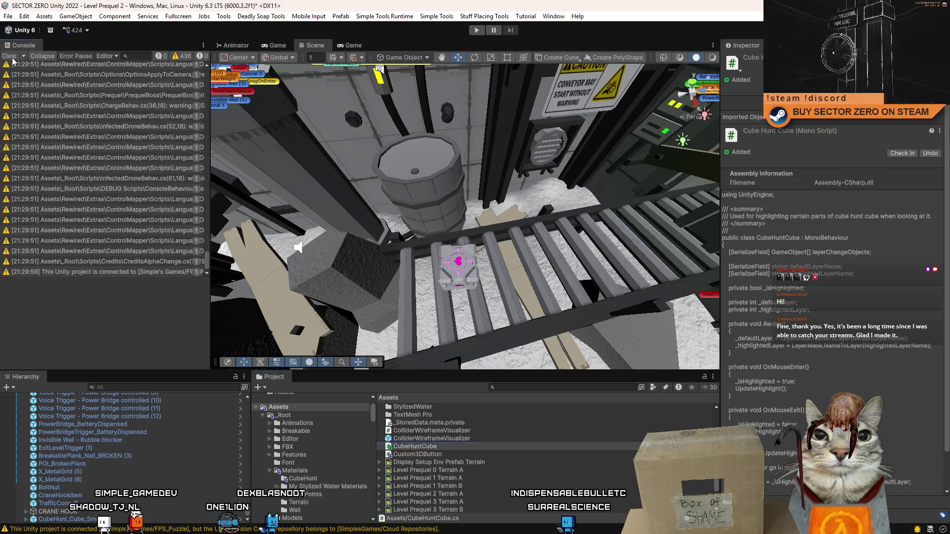
pyautogui.click(452, 266)
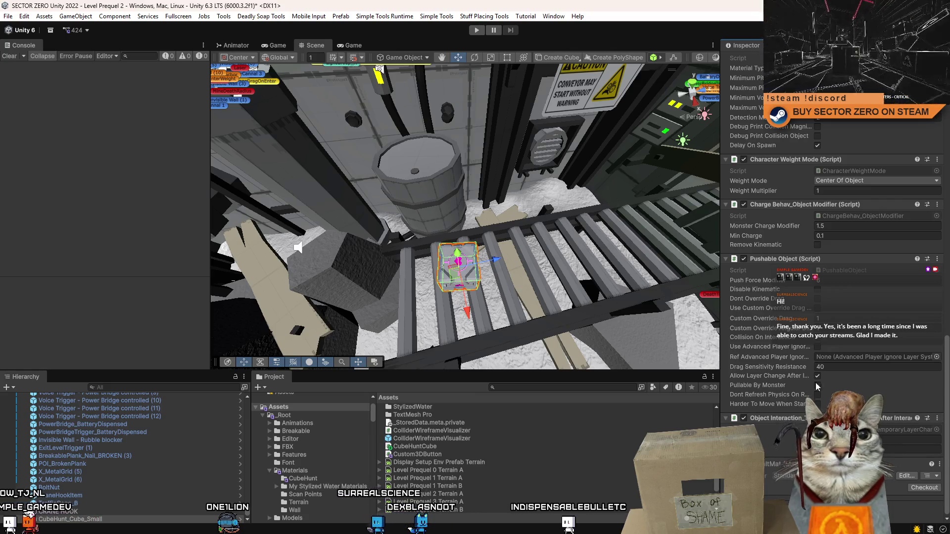
pyautogui.rightClick(793, 263)
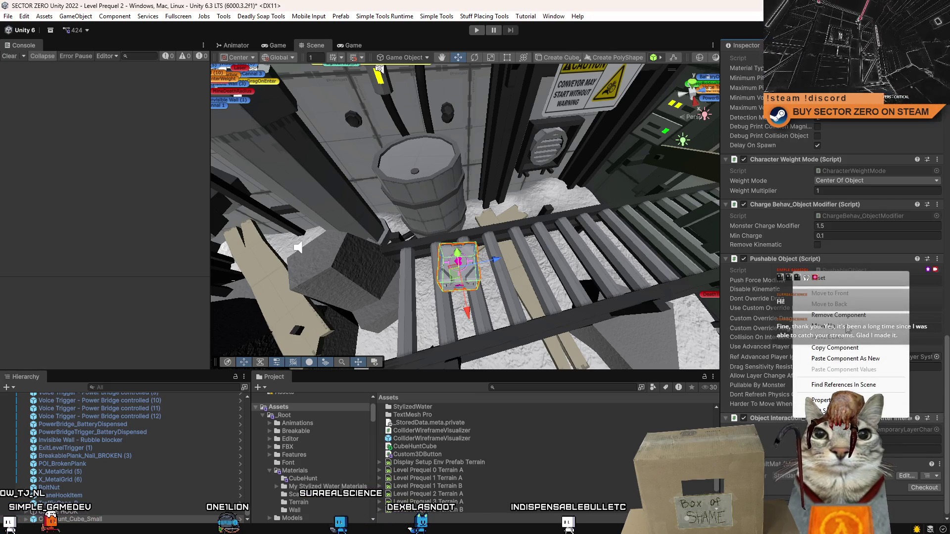
pyautogui.press('Escape')
pyautogui.scroll(2, 859, 394)
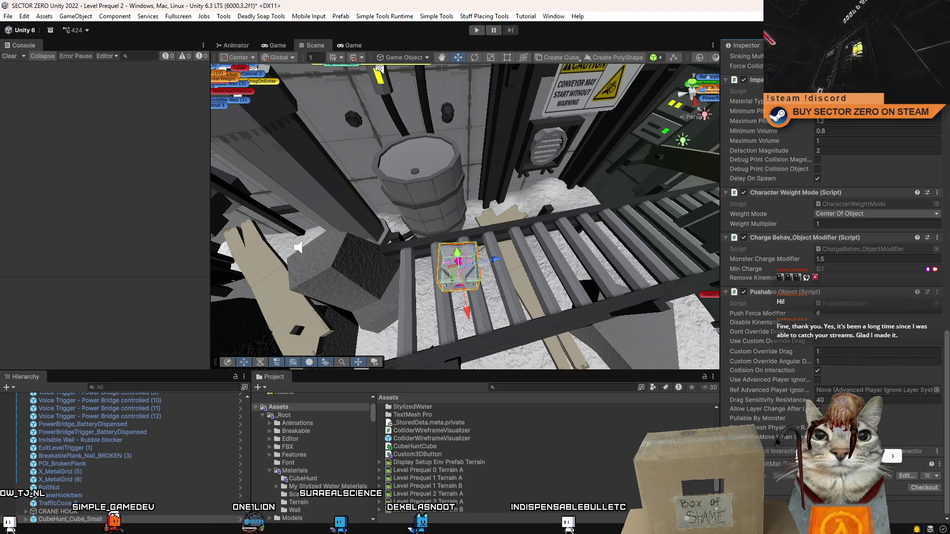
pyautogui.rightClick(762, 452)
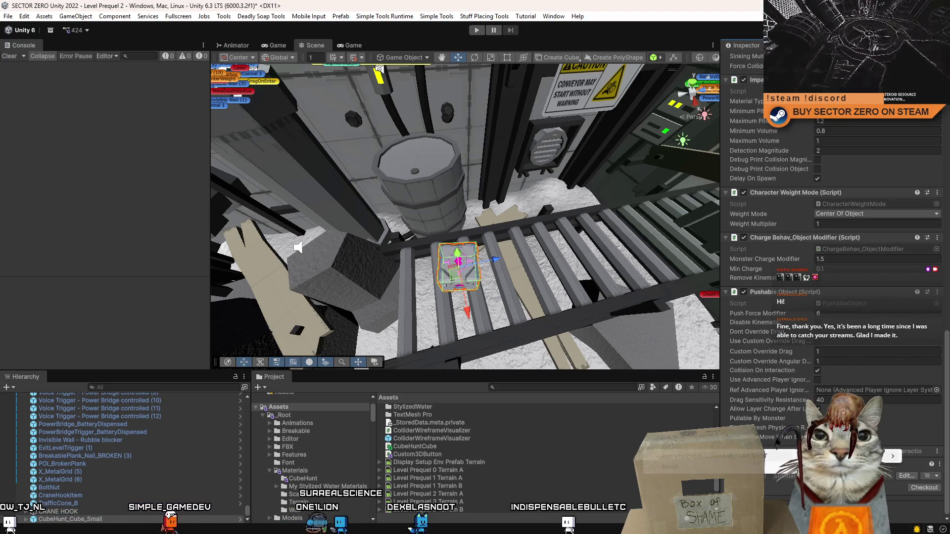
pyautogui.press('Escape')
# Step: Add the Cube Hunt Cube component by searching 'cubehunt', then open the CubeHunt_Cube_Small prefab
pyautogui.hotkey('ctrl', 'shift', 'a')
pyautogui.write('link')
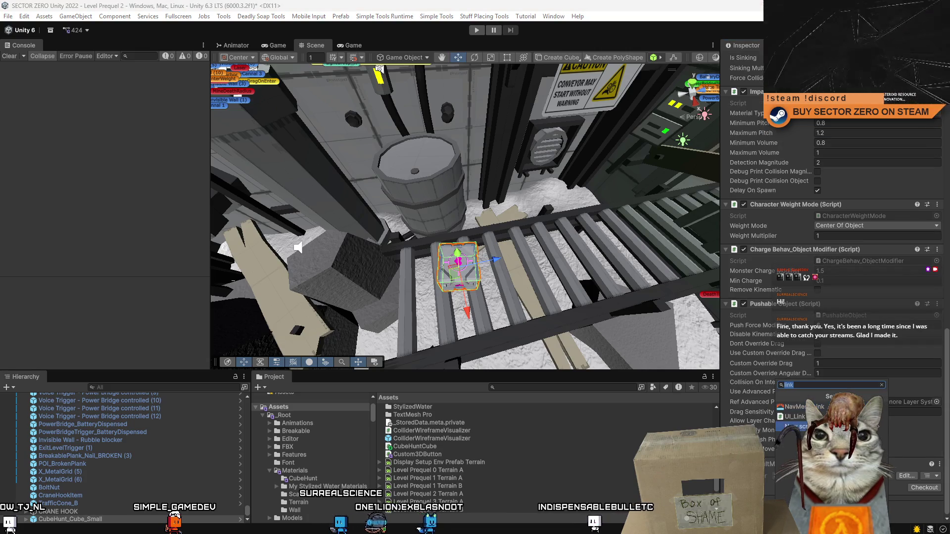
pyautogui.press('Up')
pyautogui.press('Up')
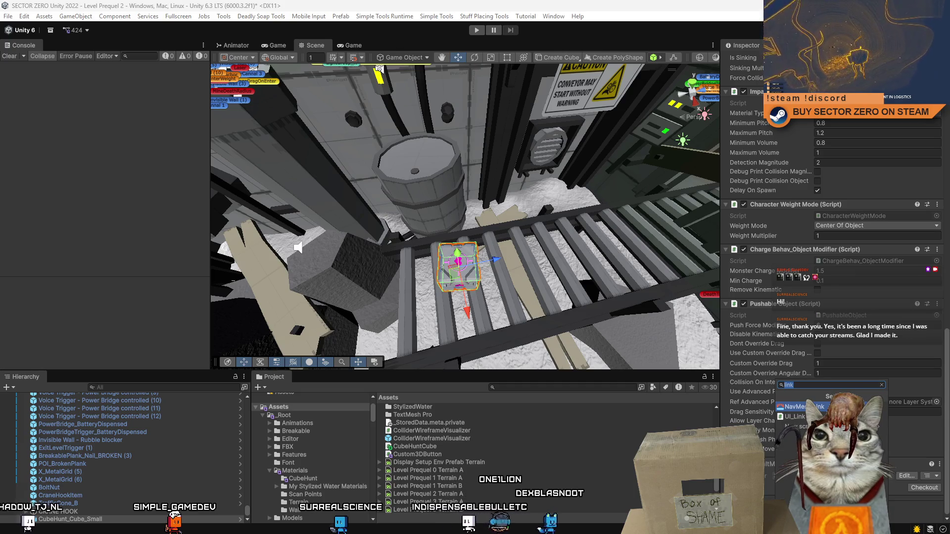
pyautogui.write('cubehunt')
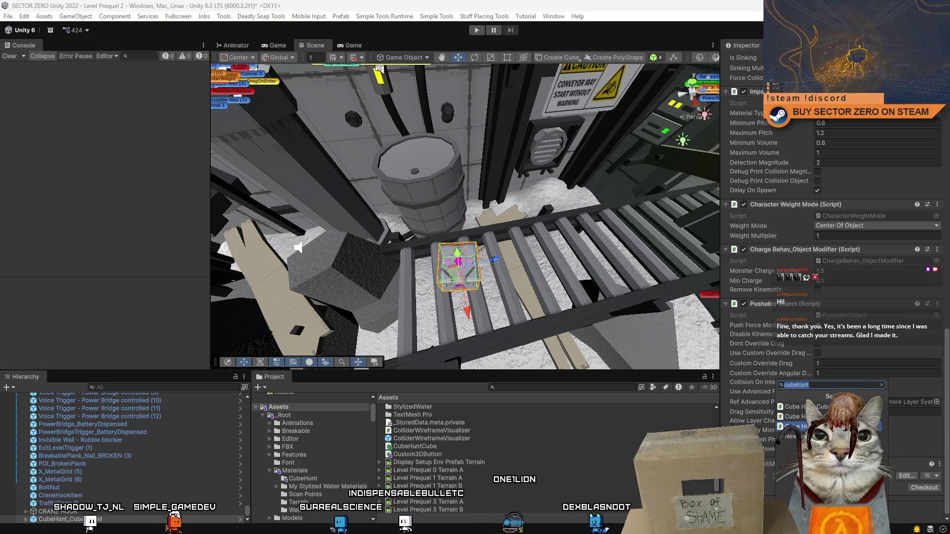
pyautogui.press('Return')
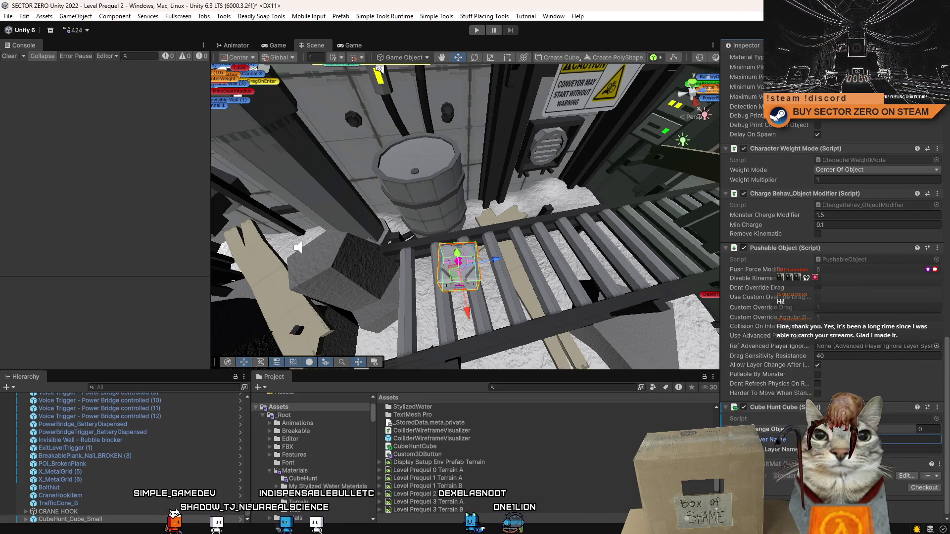
pyautogui.scroll(3, 189, 420)
pyautogui.scroll(-3, 150, 444)
pyautogui.scroll(-2, 312, 445)
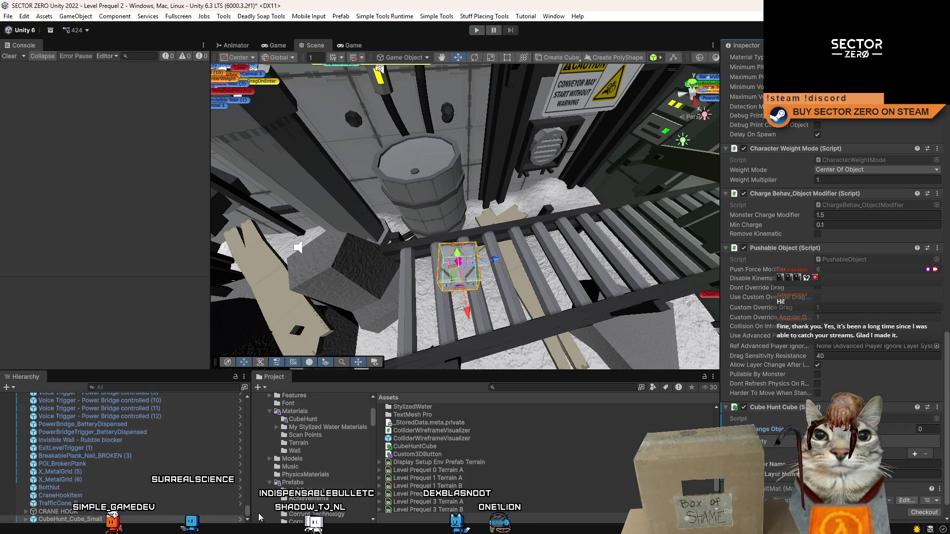
pyautogui.scroll(10, 949, 377)
pyautogui.doubleClick(70, 519)
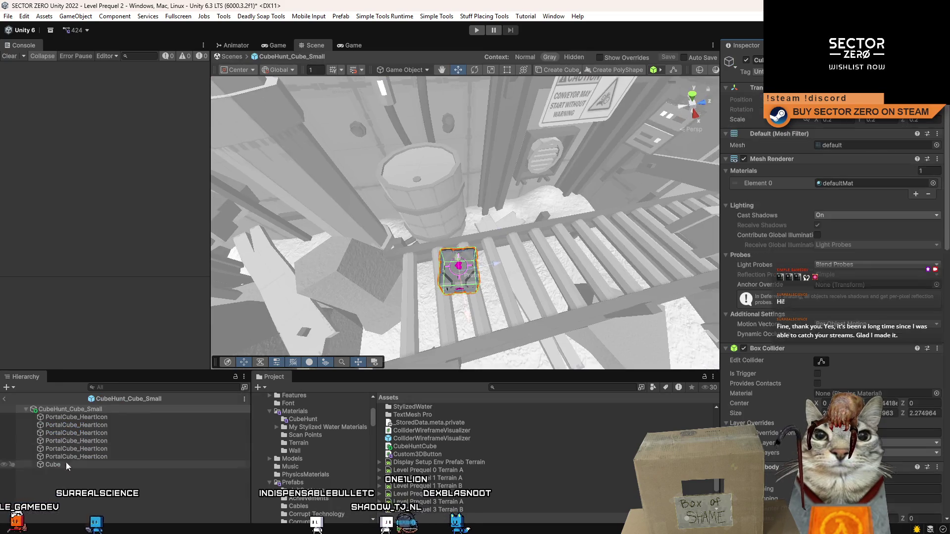
# Step: Select the six PortalCube_HeartIcon children and Cube, then the root, inspecting Rigidbody, Buoyancy and Pushable Object
pyautogui.click(118, 419)
pyautogui.keyDown('shift'); pyautogui.click(107, 457); pyautogui.keyUp('shift')
pyautogui.click(94, 461)
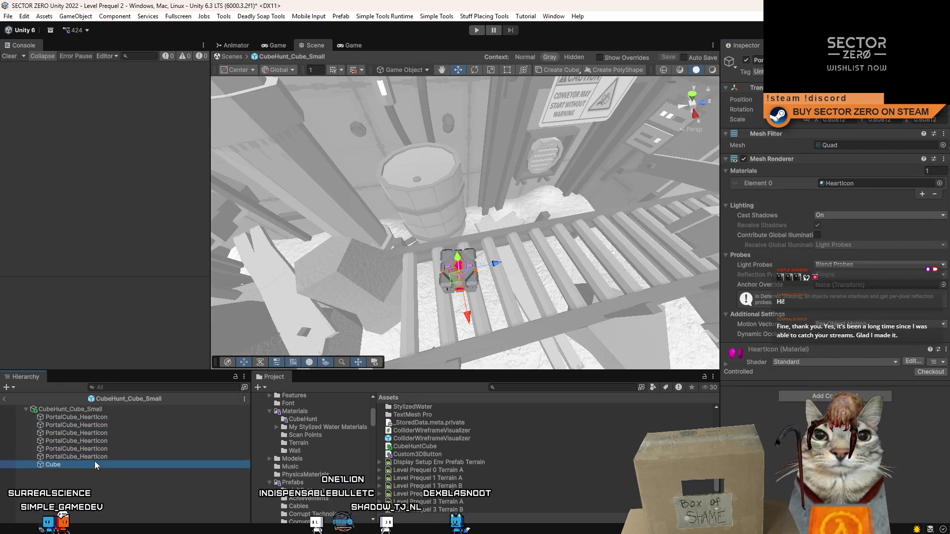
pyautogui.click(115, 417)
pyautogui.keyDown('shift'); pyautogui.click(69, 462); pyautogui.keyUp('shift')
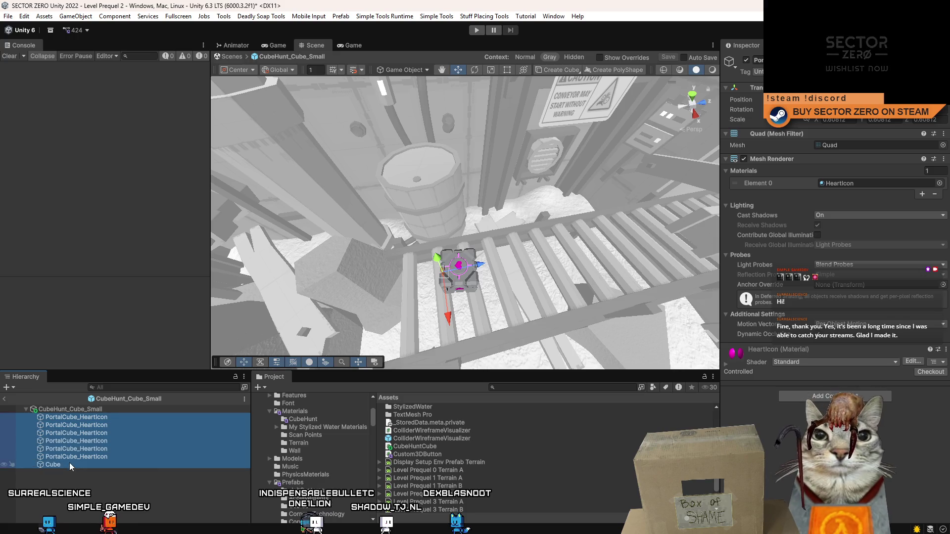
pyautogui.click(107, 409)
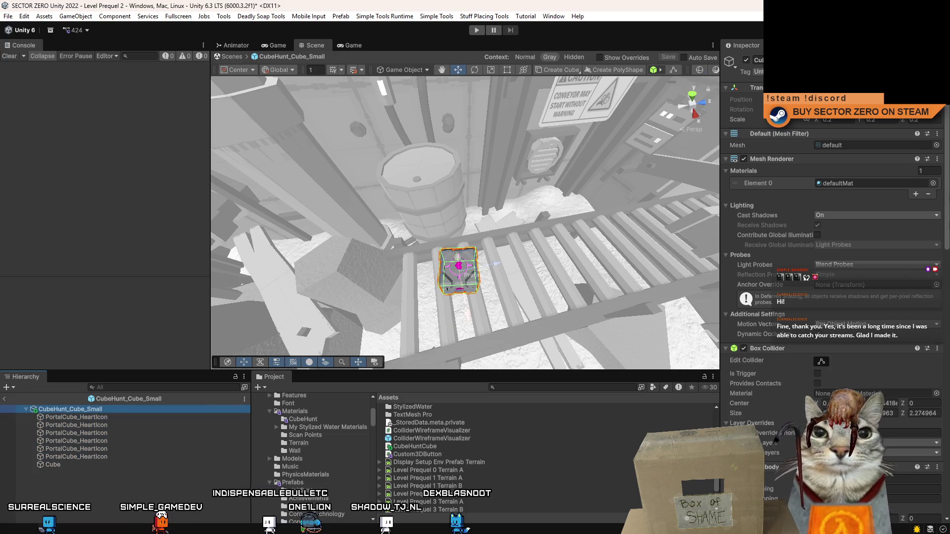
pyautogui.moveTo(945, 129); pyautogui.dragTo(941, 350)
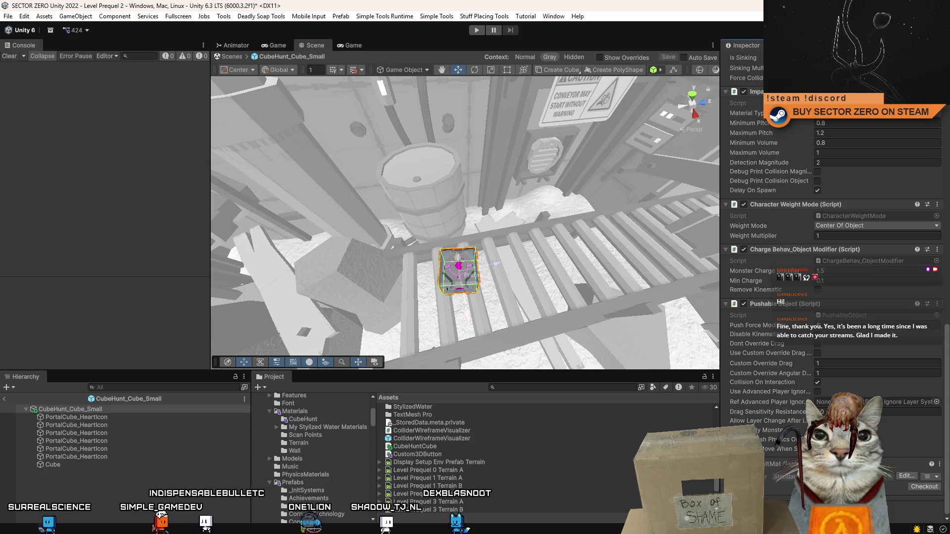
pyautogui.click(94, 417)
pyautogui.keyDown('shift'); pyautogui.click(63, 465); pyautogui.keyUp('shift')
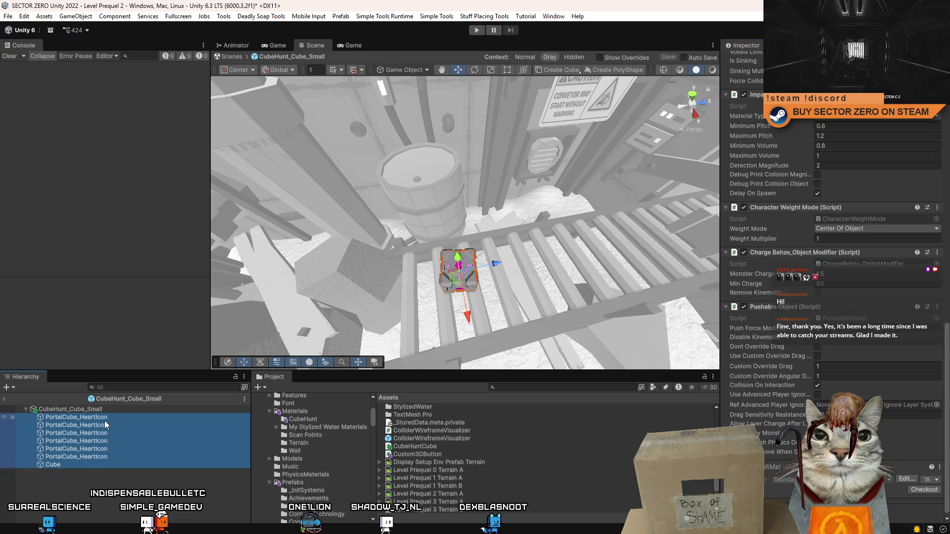
pyautogui.moveTo(935, 396); pyautogui.dragTo(932, 327)
pyautogui.scroll(10, 930, 297)
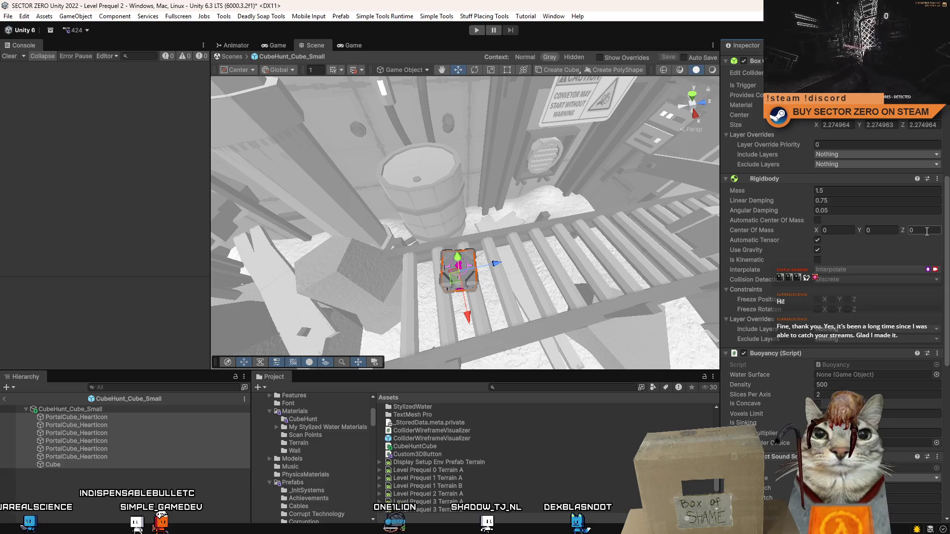
pyautogui.scroll(-15, 925, 178)
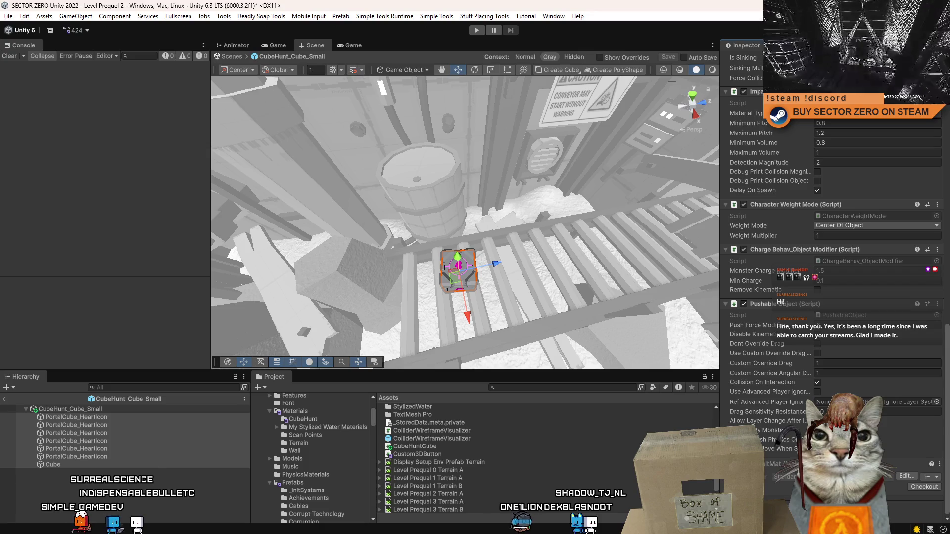
# Step: Add the Cube Hunt Cube component to the prefab root via a 'cube' search
pyautogui.click(148, 475)
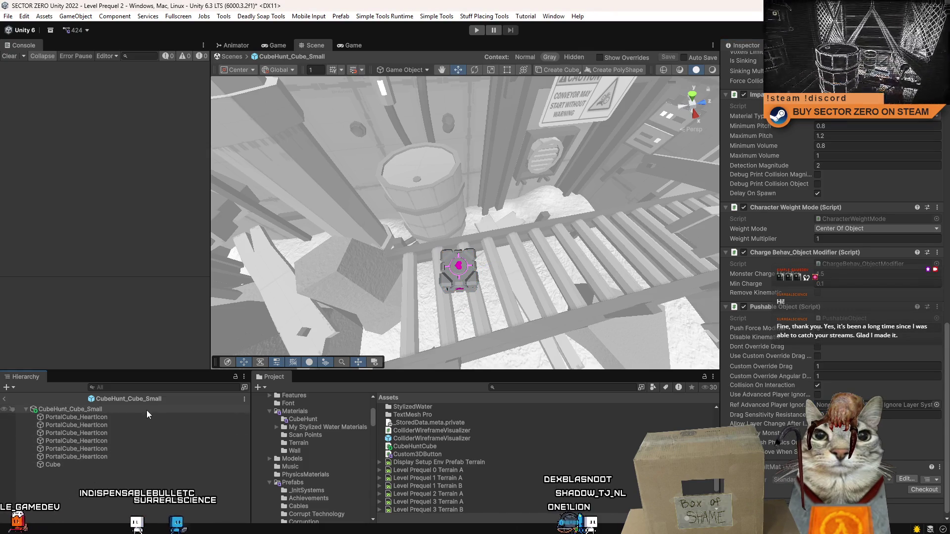
pyautogui.hotkey('ctrl', 'shift', 'a')
pyautogui.write('cube')
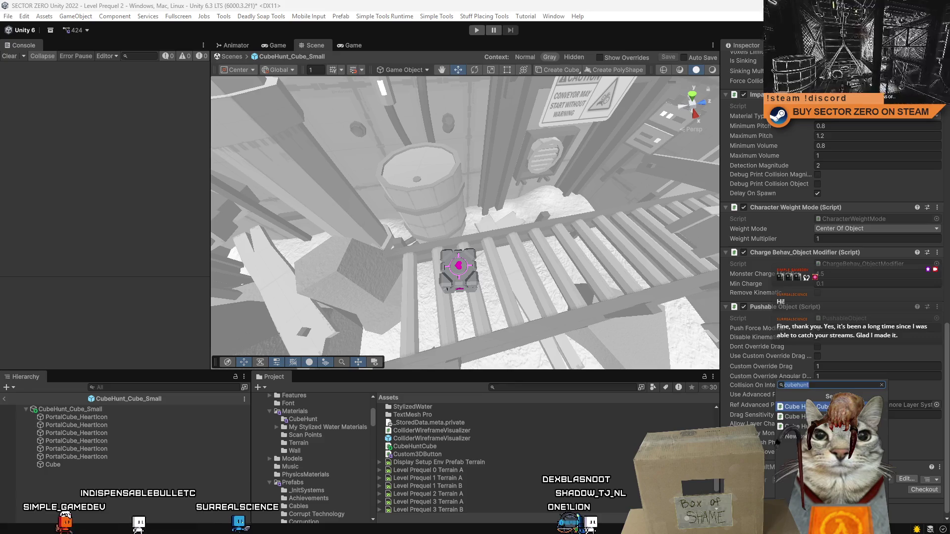
pyautogui.press('Return')
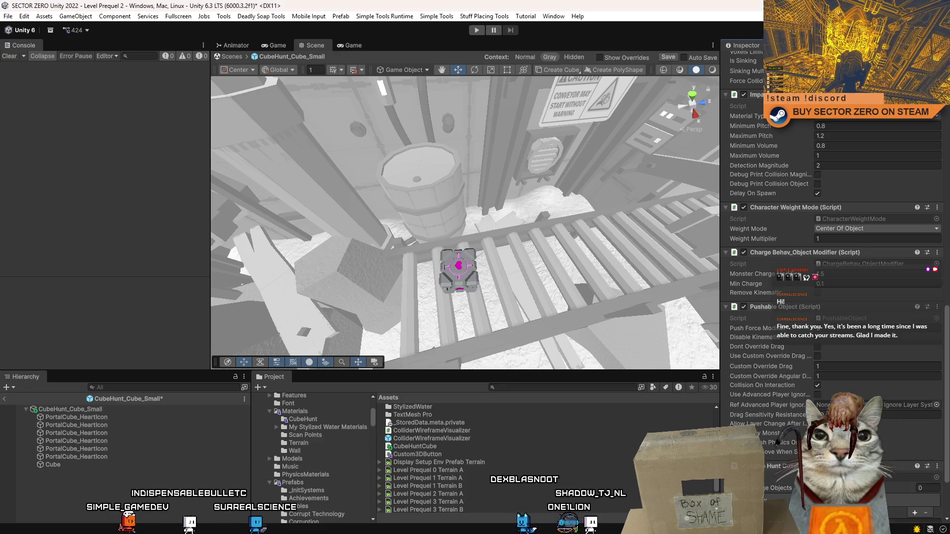
pyautogui.scroll(-3, 762, 413)
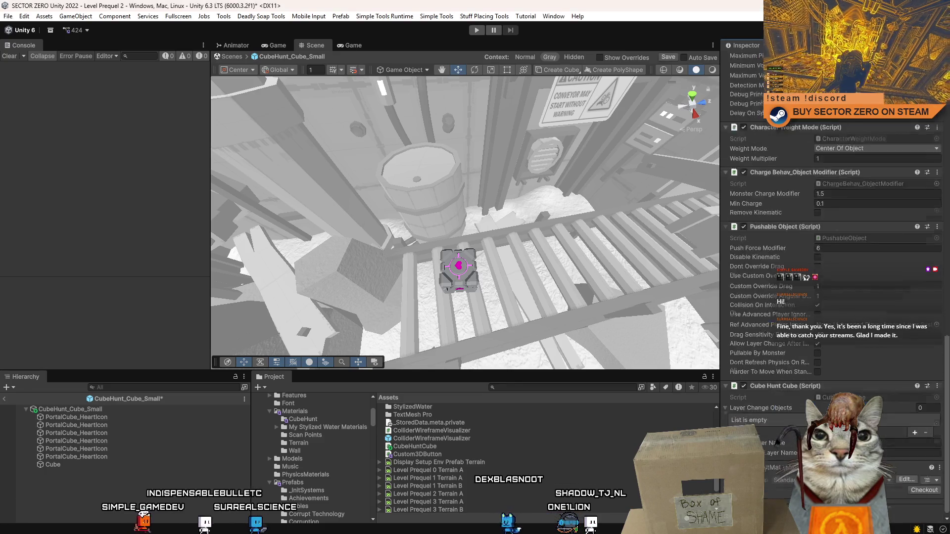
# Step: Fill Layer Change Objects with the seven children and set layer 19: PrequelMonsterVision
pyautogui.click(102, 417)
pyautogui.keyDown('shift'); pyautogui.click(69, 467); pyautogui.keyUp('shift')
pyautogui.moveTo(98, 421); pyautogui.dragTo(883, 405)
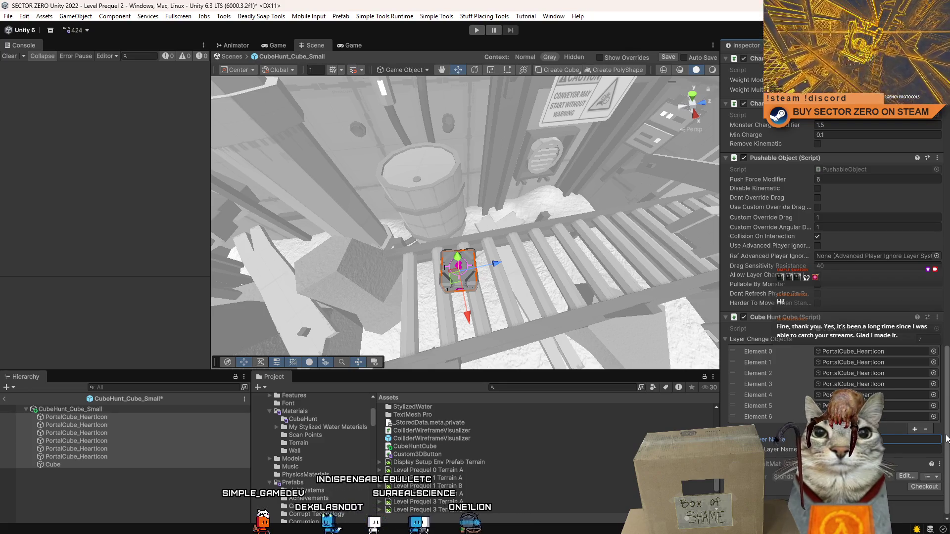
pyautogui.scroll(10, 841, 346)
pyautogui.click(891, 71)
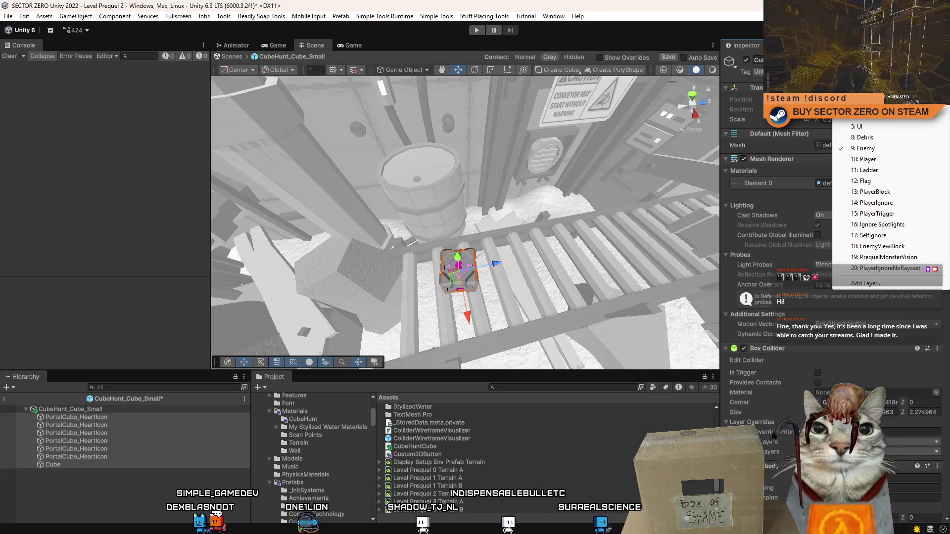
pyautogui.click(913, 258)
pyautogui.scroll(-10, 841, 297)
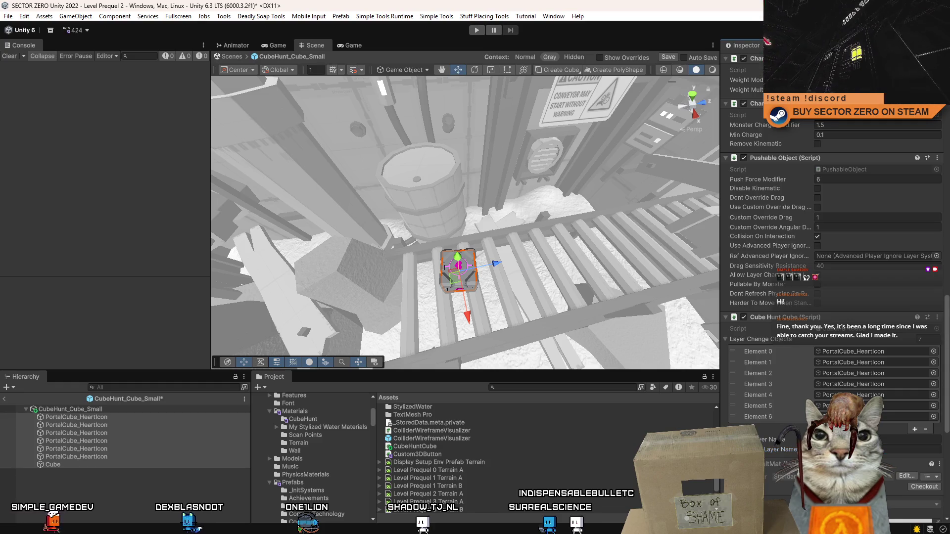
# Step: Reselect the prefab root, leave Prefab Mode, and select the cube in the level
pyautogui.click(123, 474)
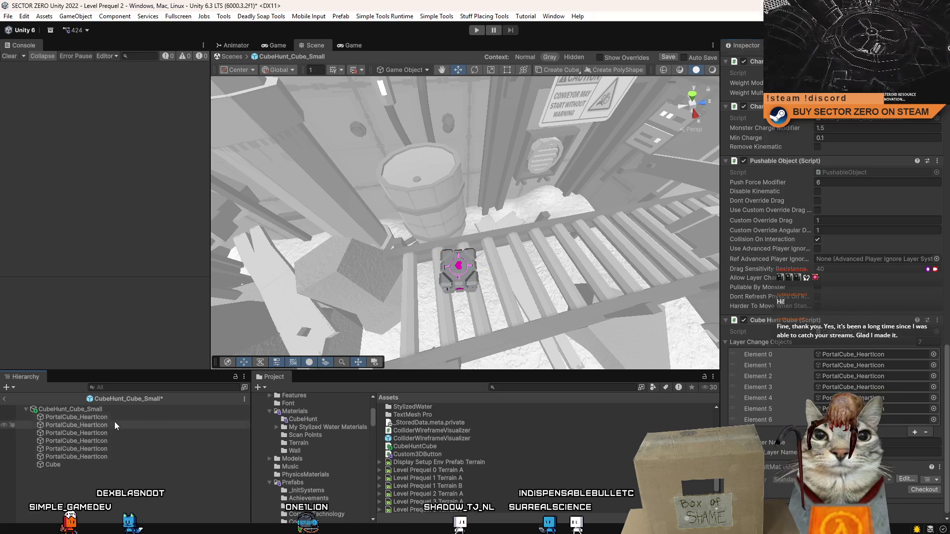
pyautogui.click(111, 412)
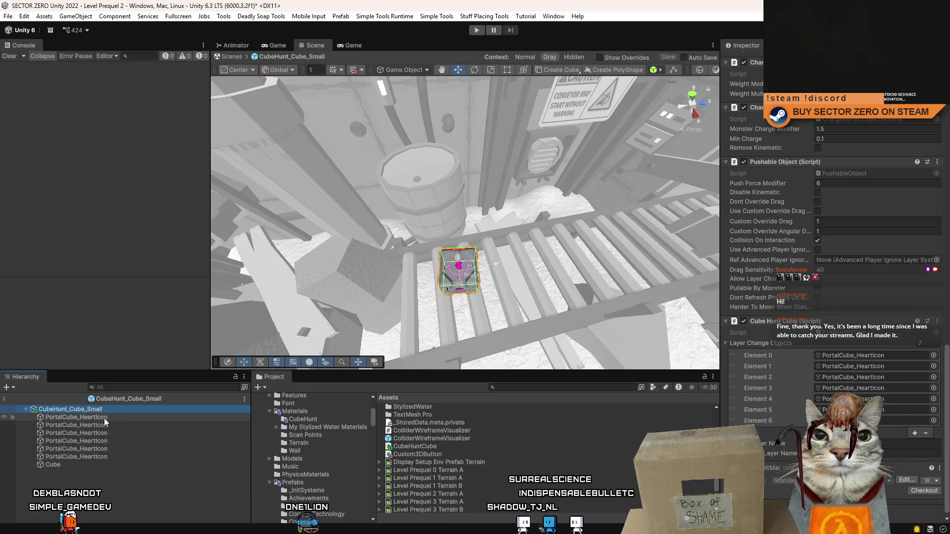
pyautogui.click(230, 57)
pyautogui.click(115, 517)
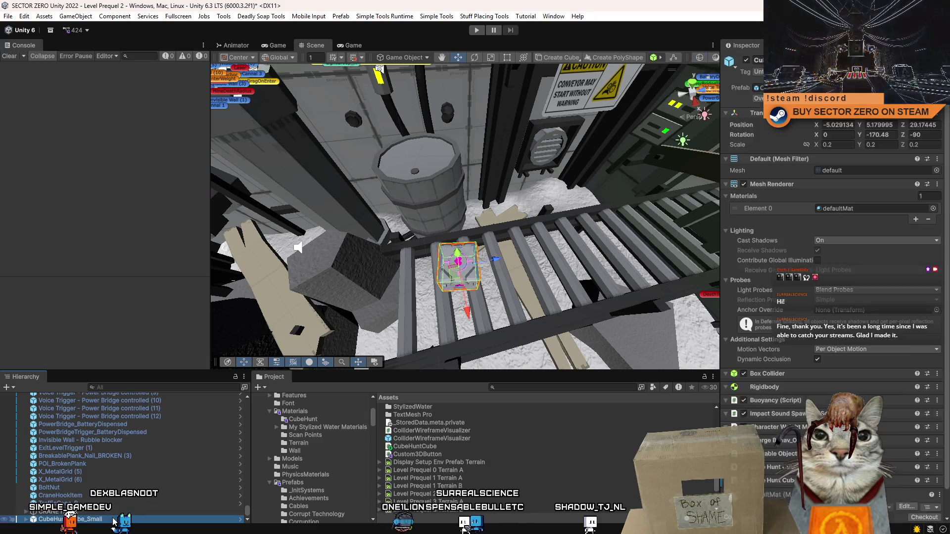
# Step: Replace the old cube with a fresh CubeHunt_Cube_Small instance dragged into the Scene
pyautogui.press('Delete')
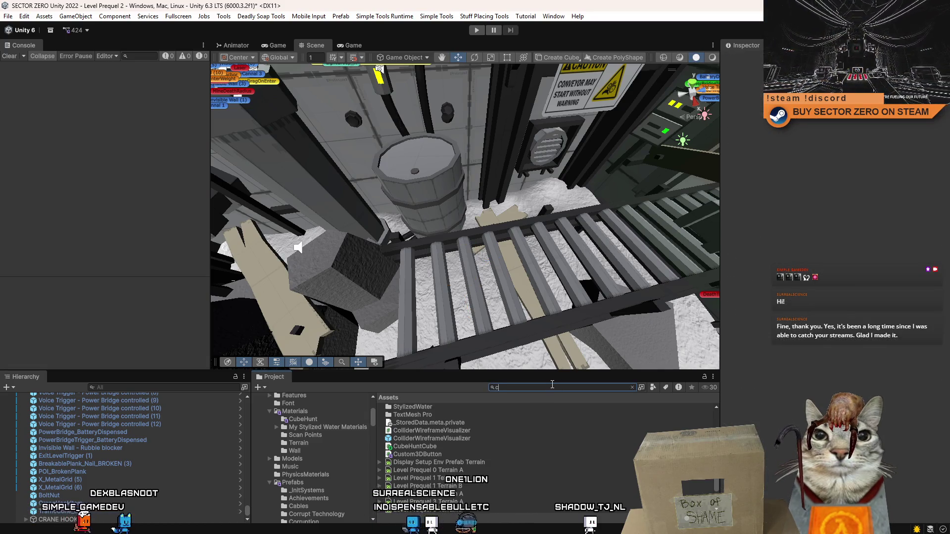
pyautogui.write('ube hunt small')
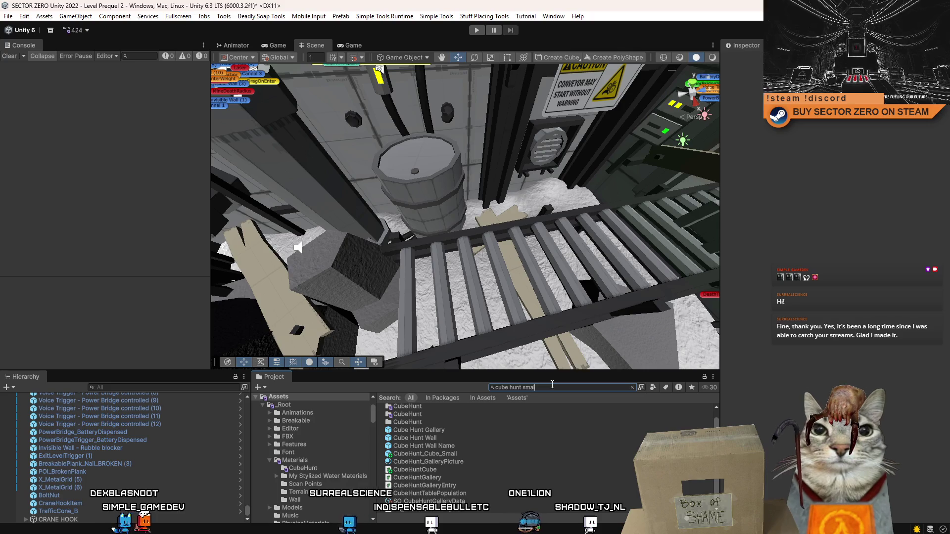
pyautogui.moveTo(476, 407); pyautogui.dragTo(482, 270)
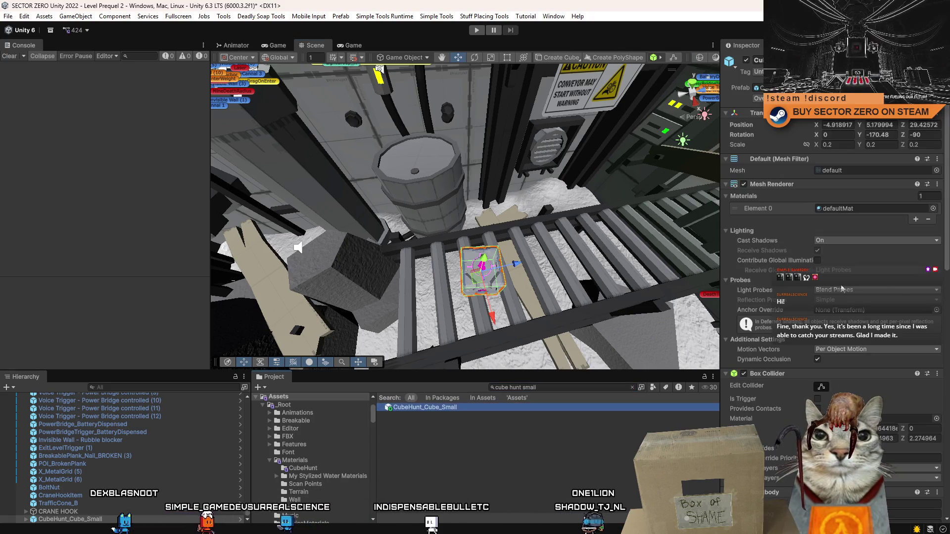
pyautogui.scroll(-10, 949, 220)
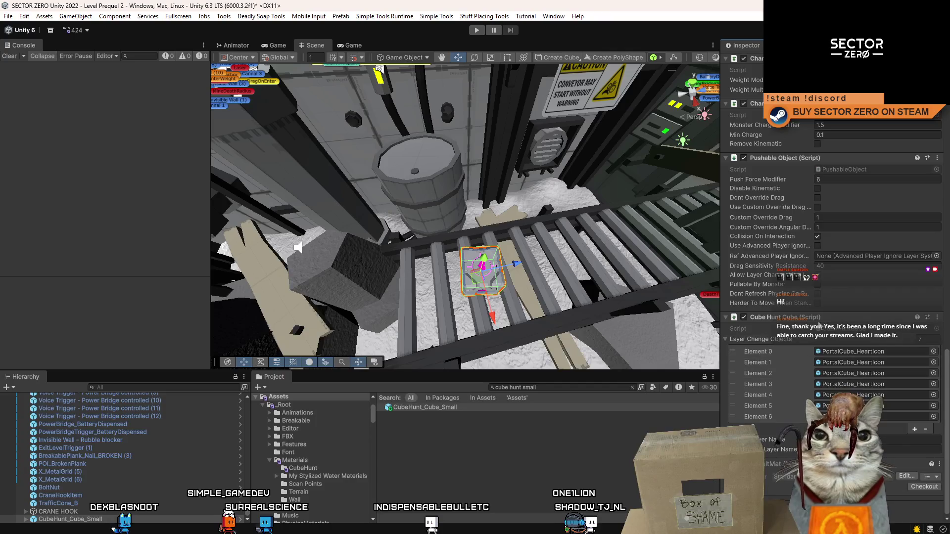
# Step: Move the Cube Hunt Cube component up and open the prefab itself for editing
pyautogui.rightClick(802, 319)
pyautogui.click(859, 371)
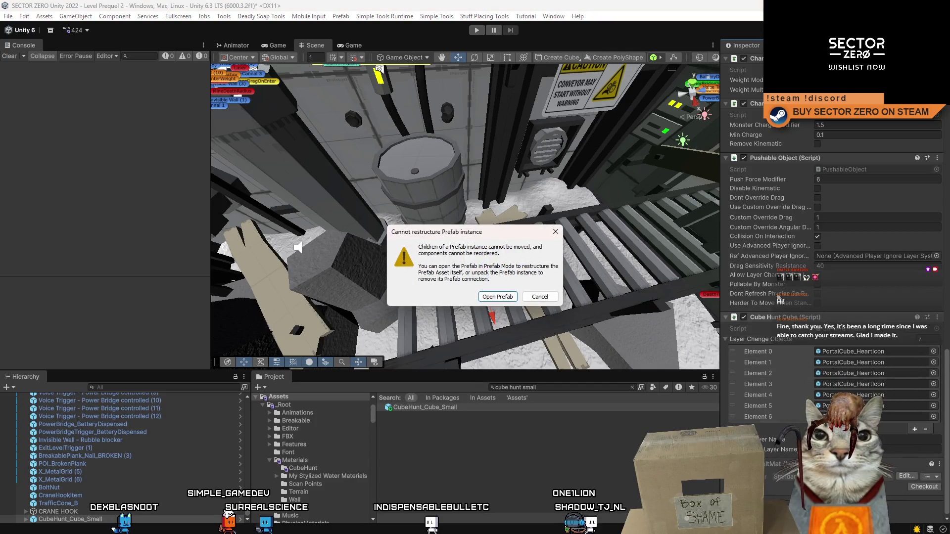
pyautogui.click(502, 298)
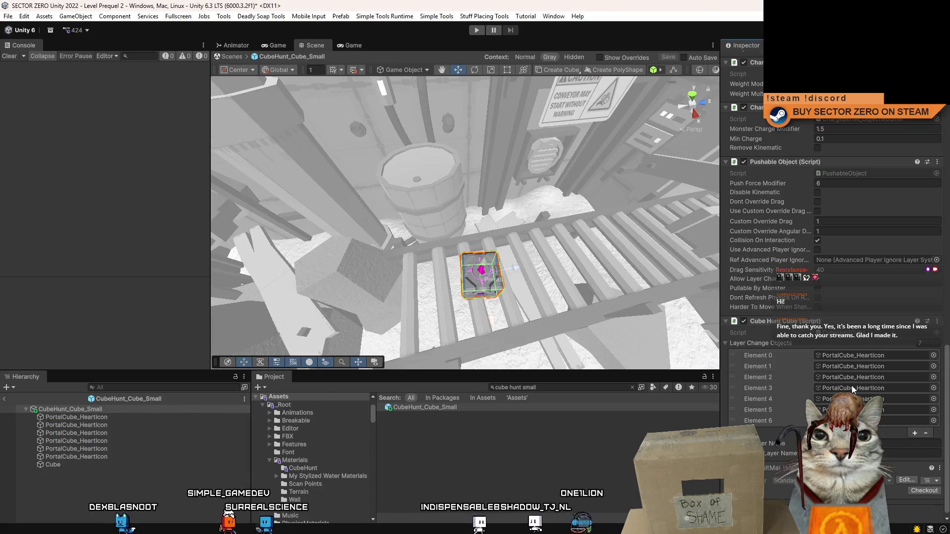
pyautogui.rightClick(772, 322)
# Step: Collapse all the prefab's components, from Charge Behav up to Mesh Filter
pyautogui.click(812, 391)
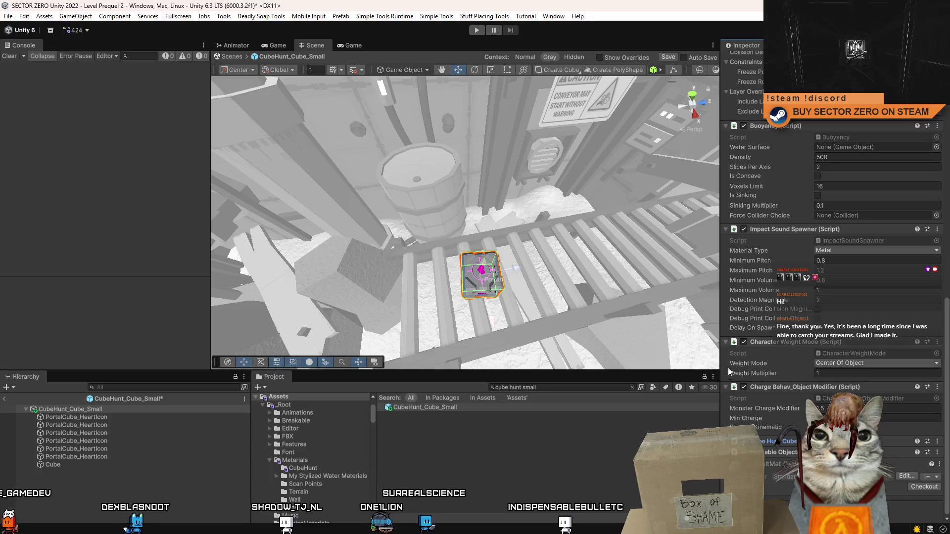
pyautogui.click(725, 386)
pyautogui.click(728, 384)
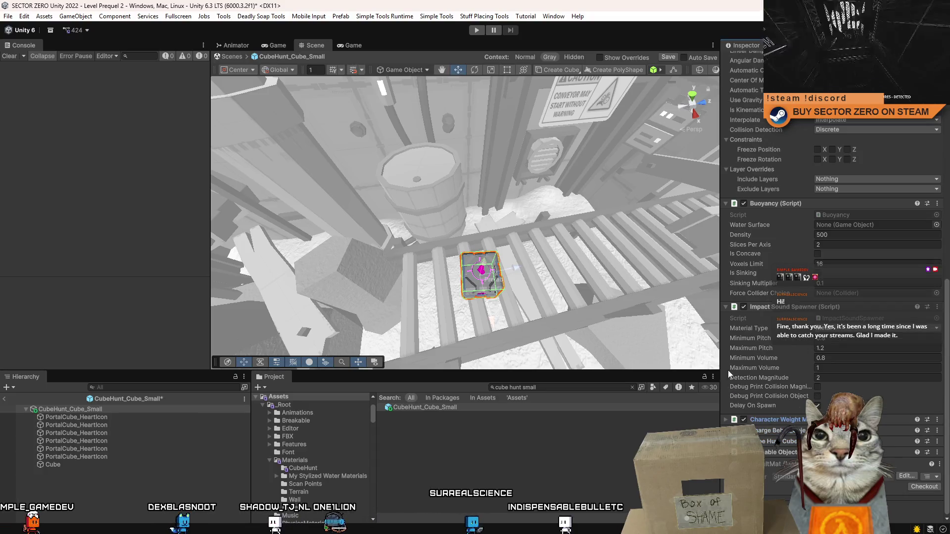
pyautogui.click(726, 303)
pyautogui.click(725, 305)
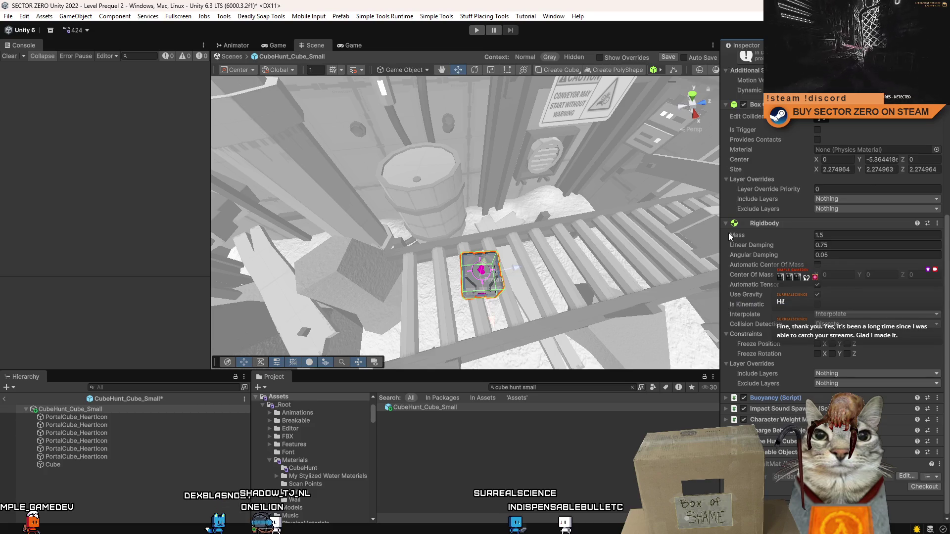
pyautogui.click(728, 224)
pyautogui.click(728, 270)
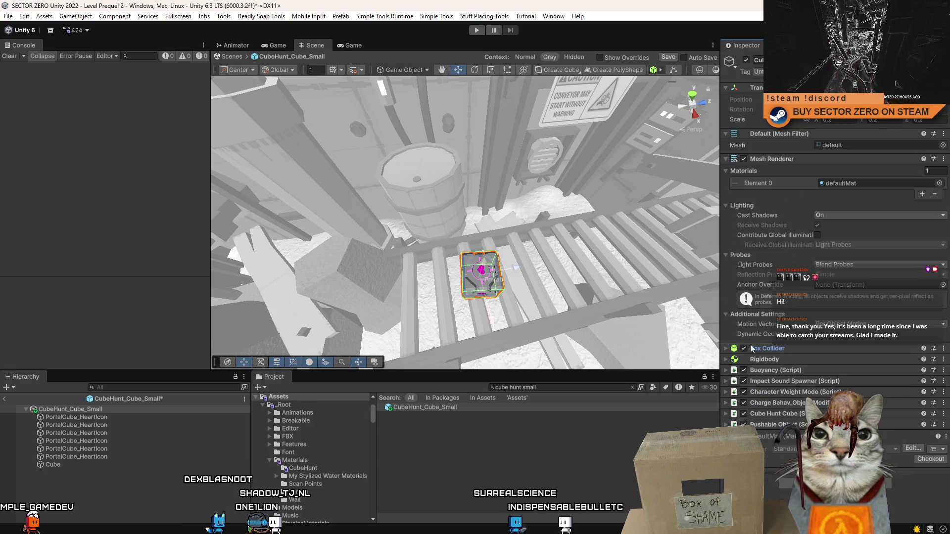
pyautogui.click(726, 160)
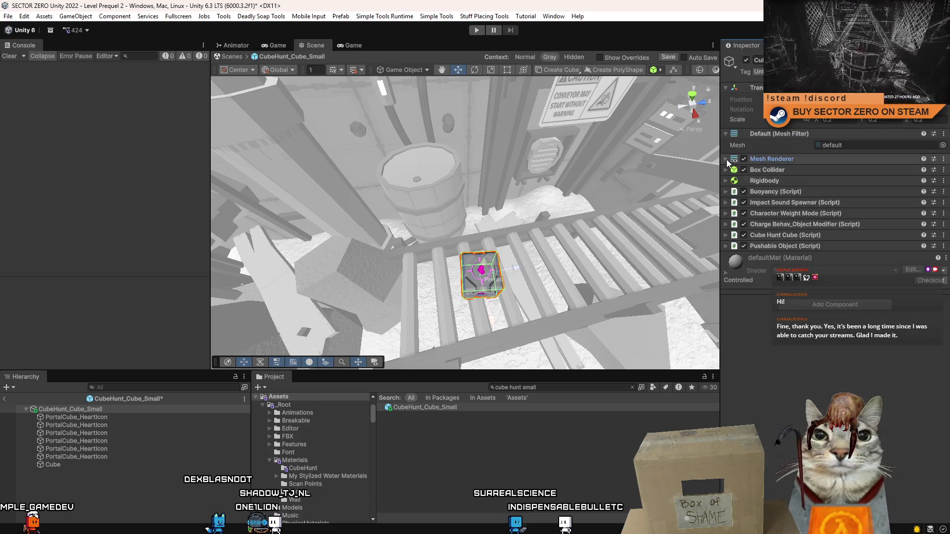
pyautogui.click(725, 134)
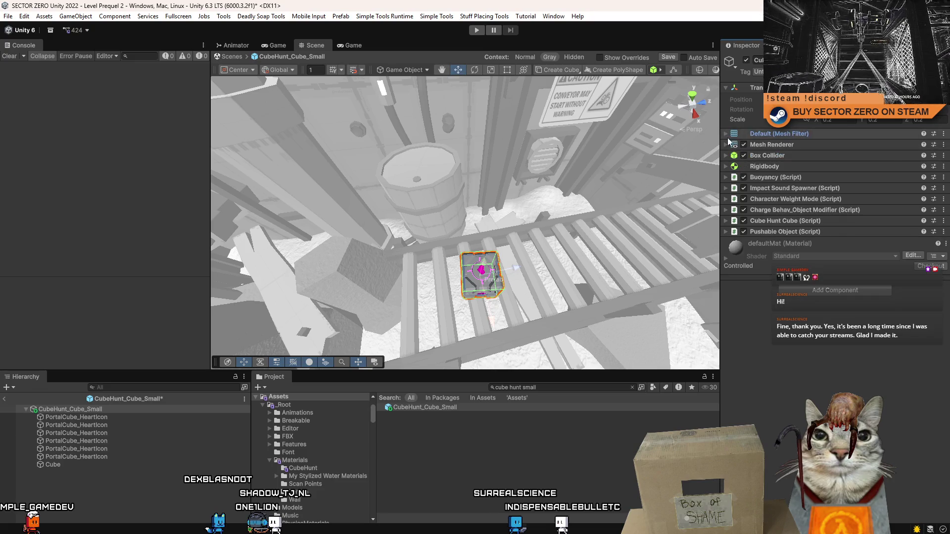
# Step: Move Cube Hunt Cube up four places to sit below Rigidbody, then save the prefab
pyautogui.rightClick(794, 222)
pyautogui.click(823, 278)
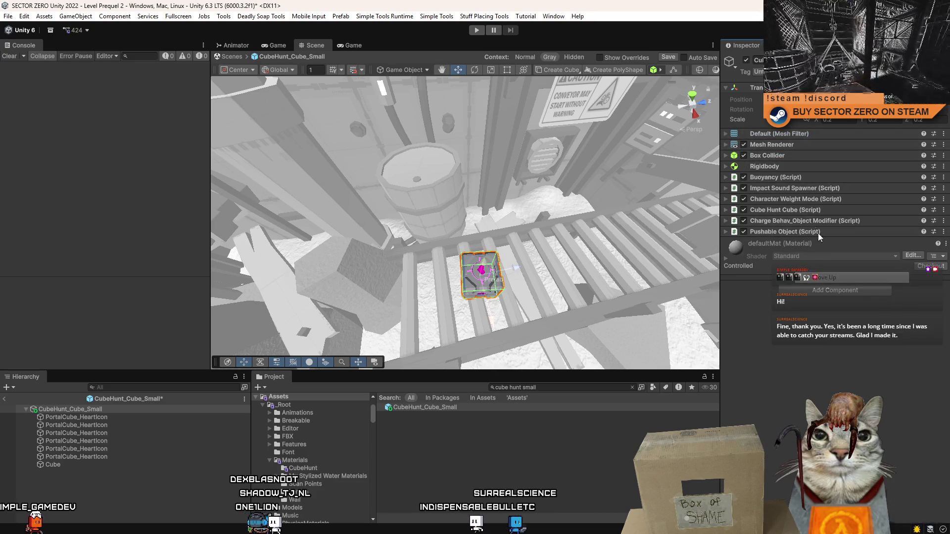
pyautogui.rightClick(791, 210)
pyautogui.click(822, 264)
pyautogui.rightClick(787, 199)
pyautogui.click(842, 252)
pyautogui.rightClick(778, 191)
pyautogui.click(833, 246)
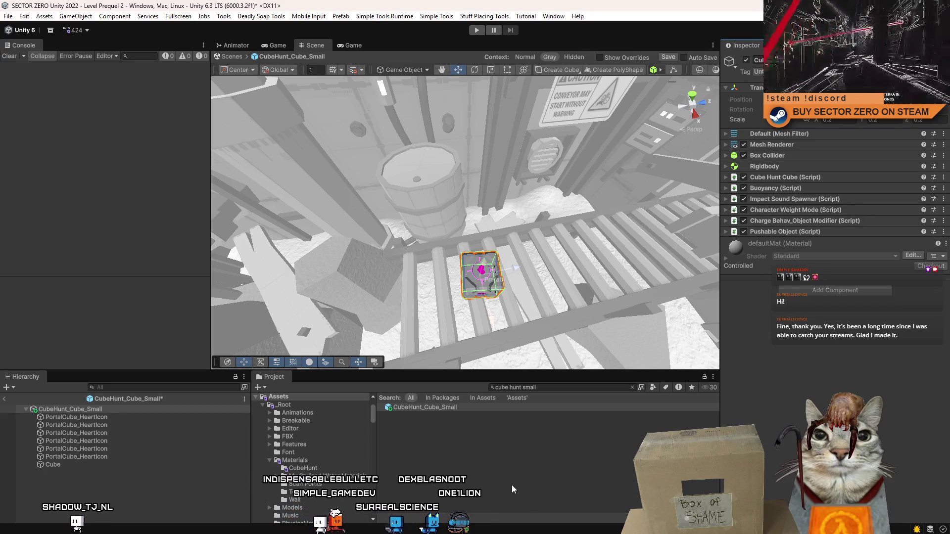
pyautogui.hotkey('ctrl', 's')
pyautogui.click(188, 489)
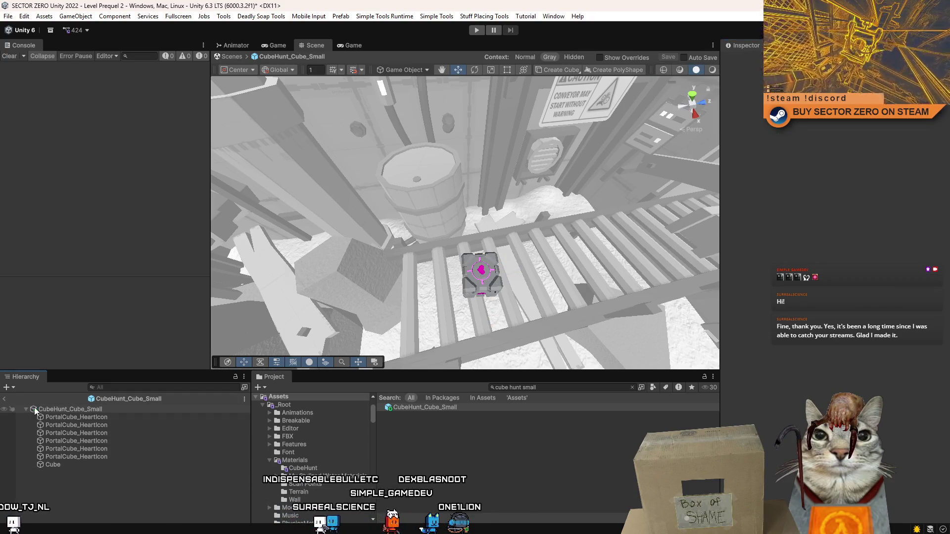
# Step: Leave Prefab Mode back to the level and deselect the cube instance
pyautogui.click(230, 56)
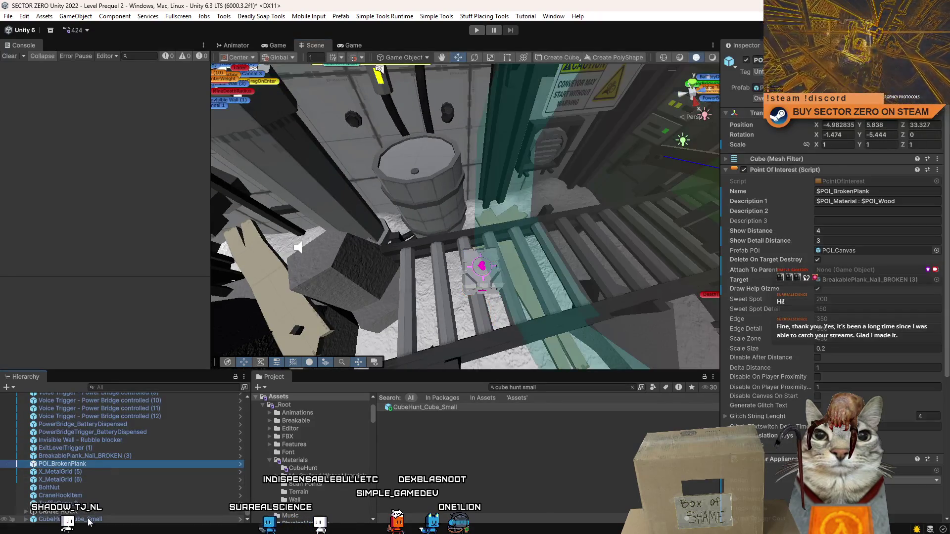
pyautogui.click(625, 467)
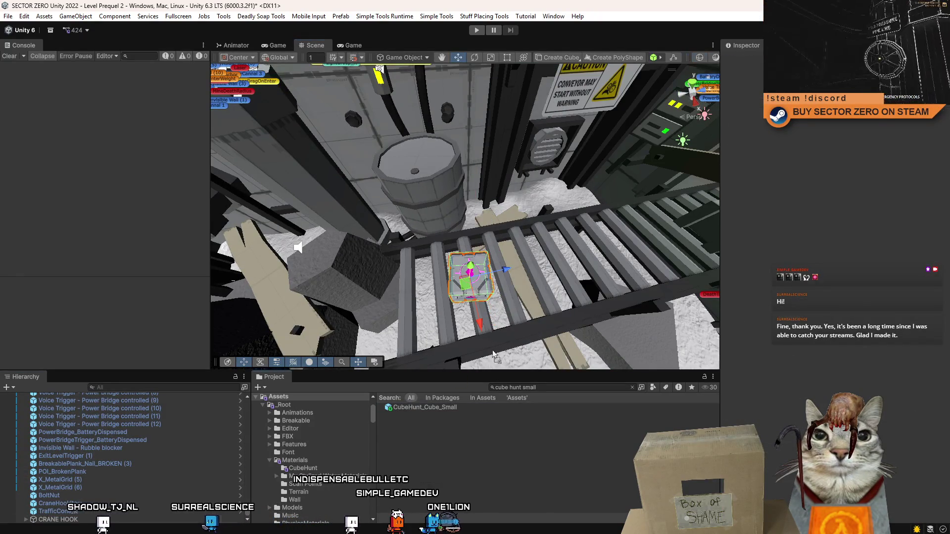
pyautogui.scroll(-2, 575, 232)
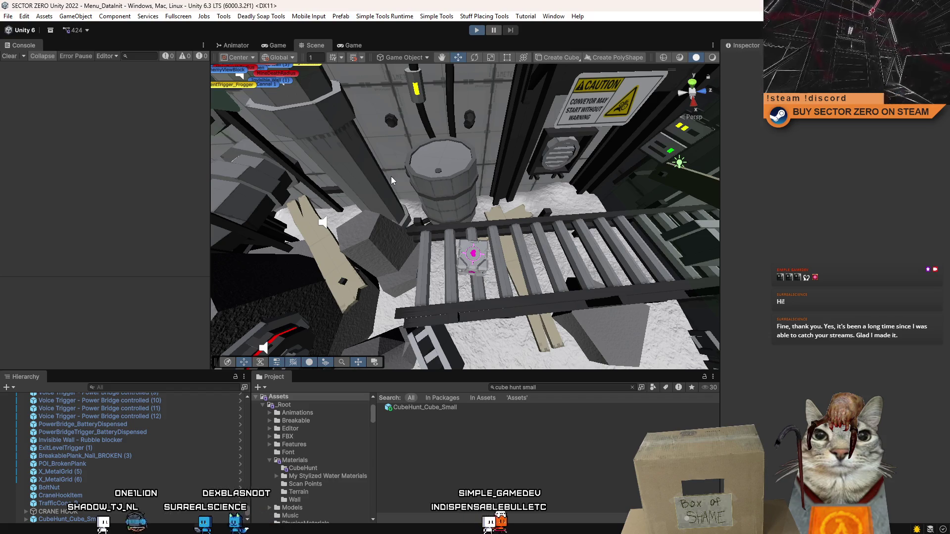
# Step: Play-test the level, clear the Console, stop play mode and reopen CubeHunt_Cube_Small
pyautogui.click(478, 30)
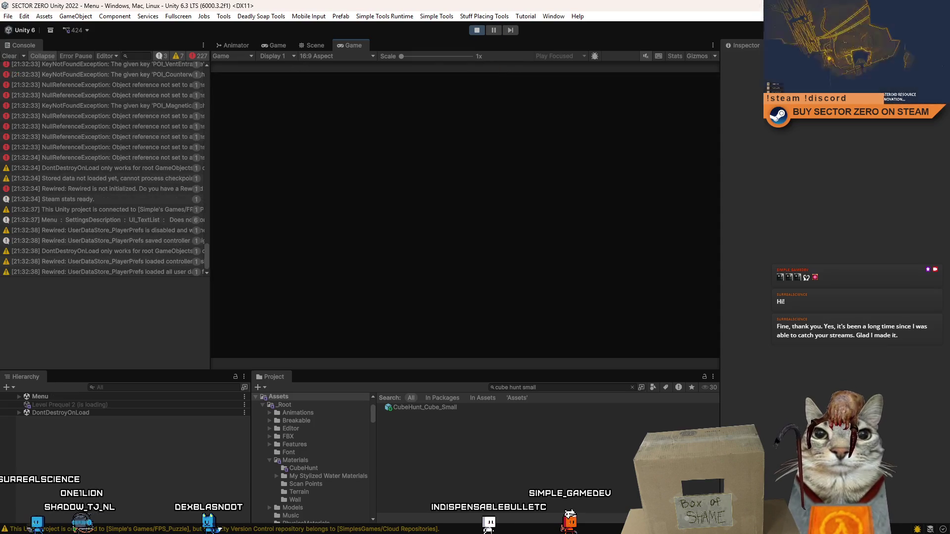
pyautogui.click(13, 57)
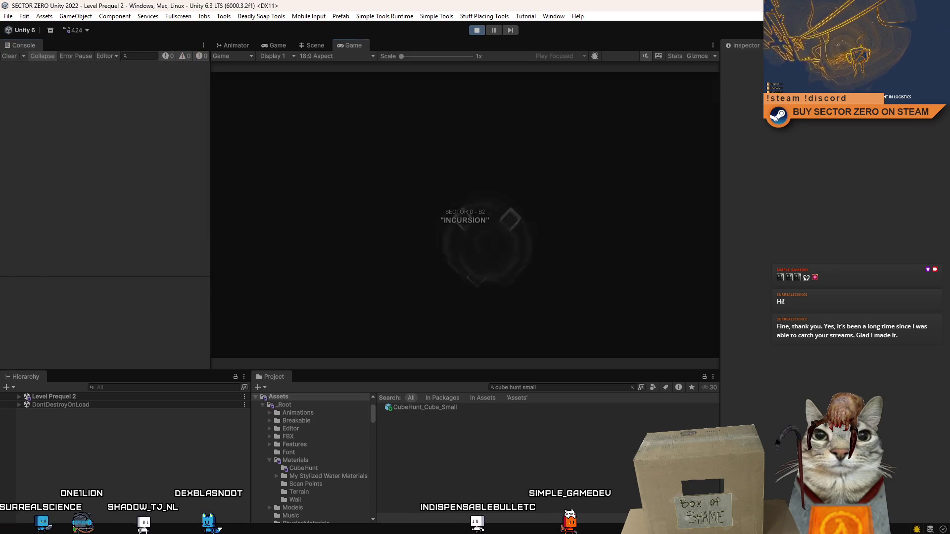
pyautogui.hotkey('ctrl', 'p')
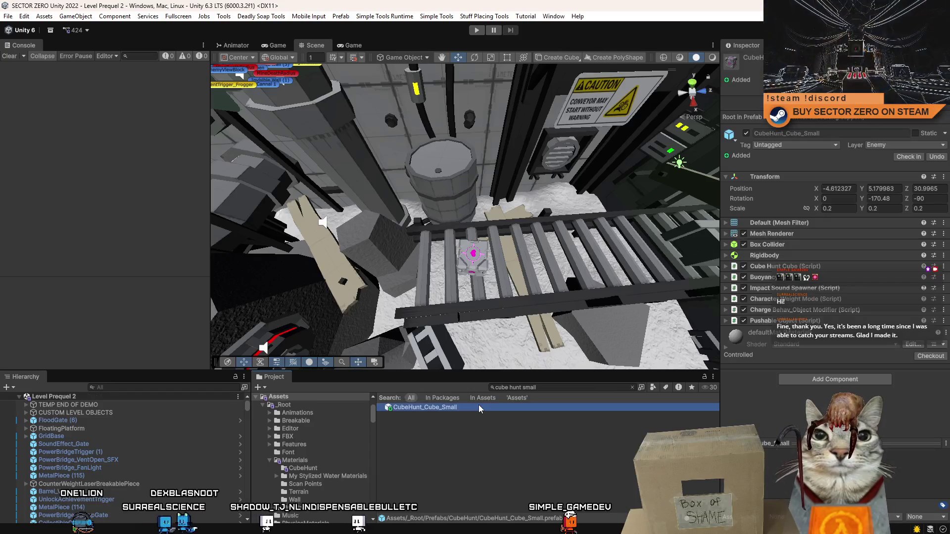
pyautogui.doubleClick(424, 406)
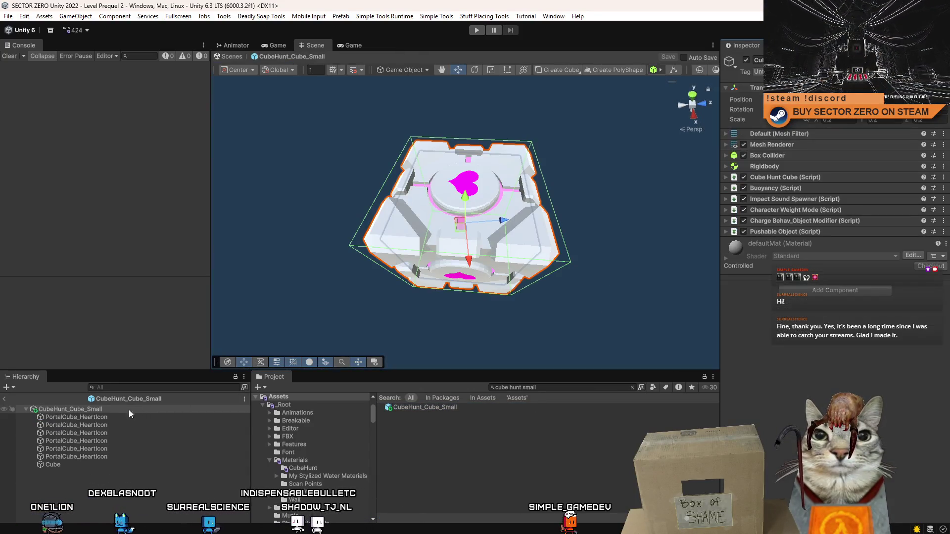
# Step: Give all six PortalCube_HeartIcon children the PortalCube_Active_Heart material
pyautogui.click(124, 417)
pyautogui.keyDown('shift'); pyautogui.click(111, 456); pyautogui.keyUp('shift')
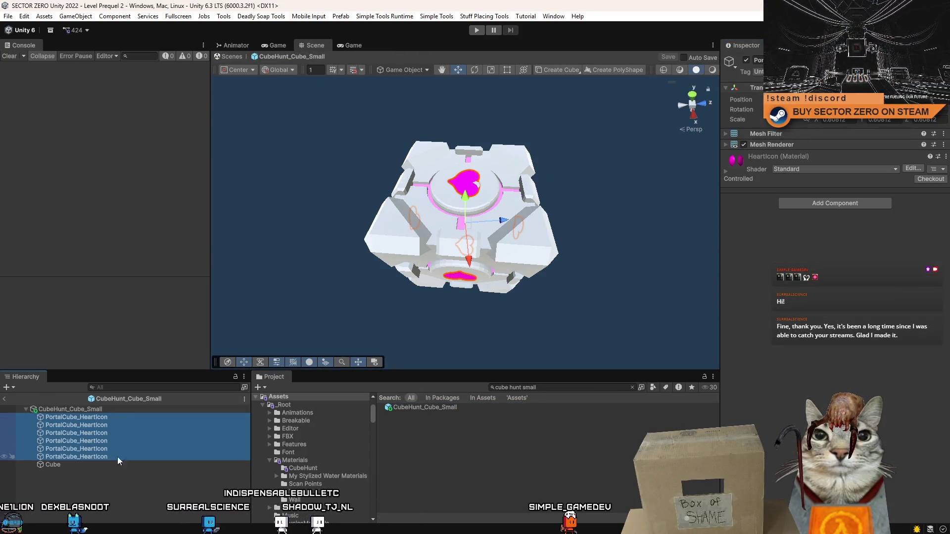
pyautogui.click(727, 144)
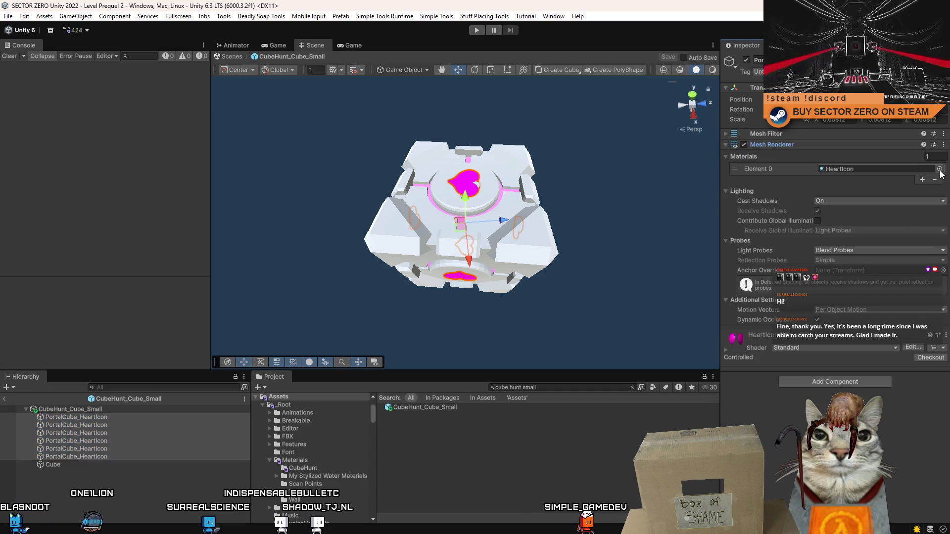
pyautogui.click(939, 169)
pyautogui.write('ube hunt')
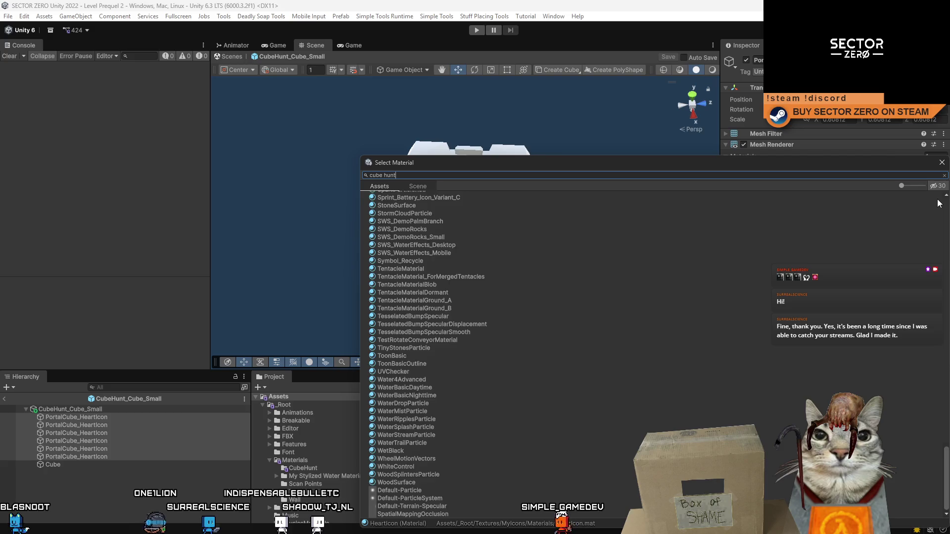
pyautogui.press('BackSpace')
pyautogui.press('BackSpace')
pyautogui.press('BackSpace')
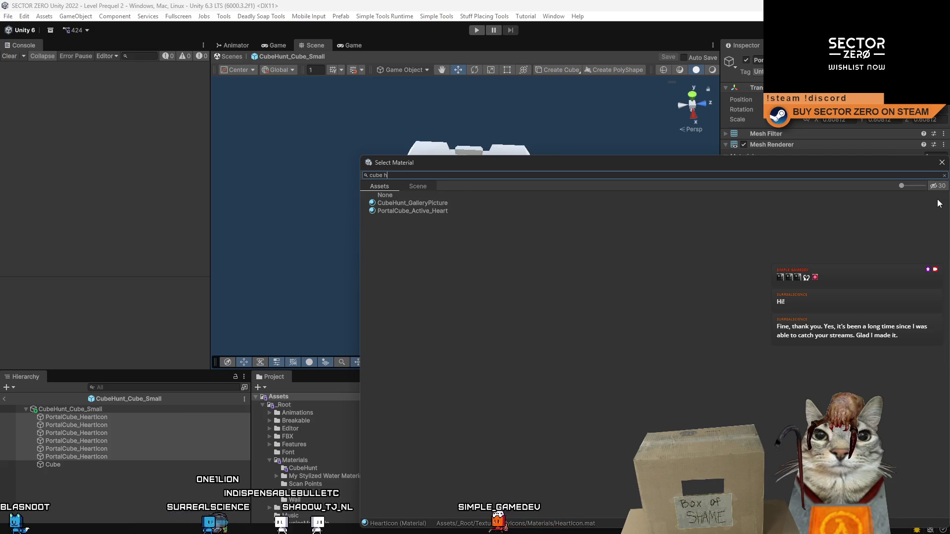
pyautogui.hotkey('ctrl', 'a')
pyautogui.write('cube')
pyautogui.press('Down')
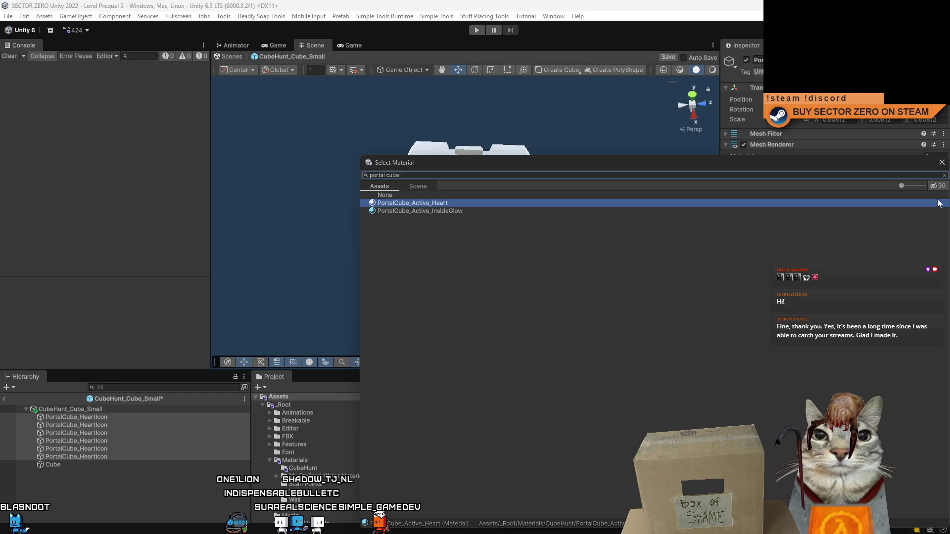
pyautogui.press('Down')
pyautogui.press('Up')
pyautogui.press('Return')
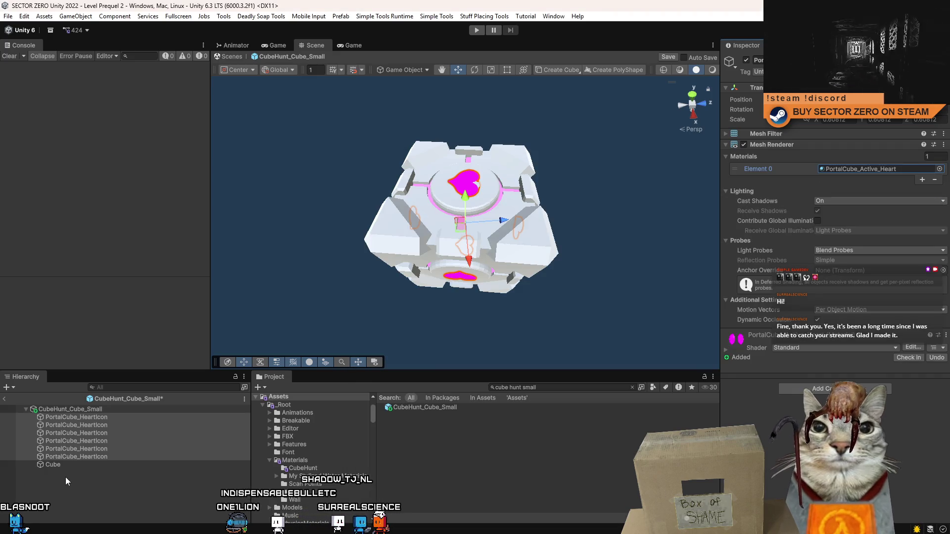
# Step: Give the Cube child PortalCube_Active_InsideGlow, then locate the heart material in the Project window
pyautogui.click(67, 466)
pyautogui.click(940, 169)
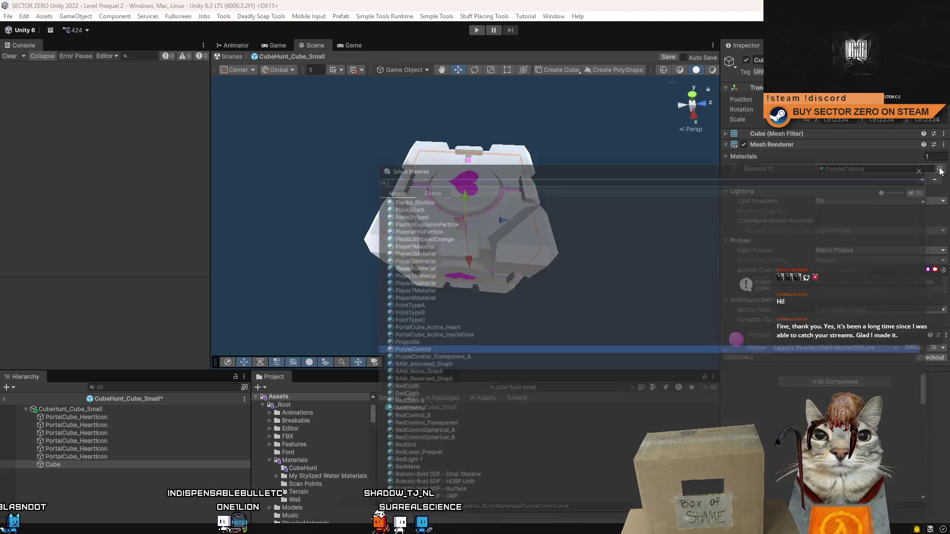
pyautogui.write('cube hunt')
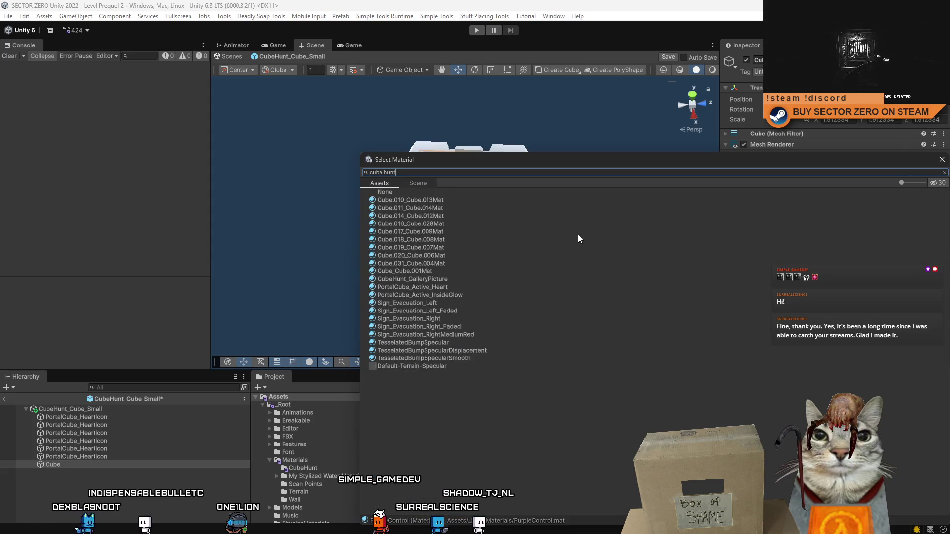
pyautogui.hotkey('ctrl', 'a')
pyautogui.write('portal c')
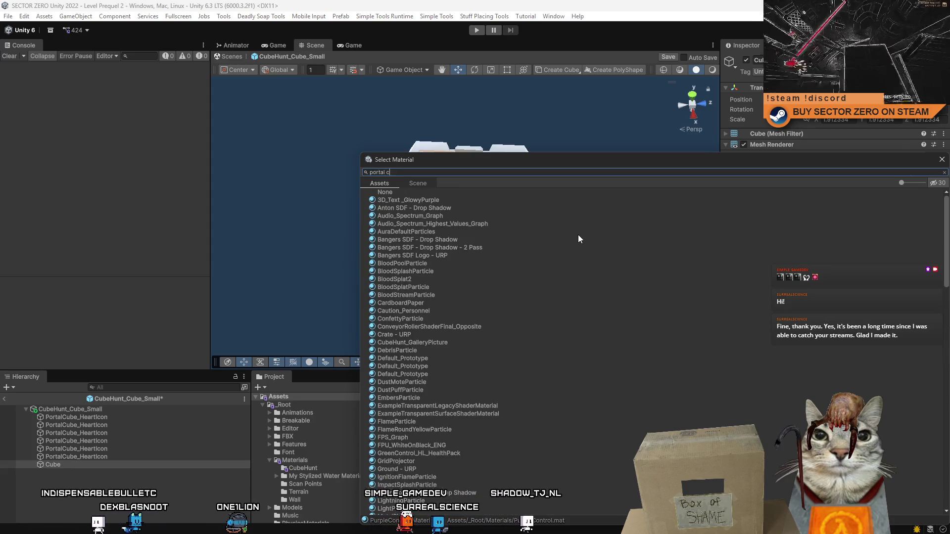
pyautogui.write('ube')
pyautogui.press('Down')
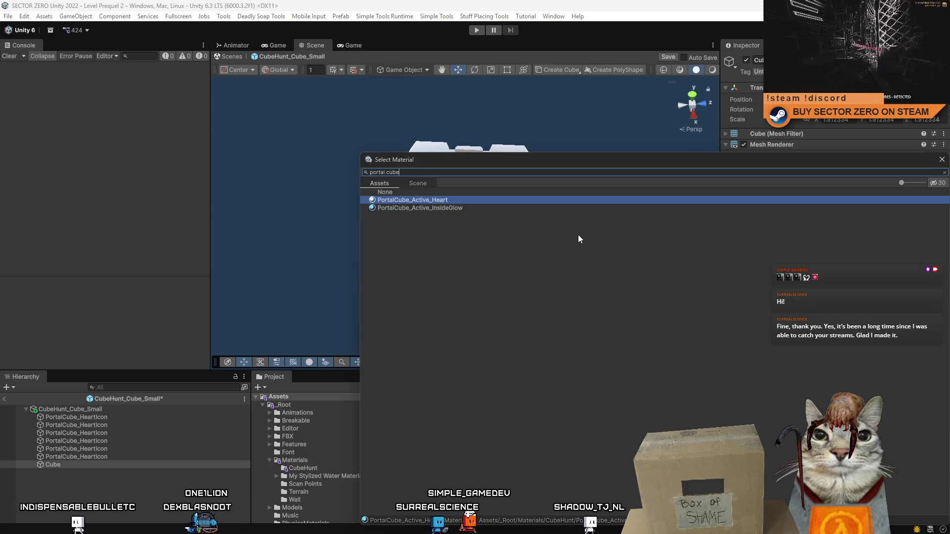
pyautogui.press('Down')
pyautogui.press('Return')
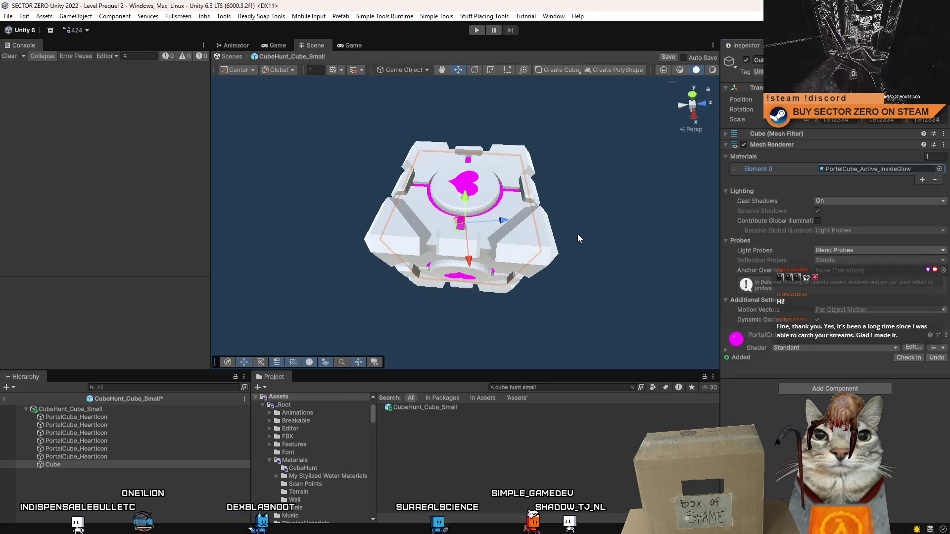
pyautogui.click(847, 169)
pyautogui.click(410, 416)
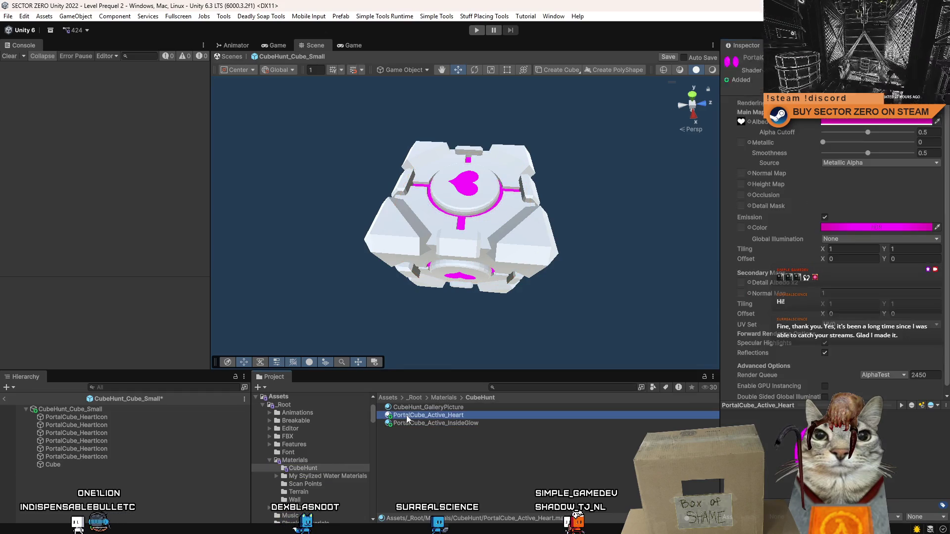
# Step: Prefix both the Heart and InsideGlow materials with 'CubeHunt_' and save with Ctrl+S
pyautogui.write('CubeHunt_')
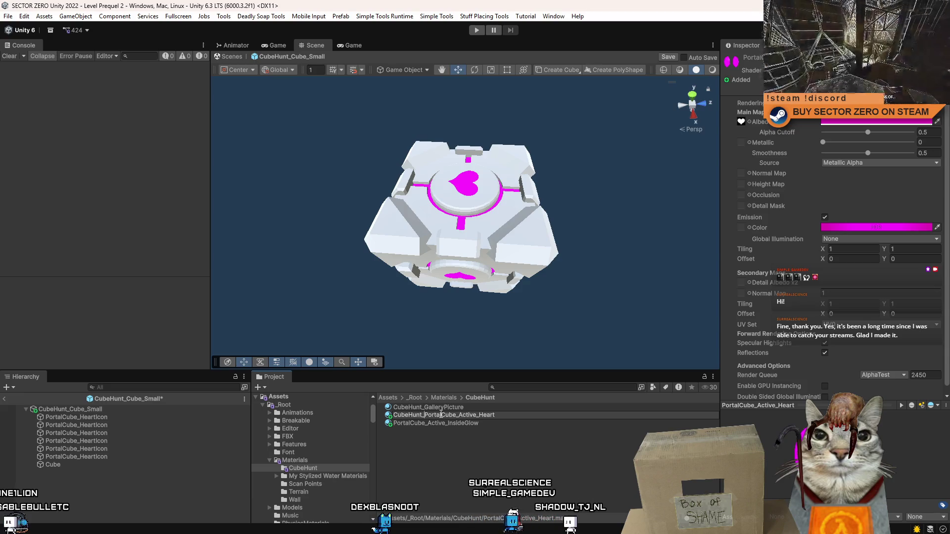
pyautogui.press('Return')
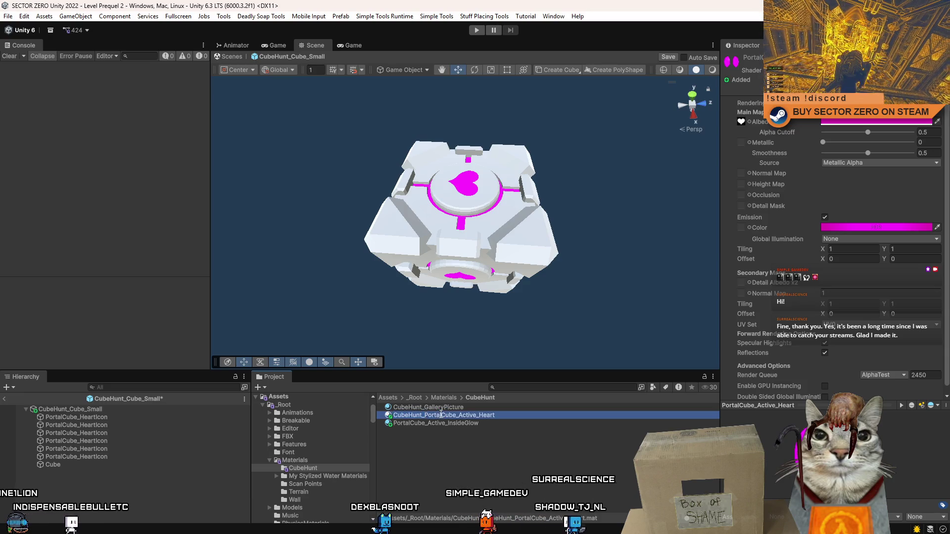
pyautogui.click(430, 424)
pyautogui.click(423, 425)
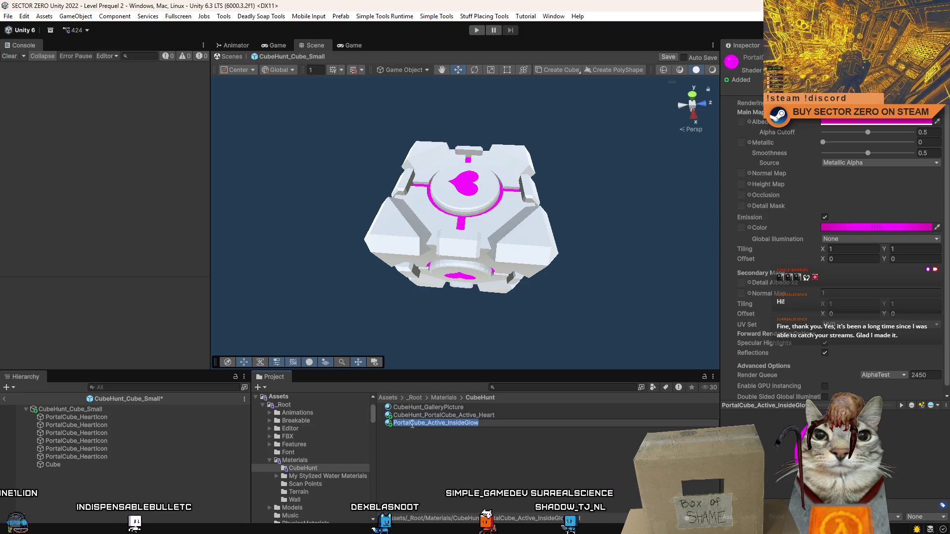
pyautogui.write('CubeHunt_')
pyautogui.press('Return')
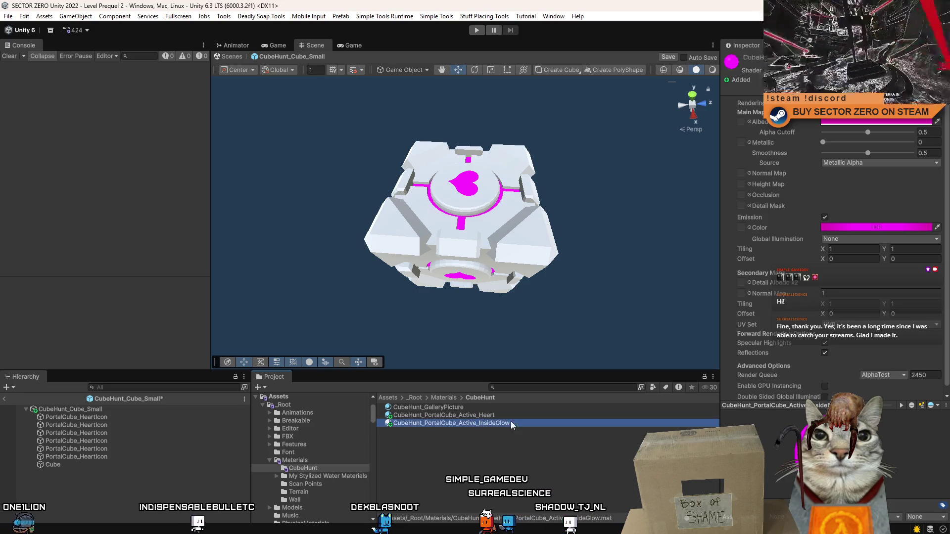
pyautogui.click(531, 453)
pyautogui.hotkey('ctrl', 's')
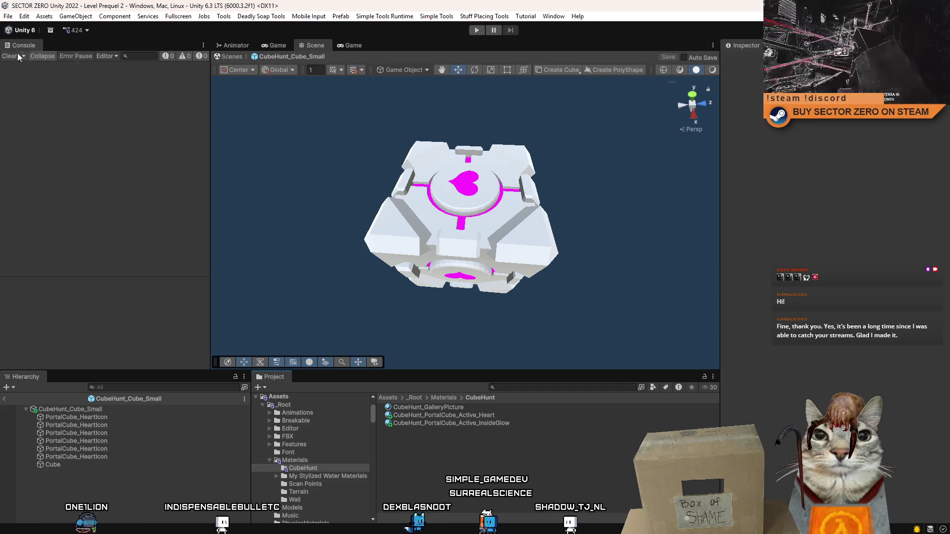
# Step: Switch to the Game view, play the level, clear the Console, test fullscreen, then stop playing
pyautogui.click(359, 46)
pyautogui.click(275, 46)
pyautogui.click(351, 45)
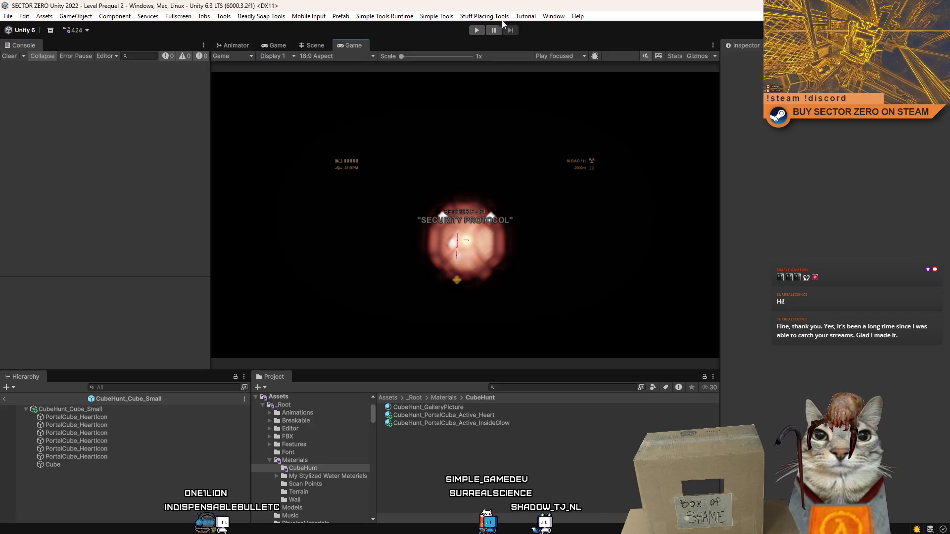
pyautogui.click(476, 30)
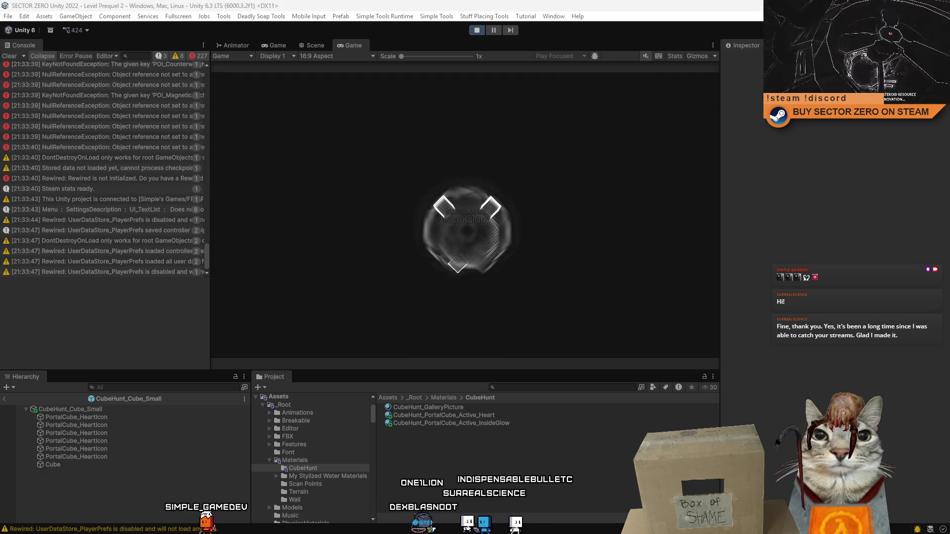
pyautogui.click(10, 56)
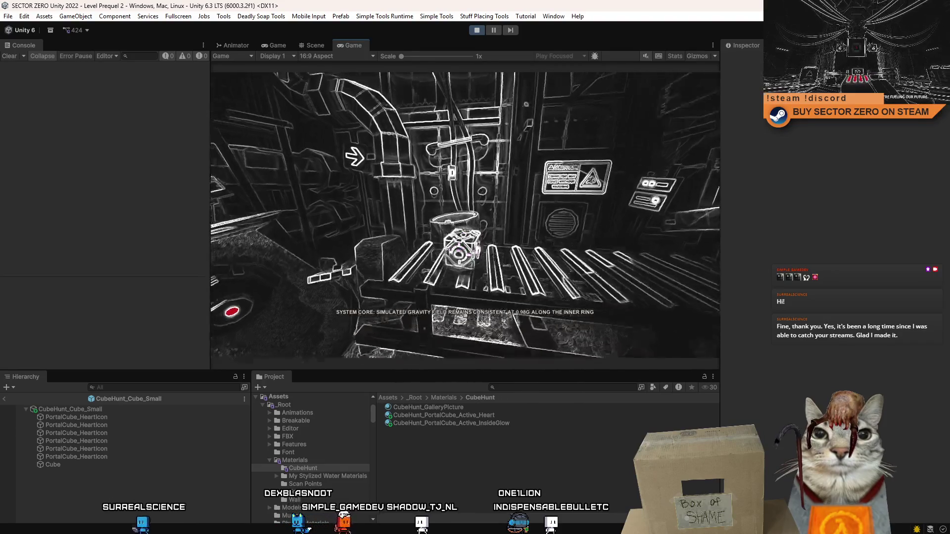
pyautogui.press('Escape')
pyautogui.press('Escape')
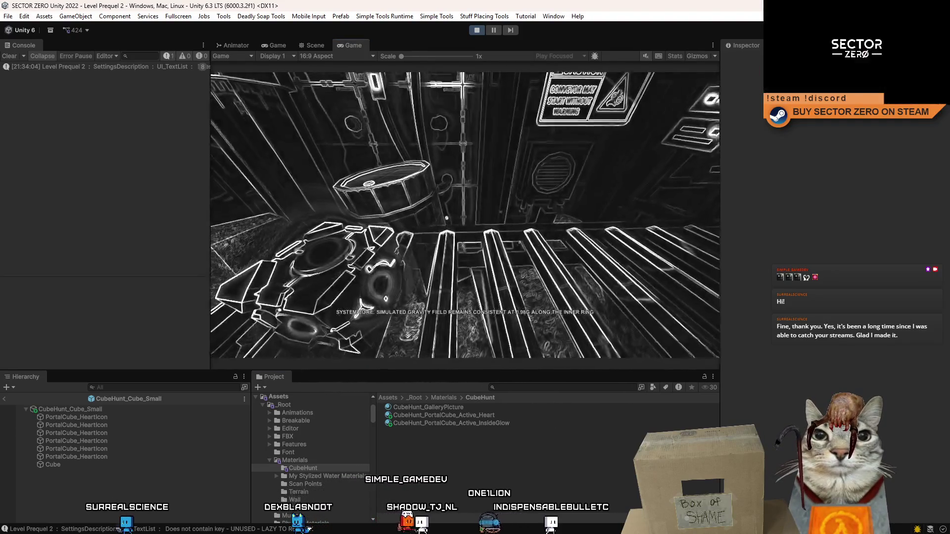
pyautogui.press('F10')
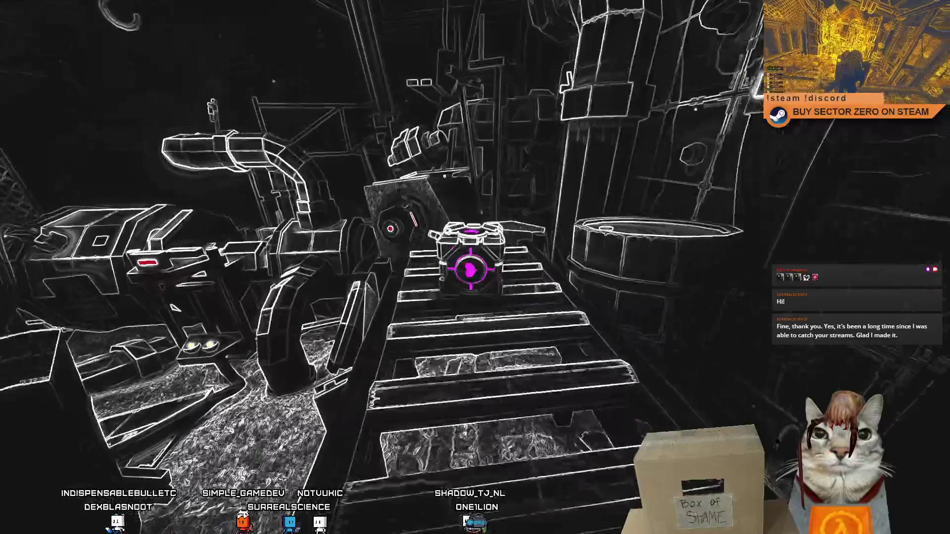
pyautogui.press('F11')
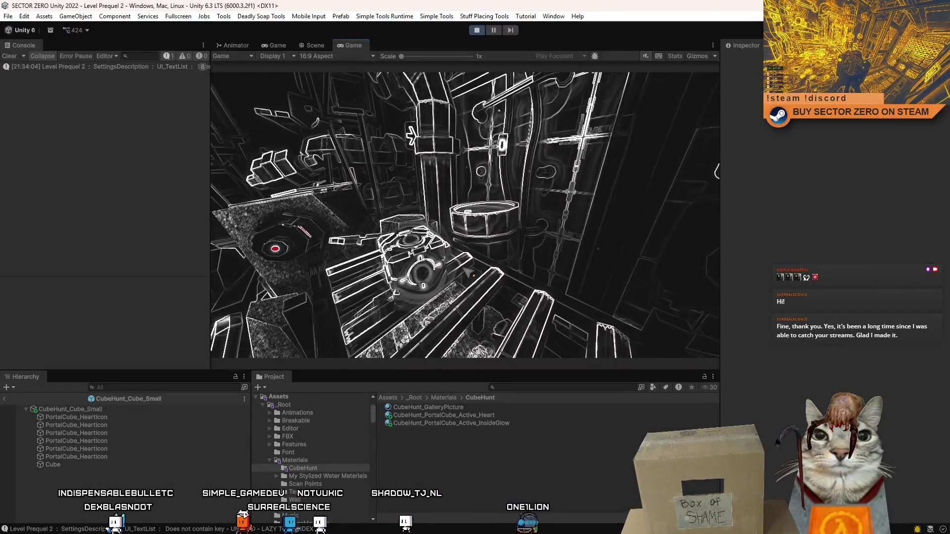
pyautogui.click(477, 31)
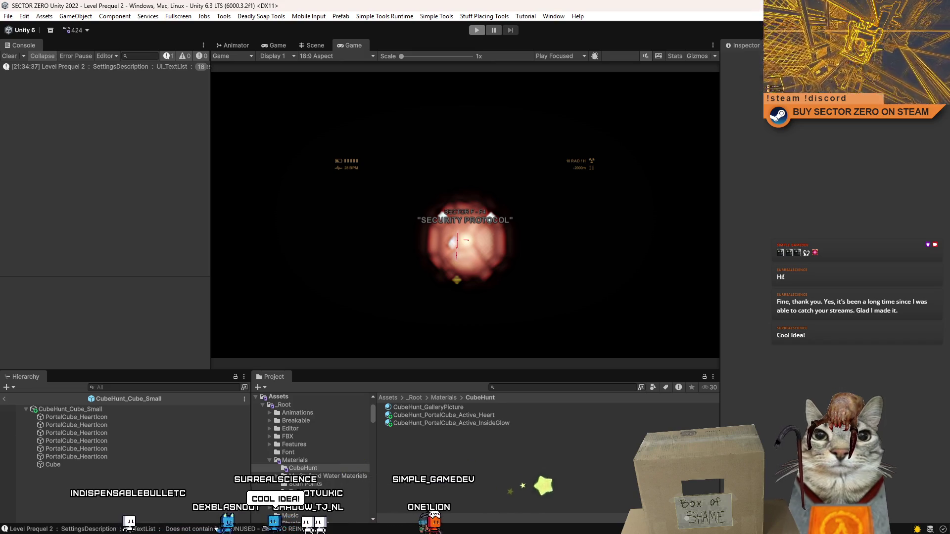
# Step: Create an empty child under CubeHunt_Cube_Small, first named PointerEnter
pyautogui.click(458, 424)
pyautogui.click(468, 453)
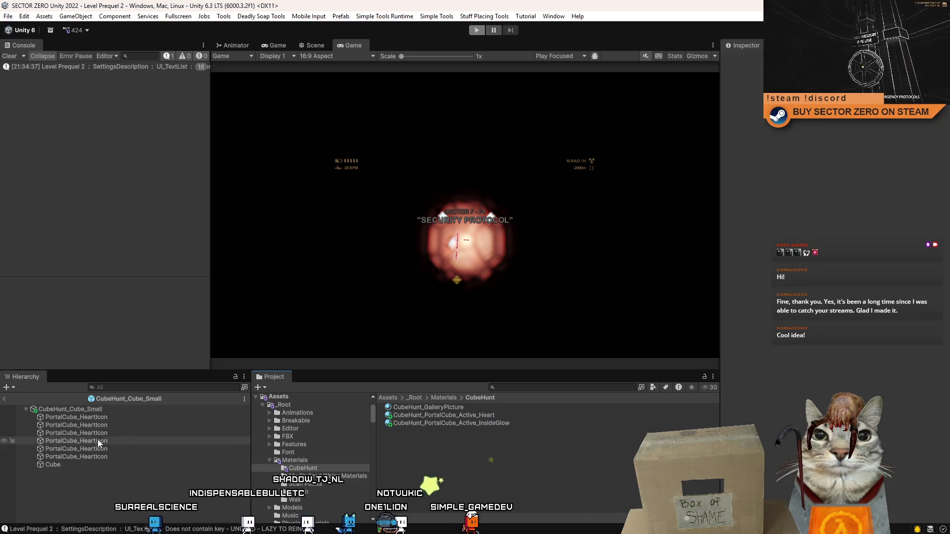
pyautogui.click(99, 408)
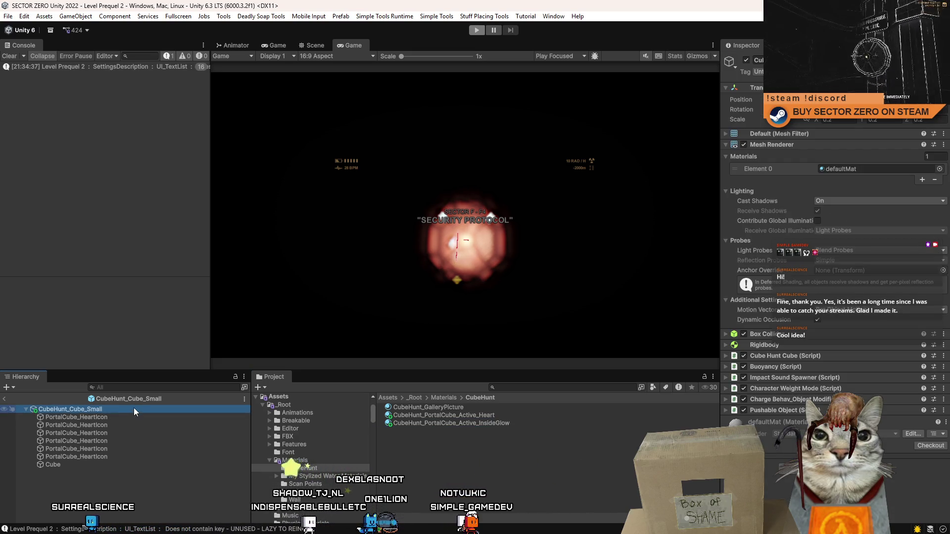
pyautogui.rightClick(133, 409)
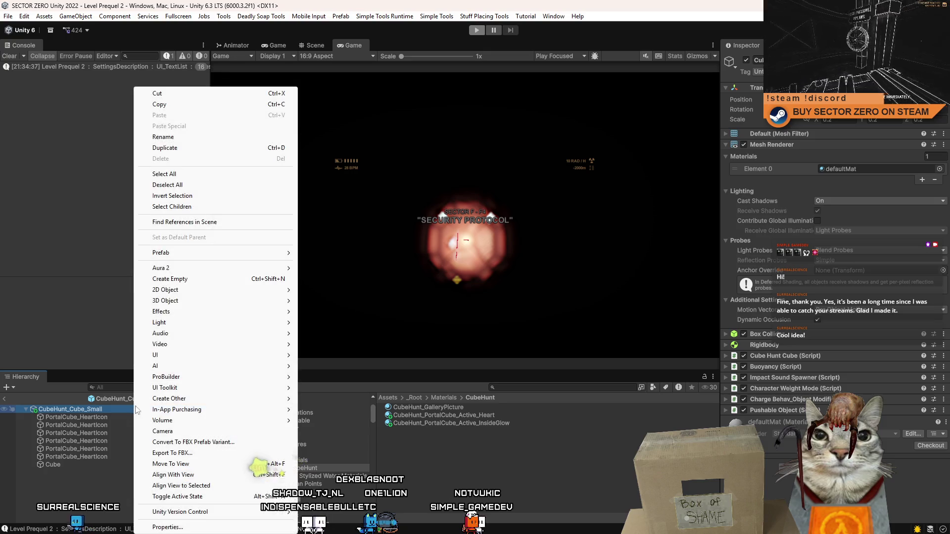
pyautogui.click(189, 280)
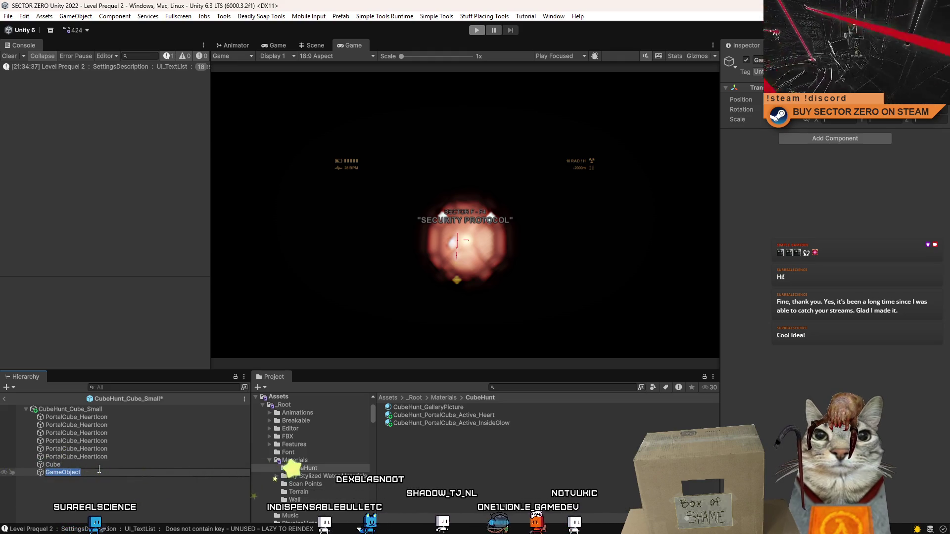
pyautogui.press('BackSpace')
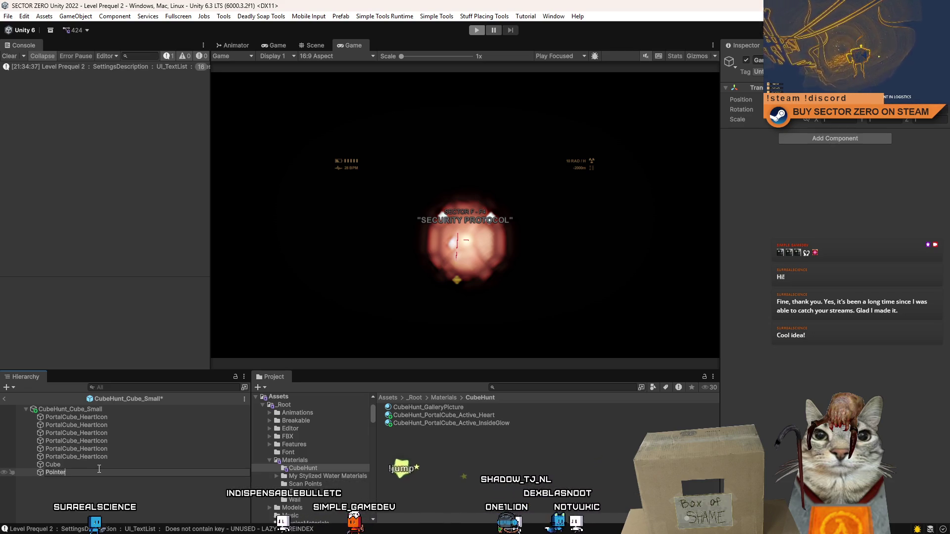
pyautogui.write('Enter')
pyautogui.press('Return')
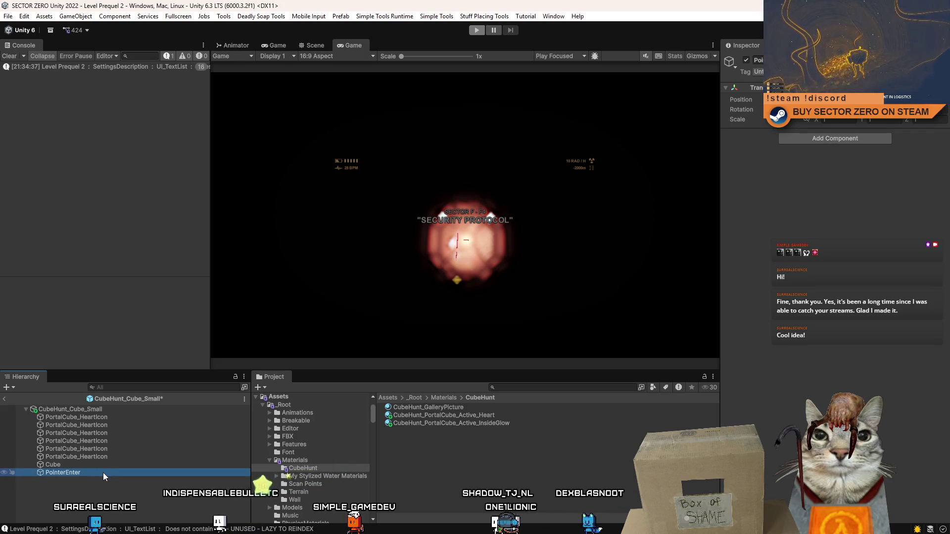
# Step: Rename the empty child Highlighted and duplicate it as Default
pyautogui.press('F2')
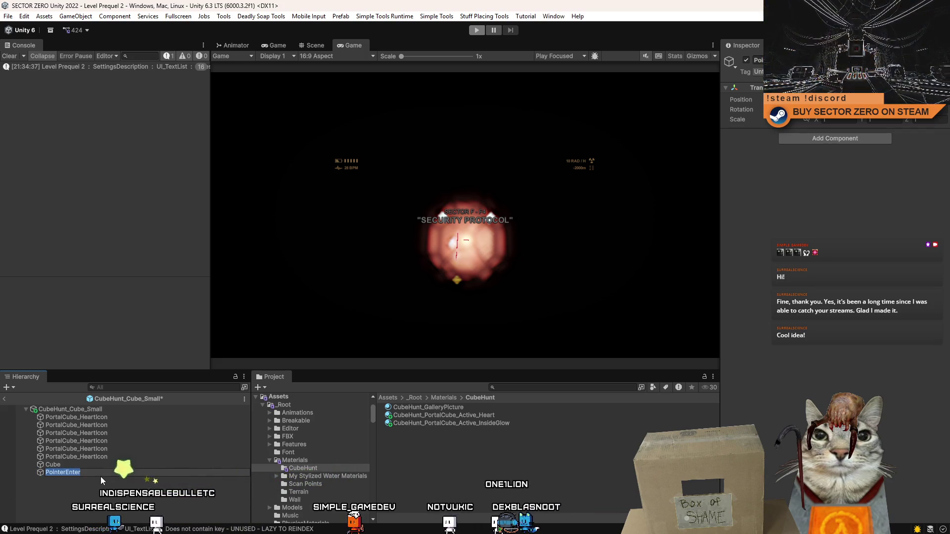
pyautogui.write('Highlighted')
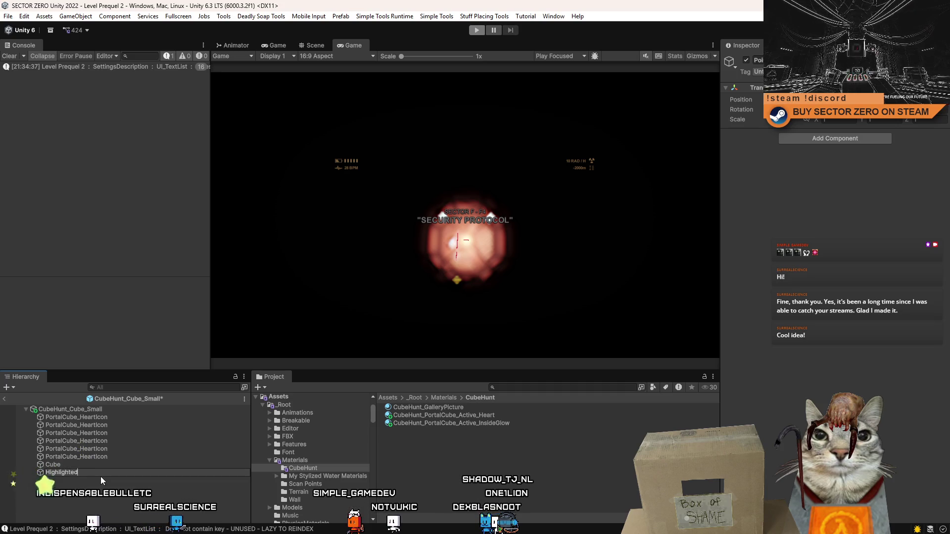
pyautogui.press('Return')
pyautogui.click(100, 473)
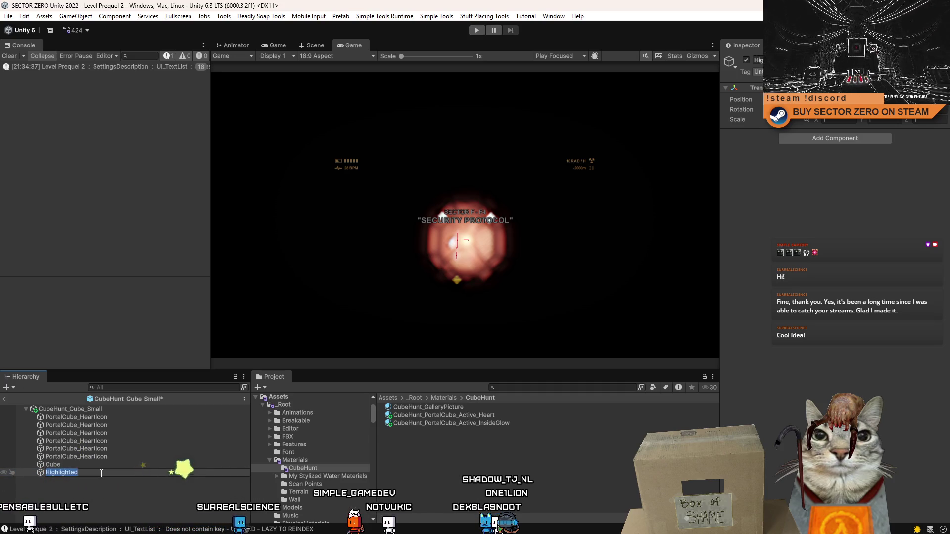
pyautogui.press('Return')
pyautogui.hotkey('ctrl', 'd')
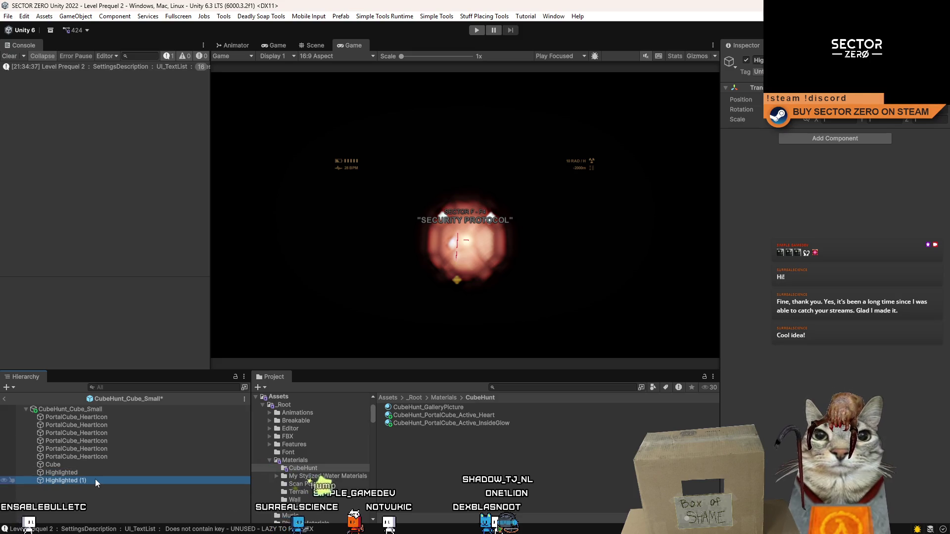
pyautogui.write('Default')
pyautogui.press('Return')
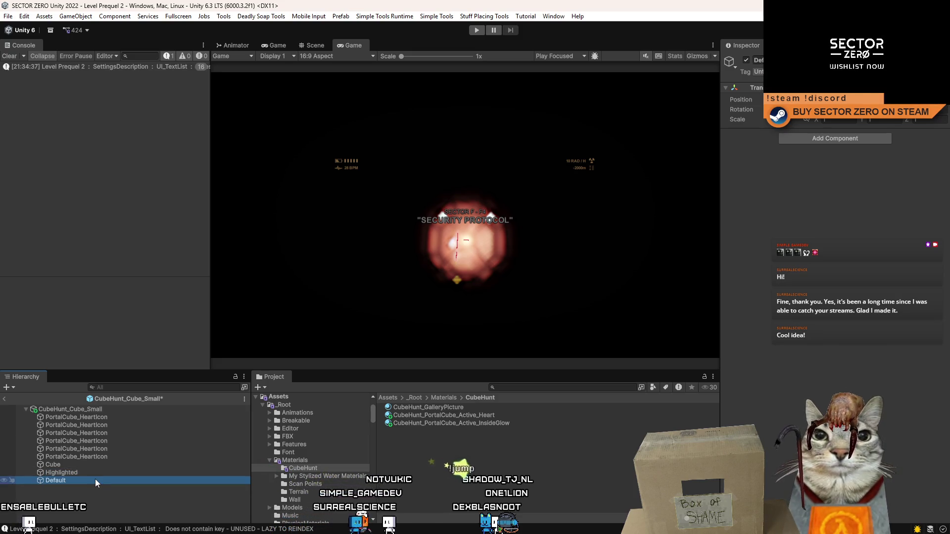
# Step: Move the six heart icons and Cube under the Highlighted group
pyautogui.click(78, 464)
pyautogui.keyDown('shift'); pyautogui.click(101, 417); pyautogui.keyUp('shift')
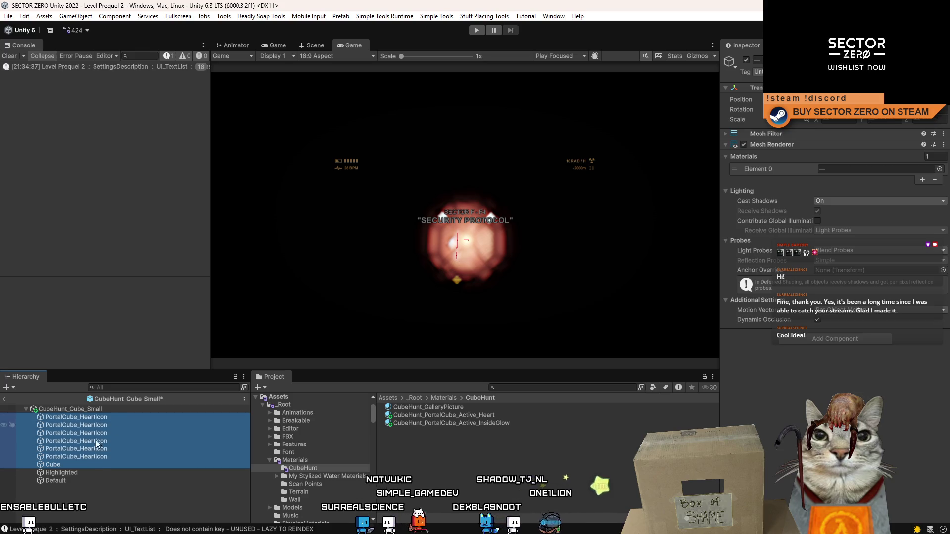
pyautogui.moveTo(65, 464)
pyautogui.mouseDown()
pyautogui.moveTo(72, 457)
pyautogui.moveTo(77, 474)
pyautogui.mouseUp()
pyautogui.click(33, 417)
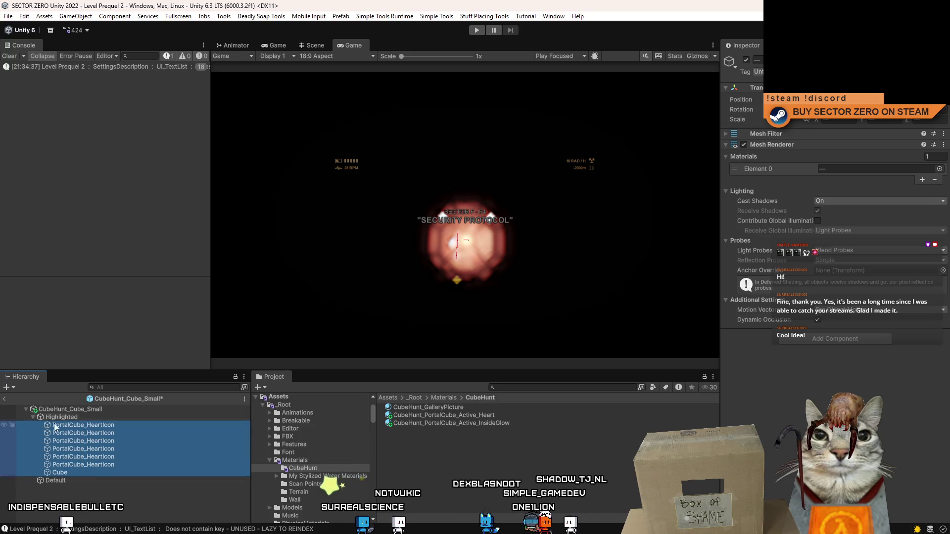
# Step: Duplicate the heart icons and Cube into a Default group placed above Highlighted
pyautogui.click(110, 425)
pyautogui.keyDown('shift'); pyautogui.click(73, 472); pyautogui.keyUp('shift')
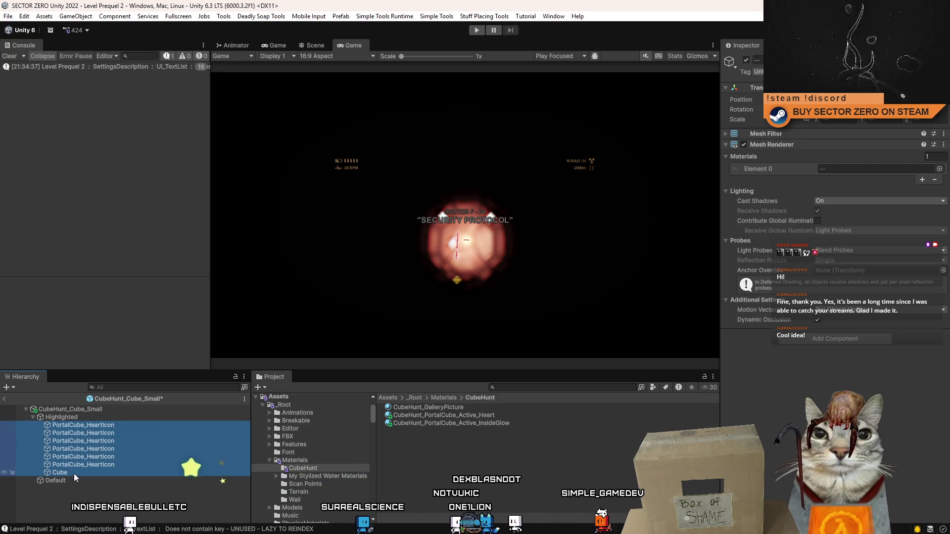
pyautogui.hotkey('ctrl', 'd')
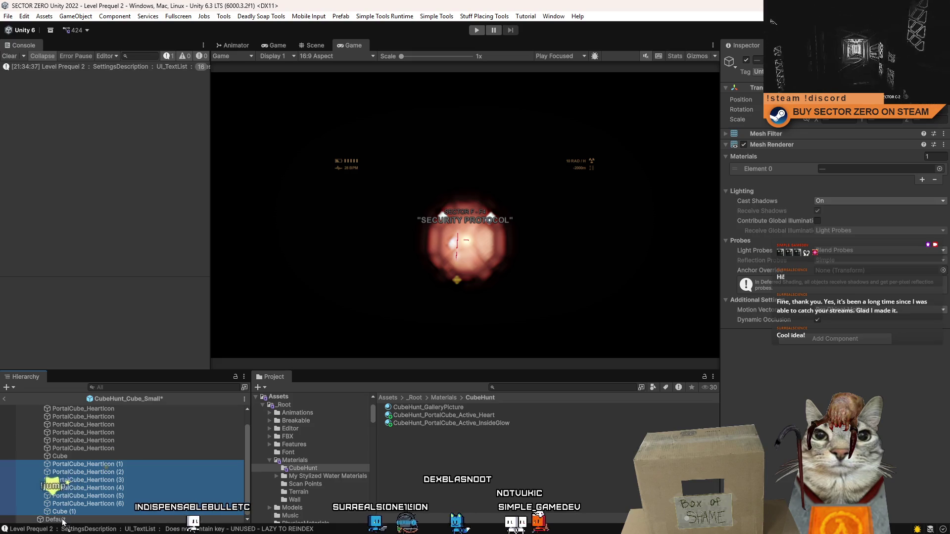
pyautogui.press('Delete')
pyautogui.moveTo(47, 480); pyautogui.dragTo(75, 411)
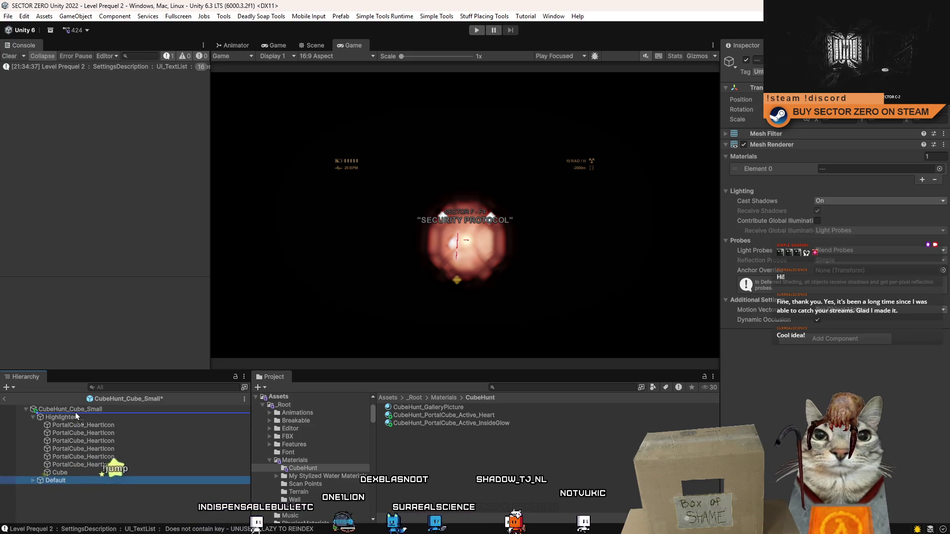
pyautogui.click(33, 417)
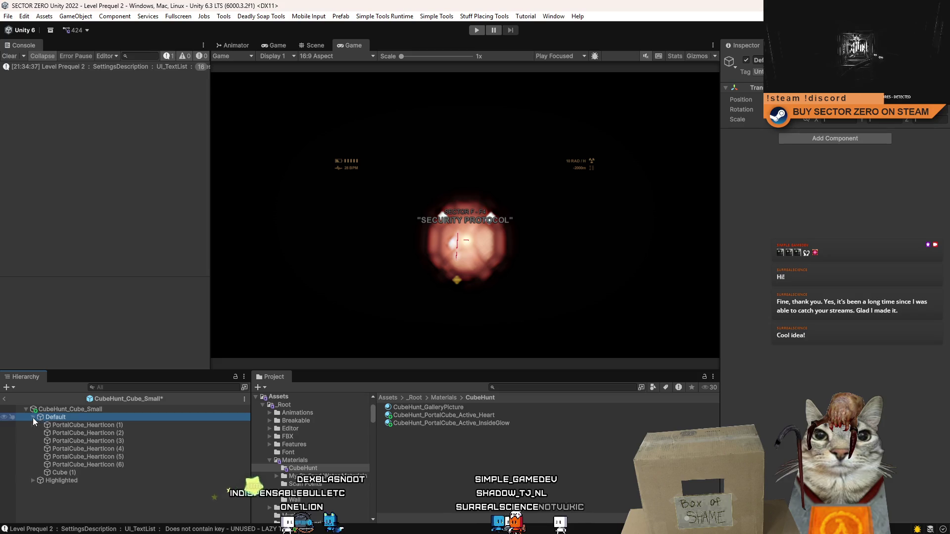
# Step: Select the six copied heart icons and open their Element 0 material chooser
pyautogui.click(74, 425)
pyautogui.keyDown('shift'); pyautogui.click(94, 464); pyautogui.keyUp('shift')
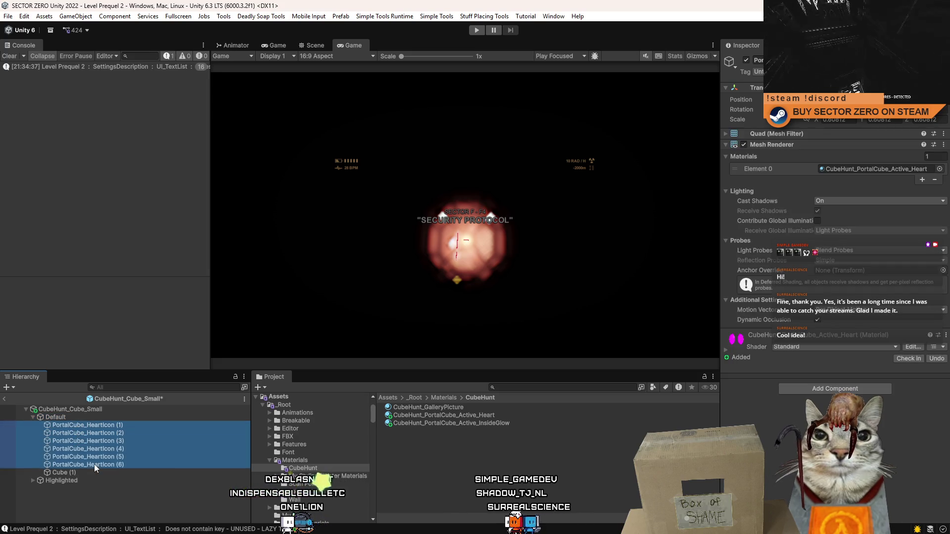
pyautogui.click(908, 170)
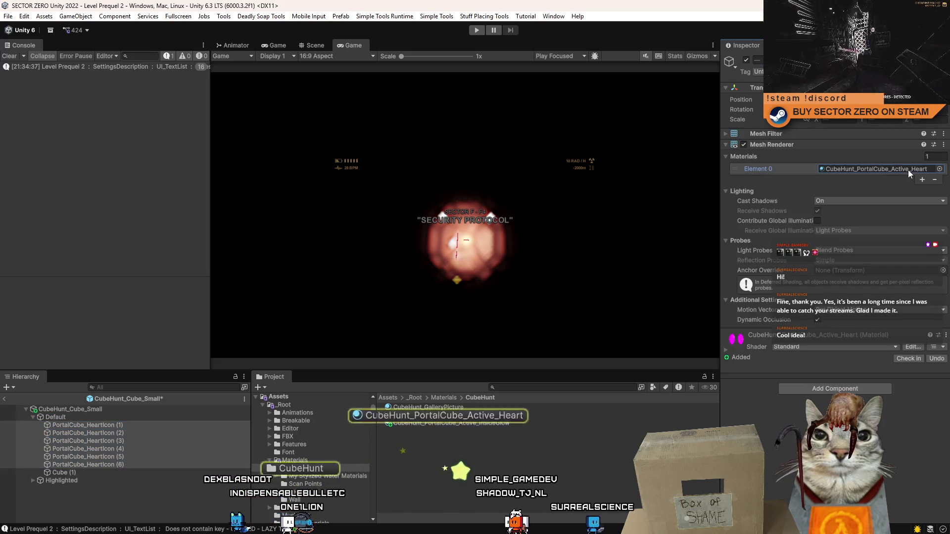
pyautogui.click(939, 169)
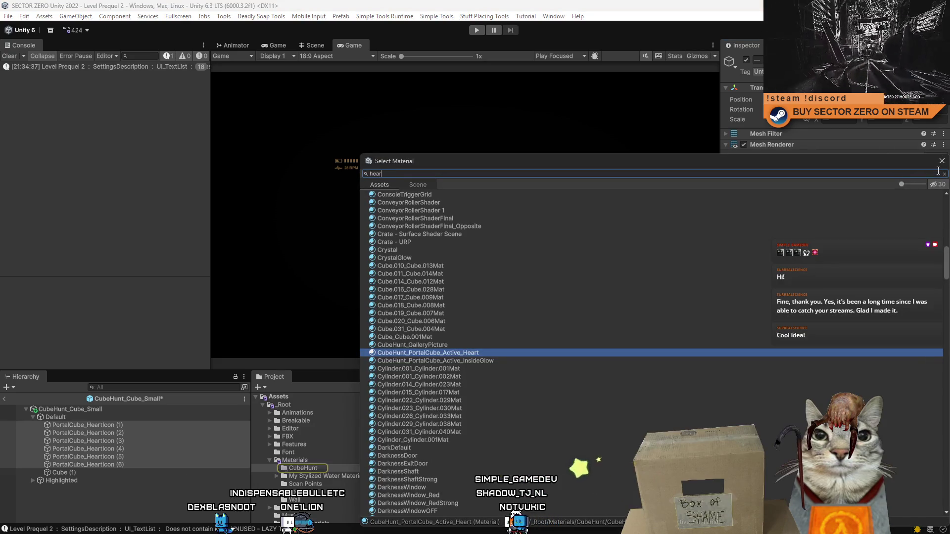
# Step: Assign HeartIcon to the heart icons and move HeartIcon.mat into Materials/CubeHunt
pyautogui.write('t')
pyautogui.doubleClick(399, 209)
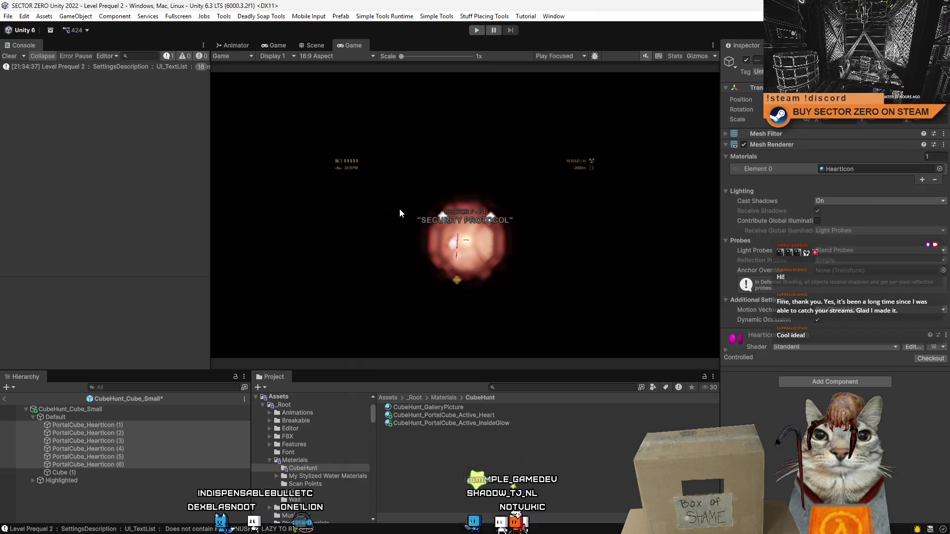
pyautogui.click(851, 170)
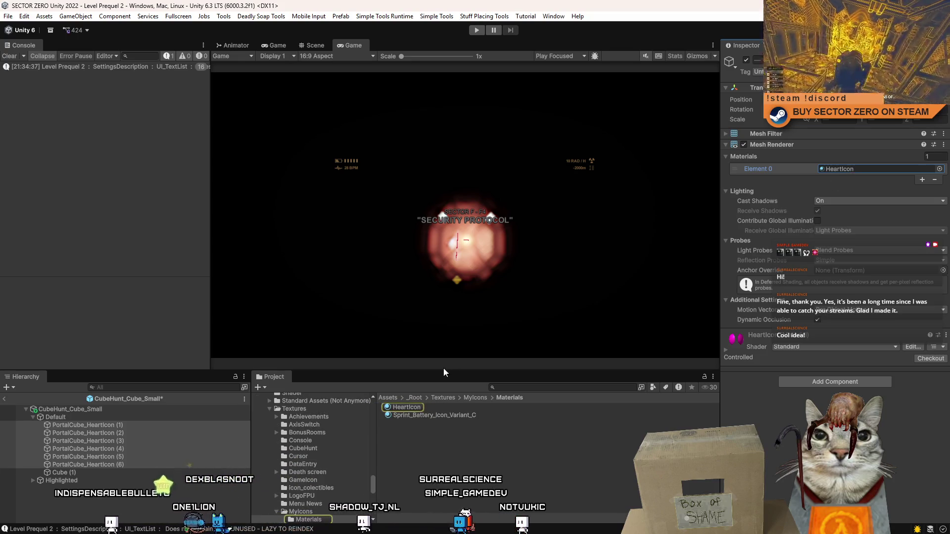
pyautogui.click(458, 406)
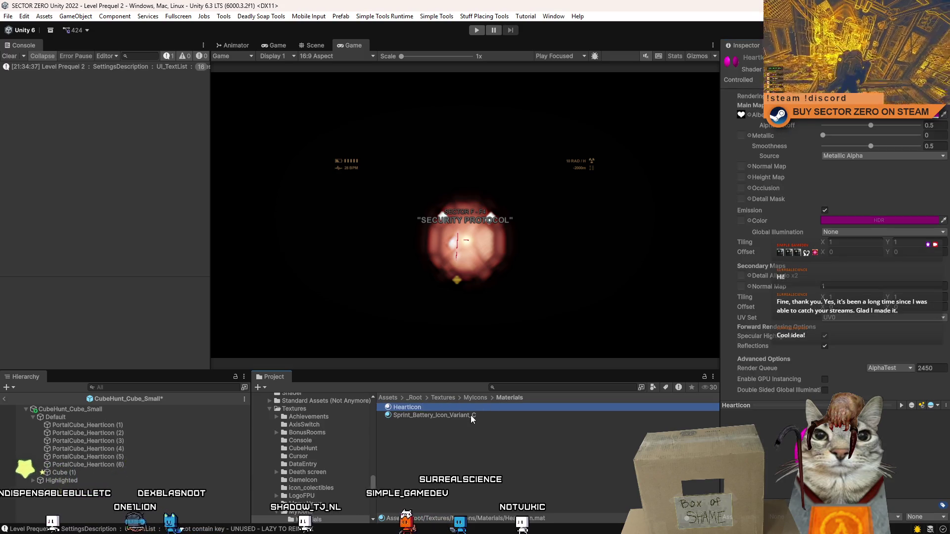
pyautogui.moveTo(373, 479); pyautogui.dragTo(384, 414)
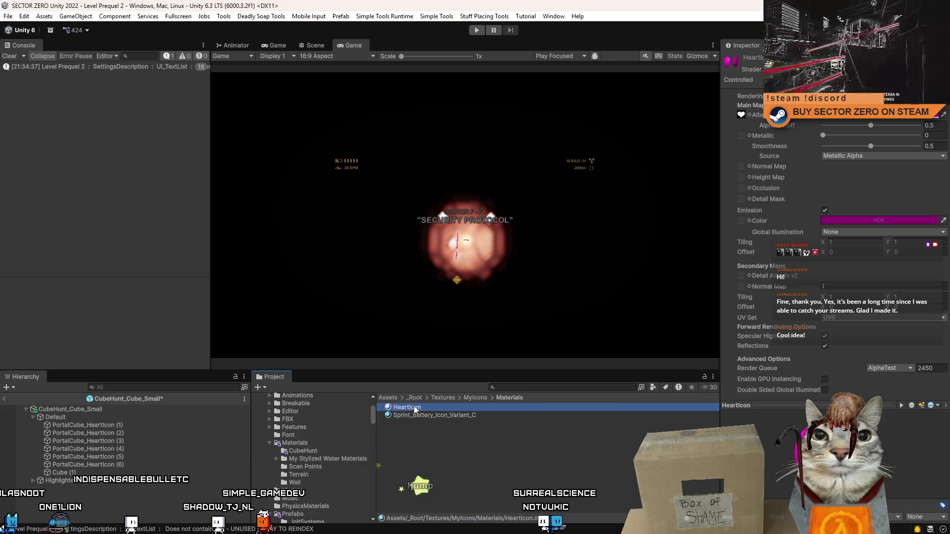
pyautogui.moveTo(407, 407); pyautogui.dragTo(306, 452)
pyautogui.moveTo(370, 478)
pyautogui.mouseDown()
pyautogui.moveTo(385, 399)
pyautogui.moveTo(381, 411)
pyautogui.mouseUp()
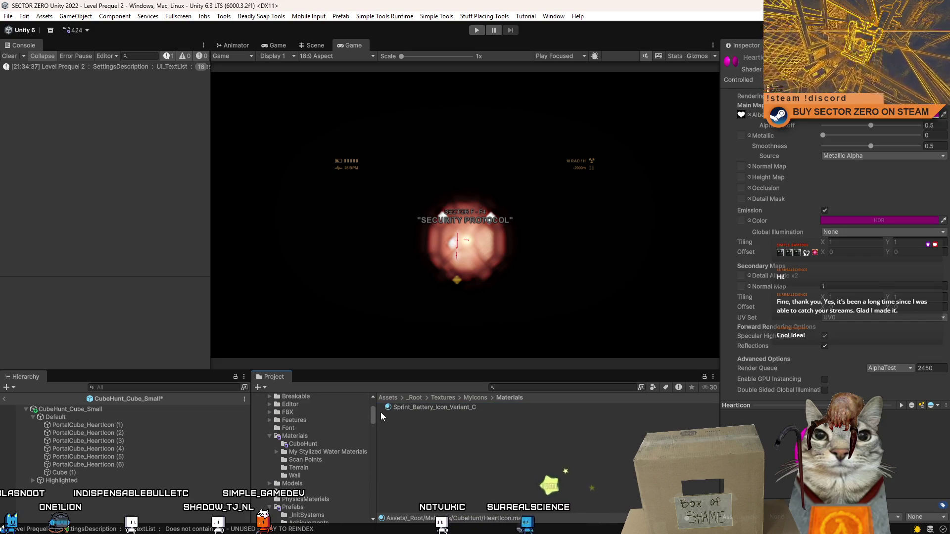
# Step: Rename the HeartIcon material to CubeHunt_PortalCube_Default_Heart
pyautogui.click(324, 443)
pyautogui.click(430, 429)
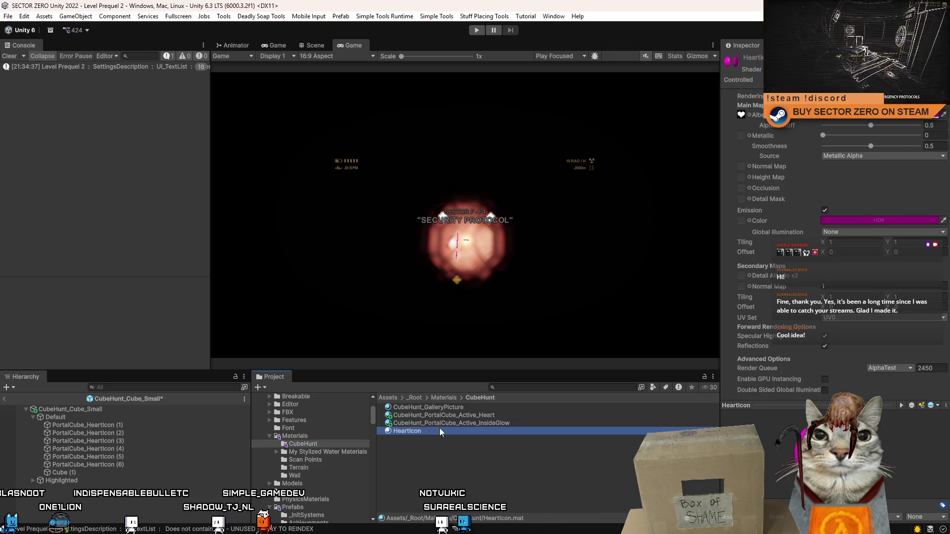
pyautogui.click(439, 429)
pyautogui.write('CubeHunt')
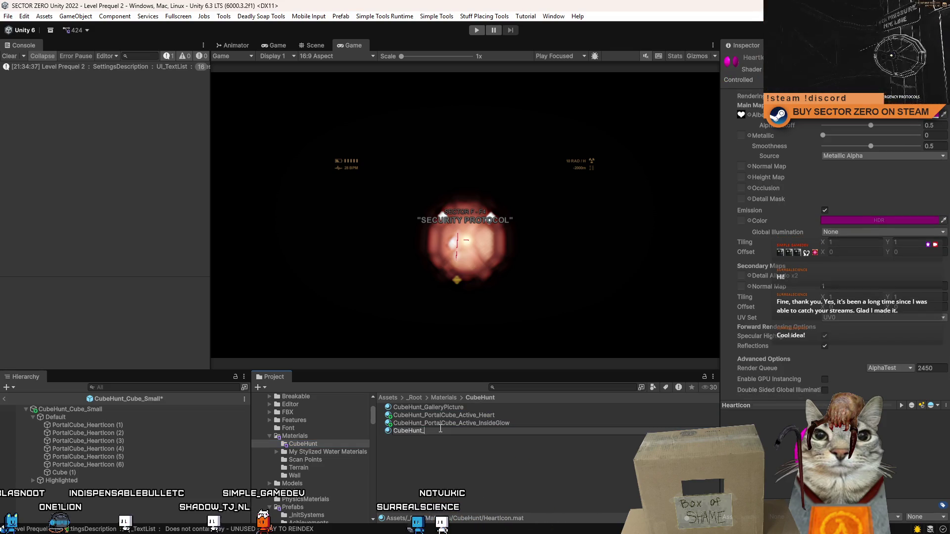
pyautogui.write('_Default_')
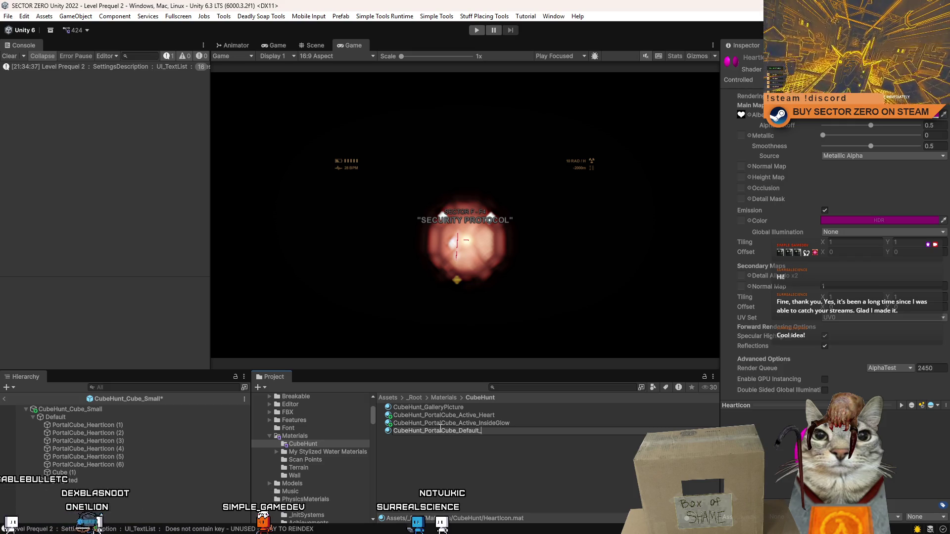
pyautogui.write('Heart')
pyautogui.press('Return')
# Step: Rename CubeHunt_PortalCube_Active_Heart to CubeHunt_PortalCube_Highlighted_Heart
pyautogui.click(475, 417)
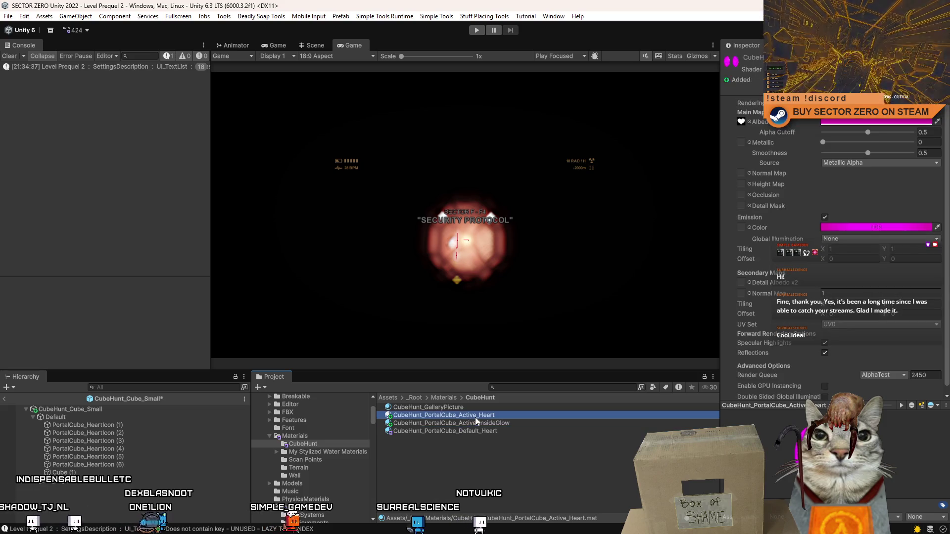
pyautogui.doubleClick(460, 415)
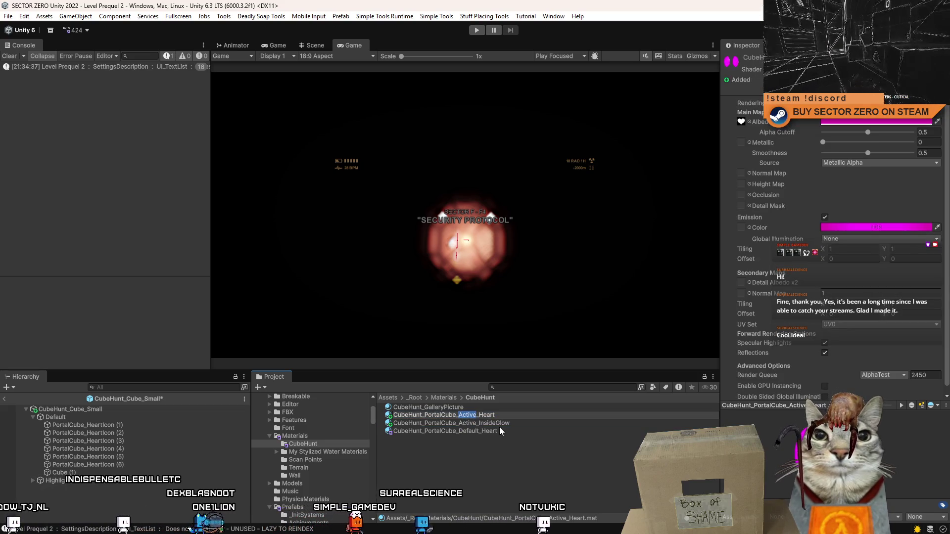
pyautogui.write('Highlighted')
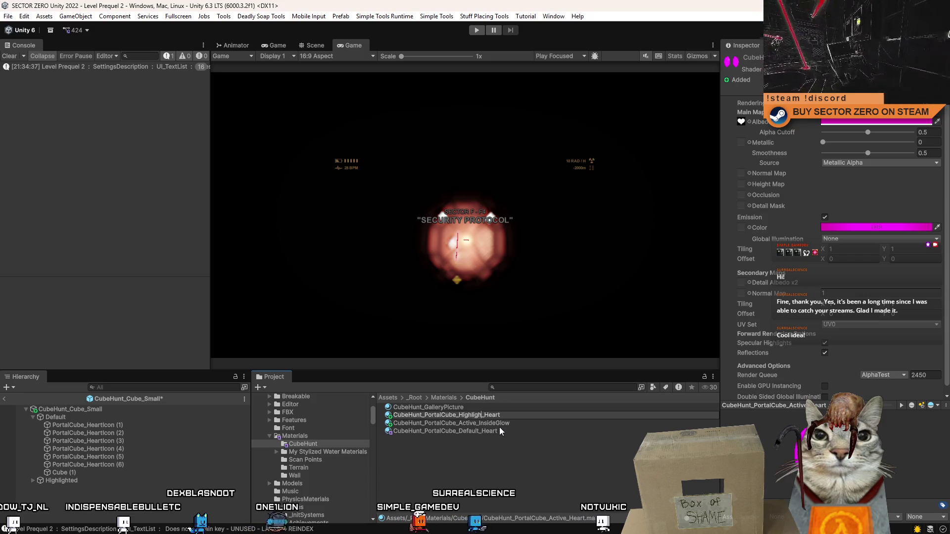
pyautogui.hotkey('ctrl', 'shift', 'Left')
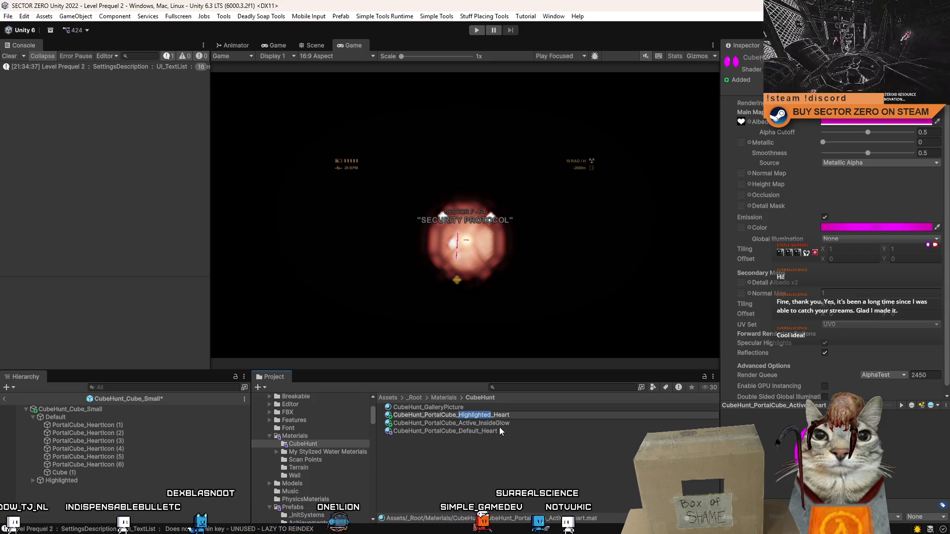
pyautogui.press('Return')
# Step: Rename the Active_InsideGlow material to CubeHunt_PortalCube_Highlighted_InsideGlow and review all three materials
pyautogui.click(489, 418)
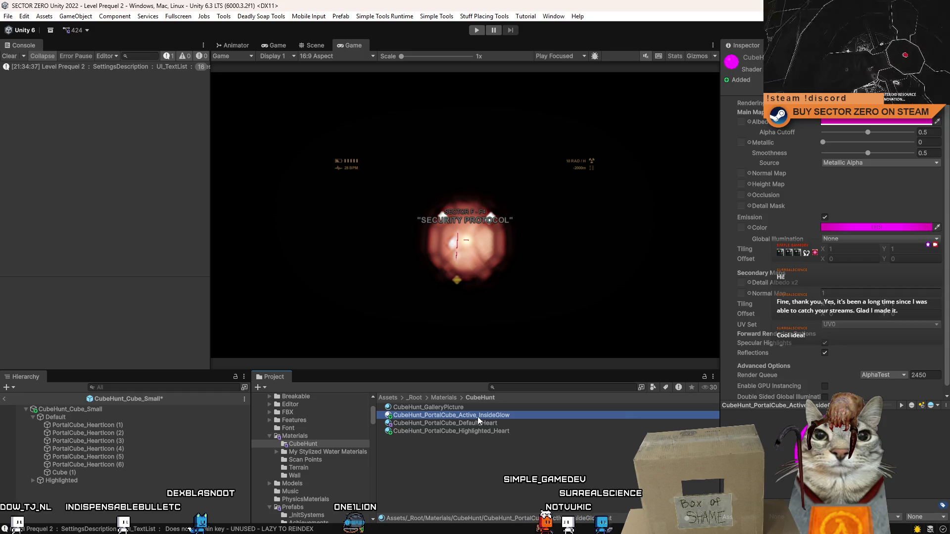
pyautogui.doubleClick(461, 416)
pyautogui.write('Highlighted')
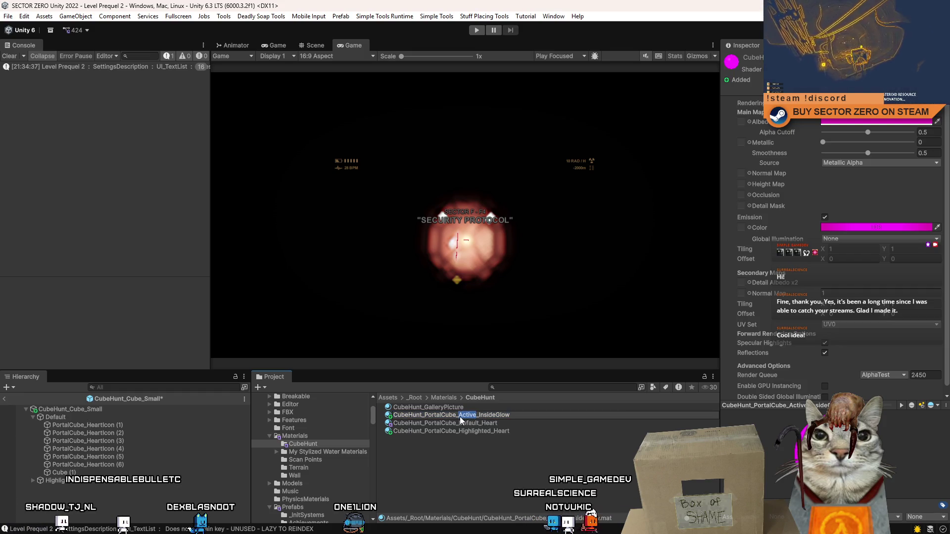
pyautogui.press('Return')
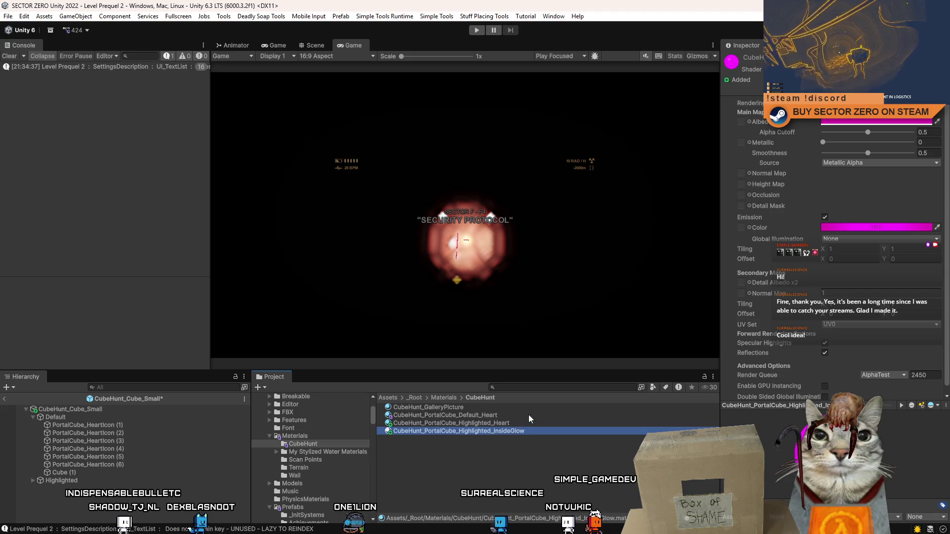
pyautogui.click(529, 415)
pyautogui.click(522, 424)
pyautogui.click(541, 431)
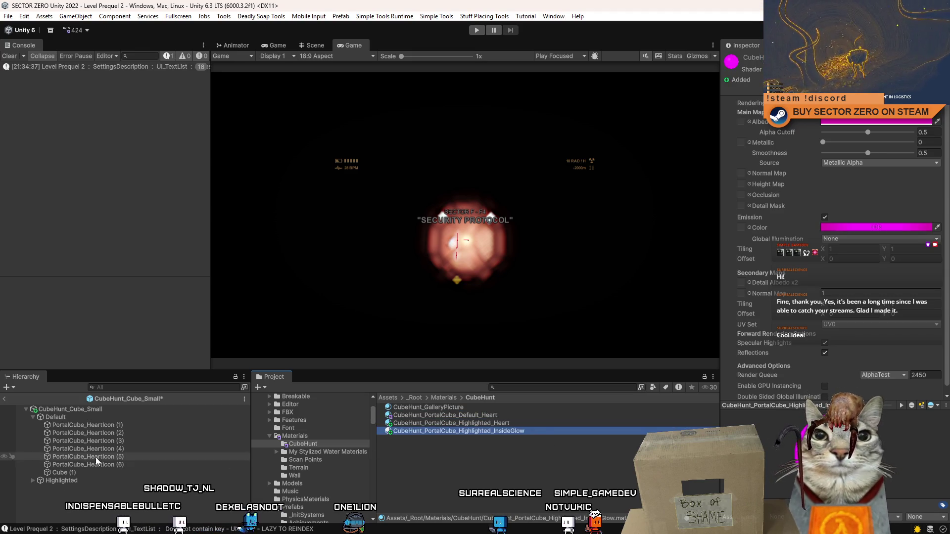
# Step: Check the materials on Cube (1) and the six heart icons, then select Cube (1)
pyautogui.click(60, 473)
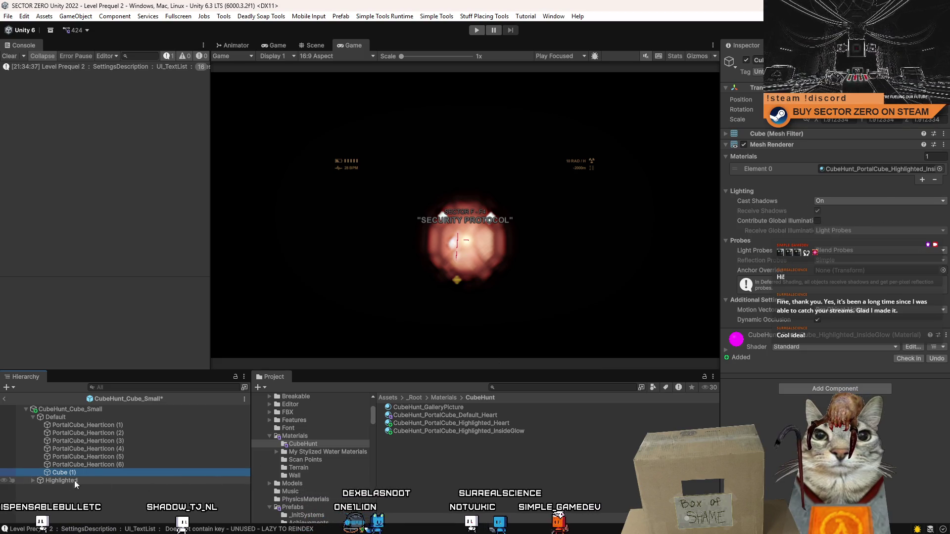
pyautogui.click(160, 468)
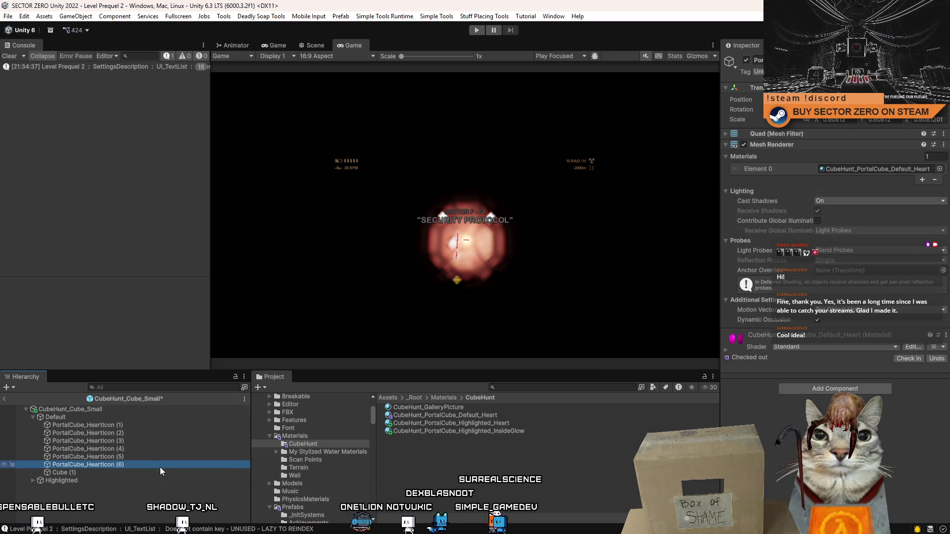
pyautogui.keyDown('shift'); pyautogui.click(138, 425); pyautogui.keyUp('shift')
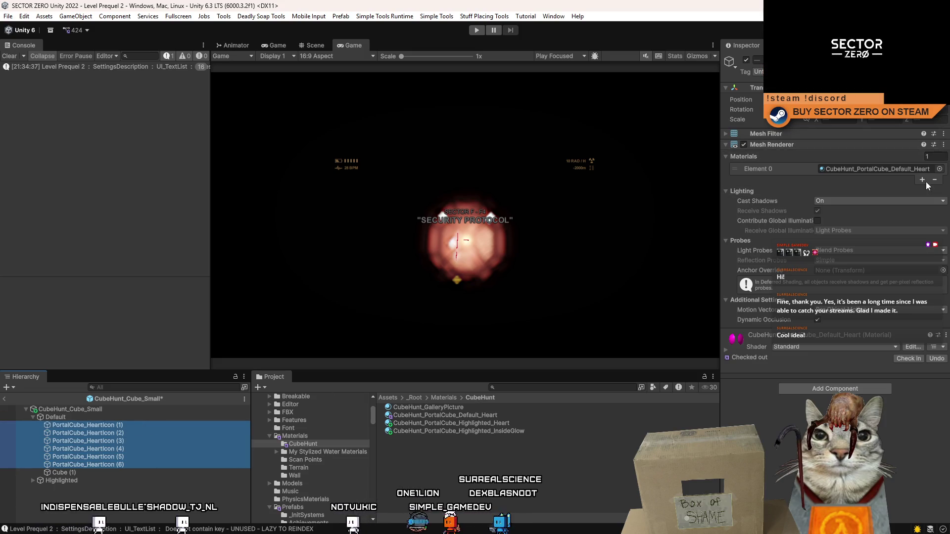
pyautogui.click(109, 487)
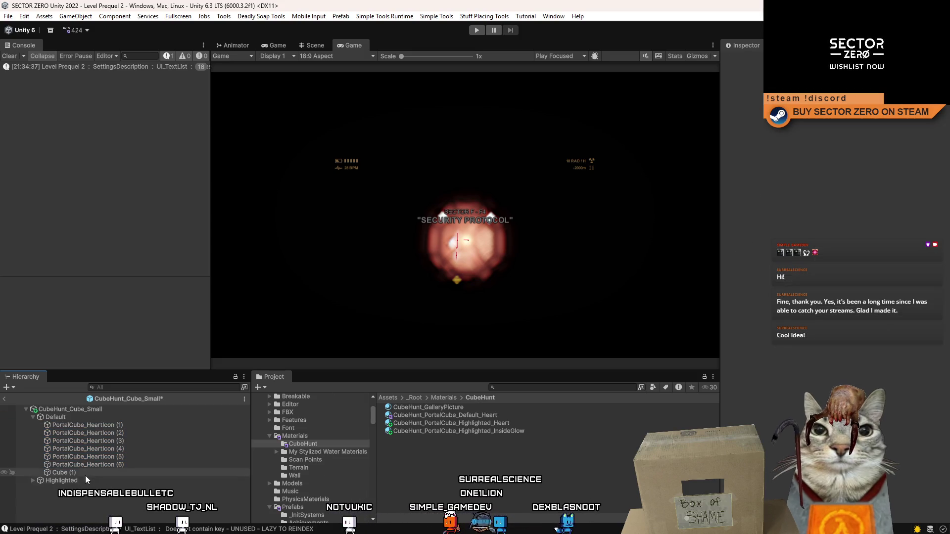
pyautogui.click(99, 473)
# Step: Search 'pink glow' and assign CubeHunt_PortalCube_Highlighted_InsideGlow to Cube (1)
pyautogui.click(939, 169)
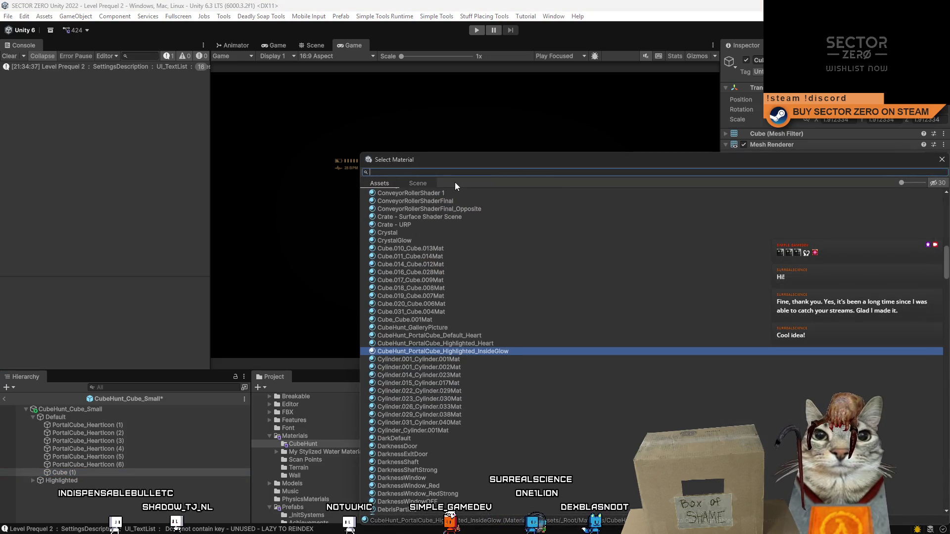
pyautogui.write('pink')
pyautogui.press('BackSpace')
pyautogui.write('g')
pyautogui.press('BackSpace')
pyautogui.write('k glow')
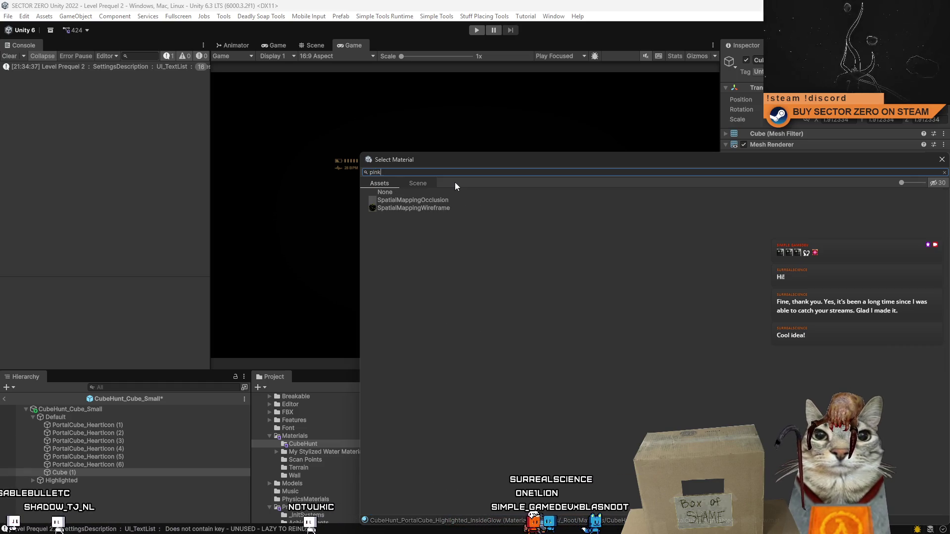
pyautogui.click(418, 184)
pyautogui.click(391, 182)
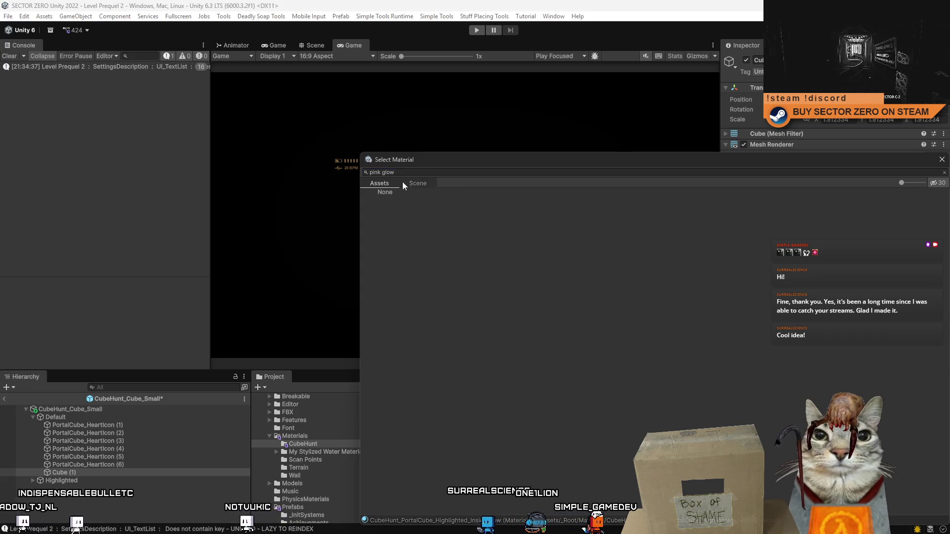
pyautogui.doubleClick(391, 194)
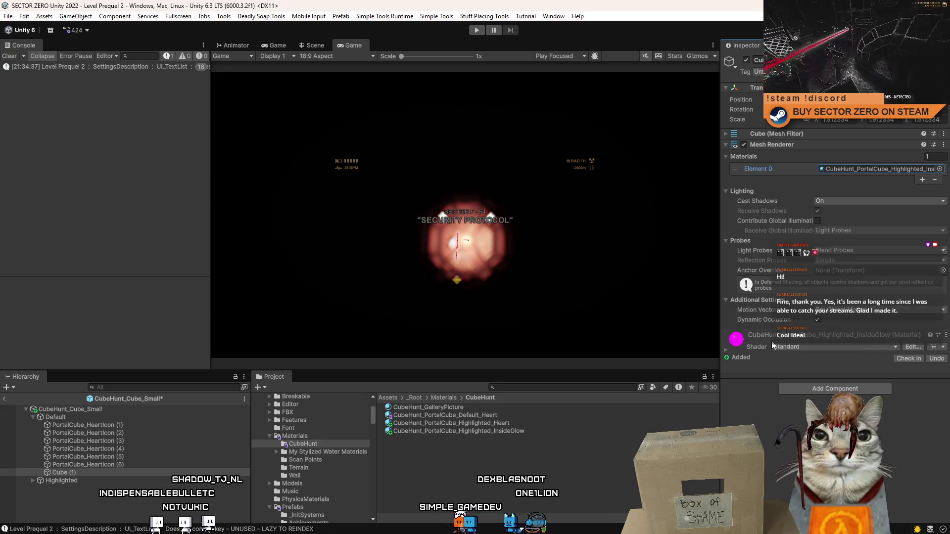
pyautogui.click(504, 423)
# Step: Compare the settings of the Default_Heart, Highlighted_Heart and InsideGlow materials
pyautogui.click(527, 433)
pyautogui.click(532, 424)
pyautogui.click(539, 417)
pyautogui.click(524, 421)
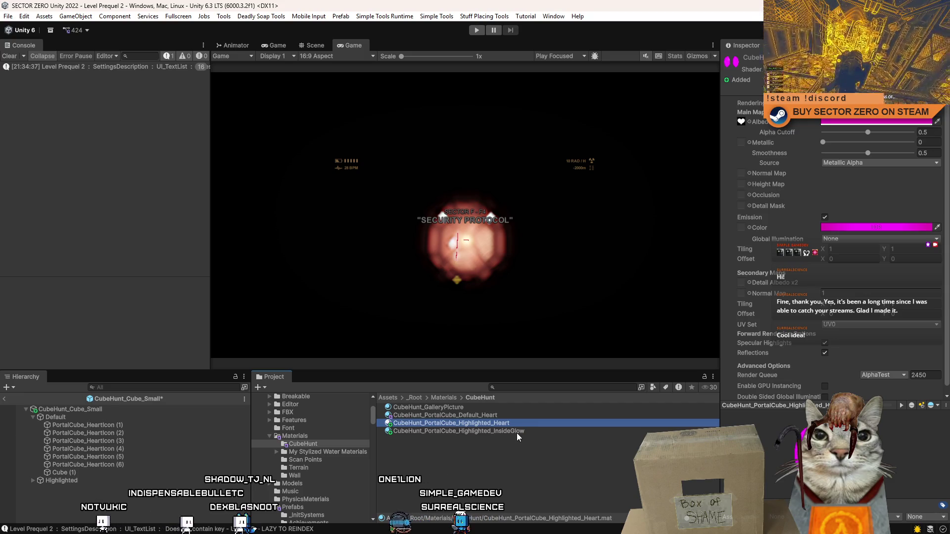
pyautogui.click(517, 432)
pyautogui.click(515, 418)
pyautogui.click(515, 423)
pyautogui.click(524, 416)
pyautogui.click(522, 423)
pyautogui.click(521, 430)
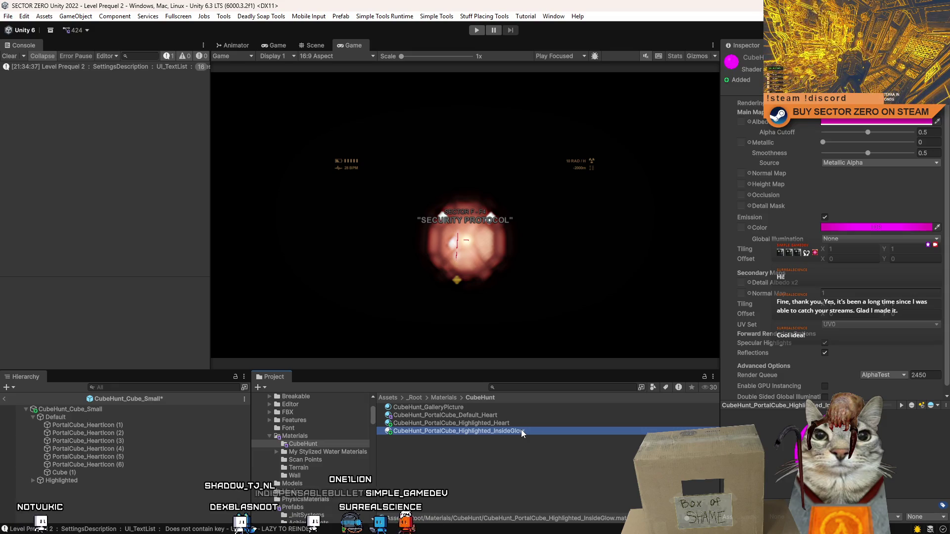
pyautogui.click(536, 424)
pyautogui.click(509, 433)
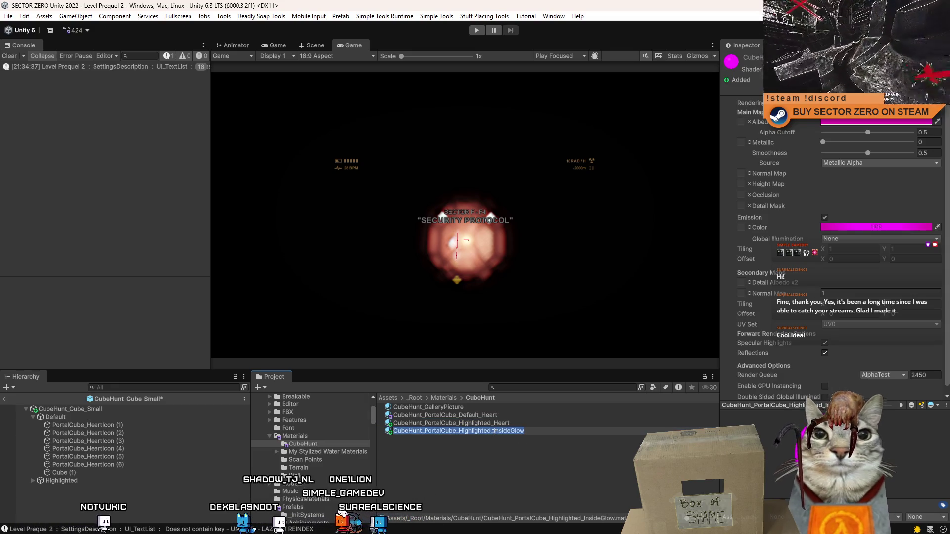
# Step: Delete 'Highlighted' from the glow material's name, leaving CubeHunt_PortalCube_InsideGlow
pyautogui.moveTo(495, 432); pyautogui.dragTo(481, 433)
pyautogui.click(492, 431)
pyautogui.moveTo(467, 433); pyautogui.dragTo(459, 434)
pyautogui.press('BackSpace')
pyautogui.press('BackSpace')
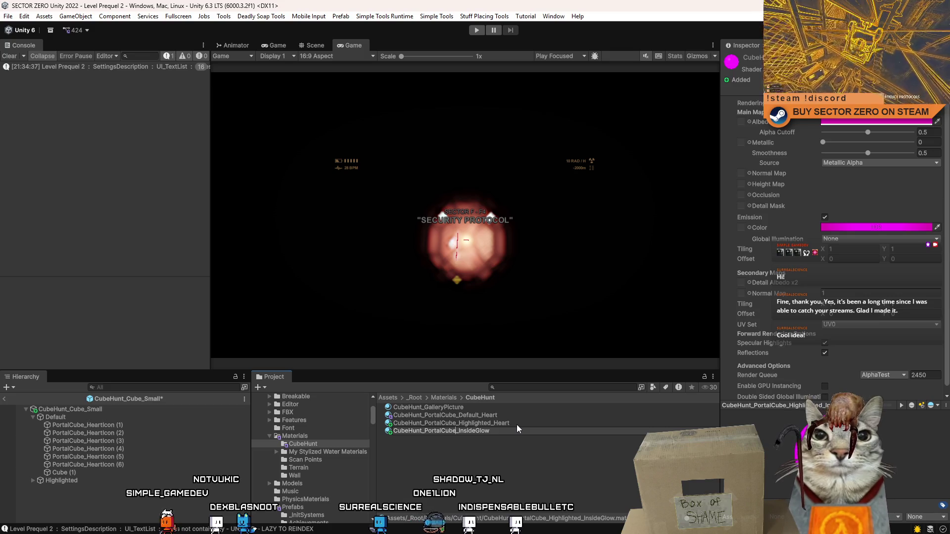
pyautogui.press('Return')
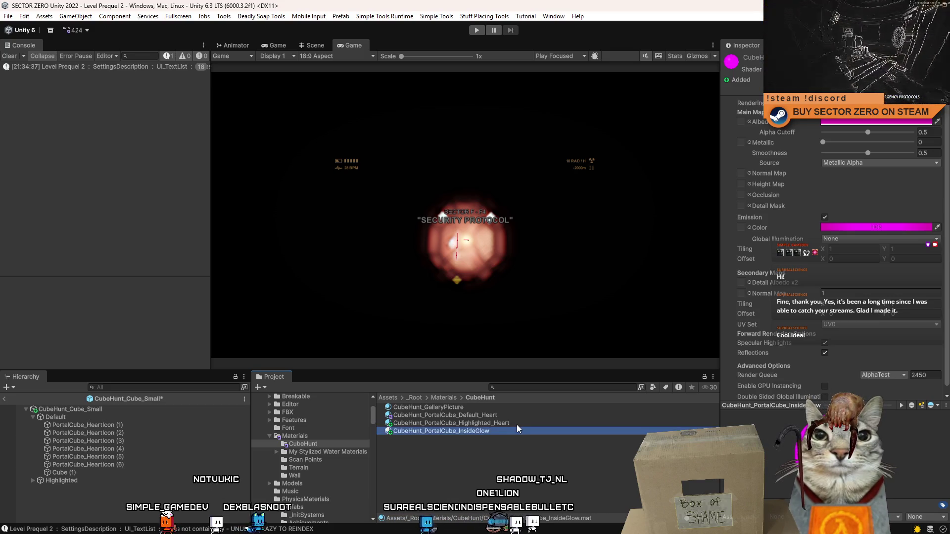
# Step: Move the inner glow cube Cube (1) out of Default to the prefab root
pyautogui.click(510, 424)
pyautogui.click(499, 432)
pyautogui.click(113, 417)
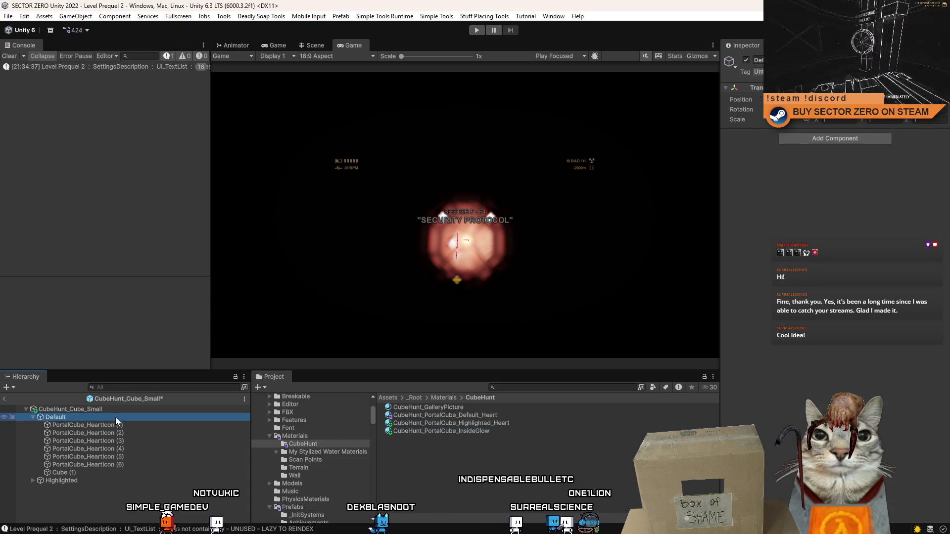
pyautogui.click(119, 473)
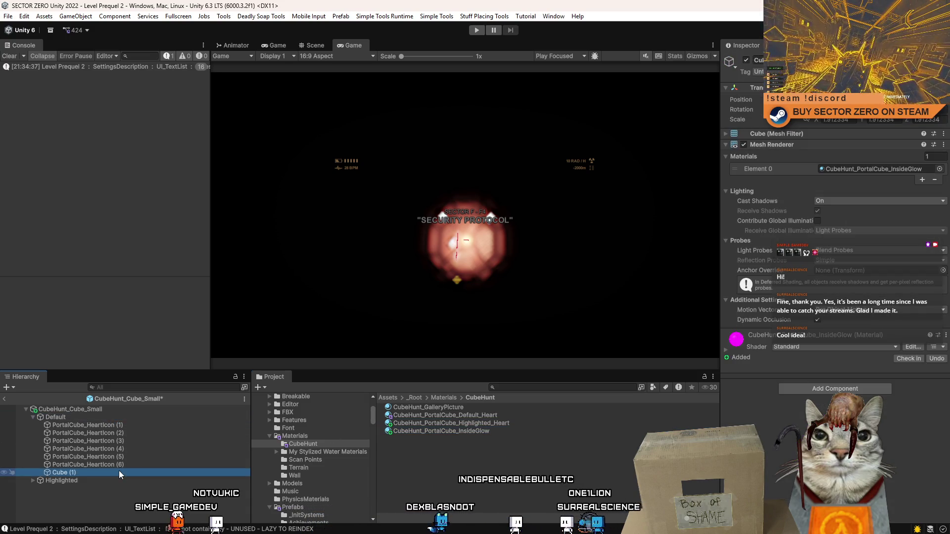
pyautogui.moveTo(96, 414)
pyautogui.mouseDown()
pyautogui.moveTo(55, 488)
pyautogui.moveTo(31, 480)
pyautogui.mouseUp()
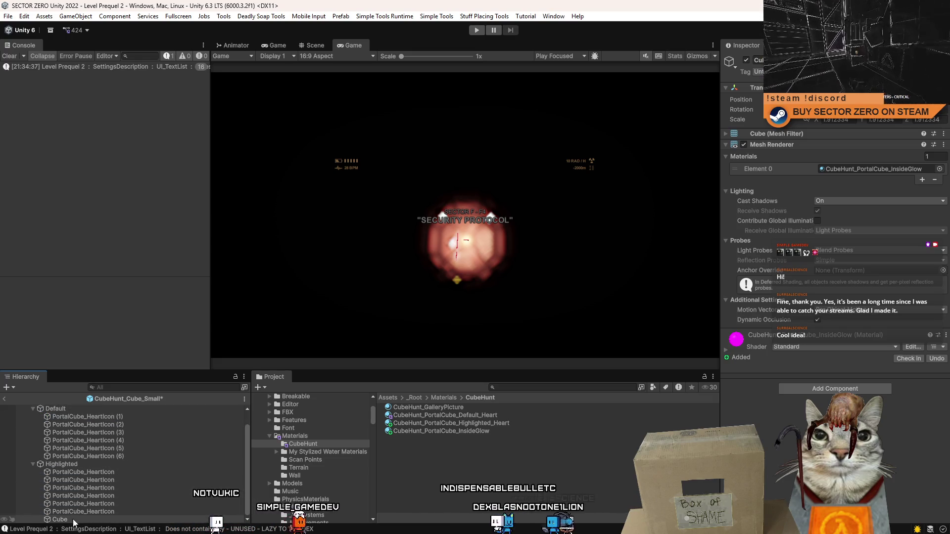
# Step: Deactivate the Highlighted group and start play mode to test the cube
pyautogui.click(85, 472)
pyautogui.click(747, 60)
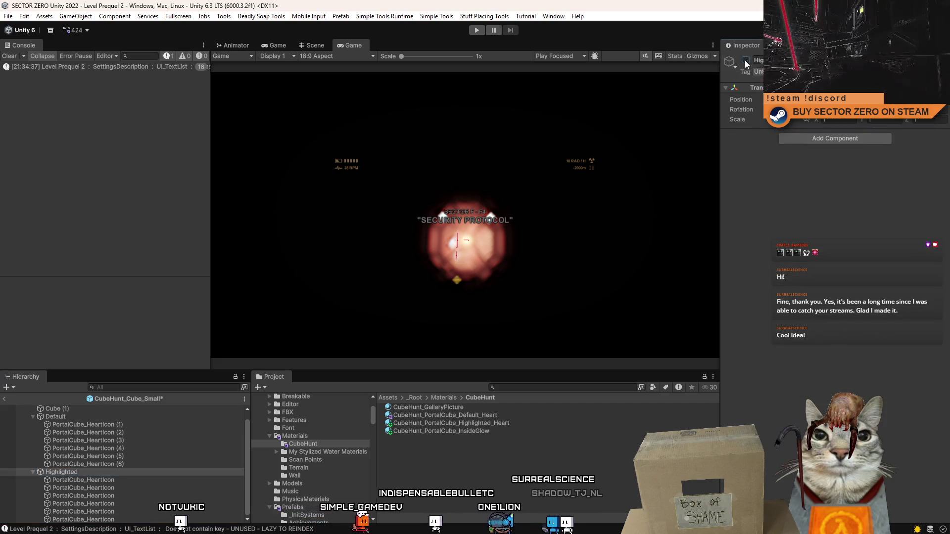
pyautogui.scroll(1, 156, 427)
pyautogui.click(100, 417)
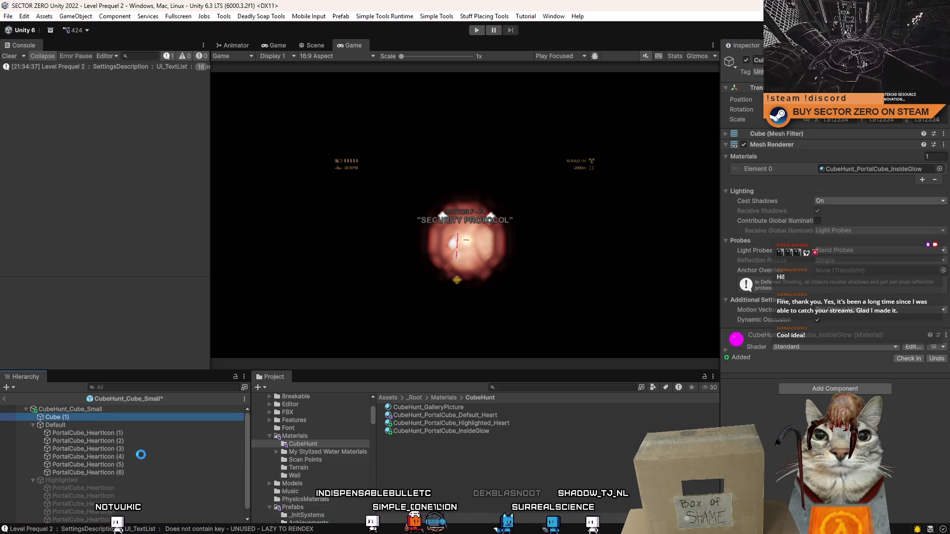
pyautogui.click(479, 456)
pyautogui.click(476, 30)
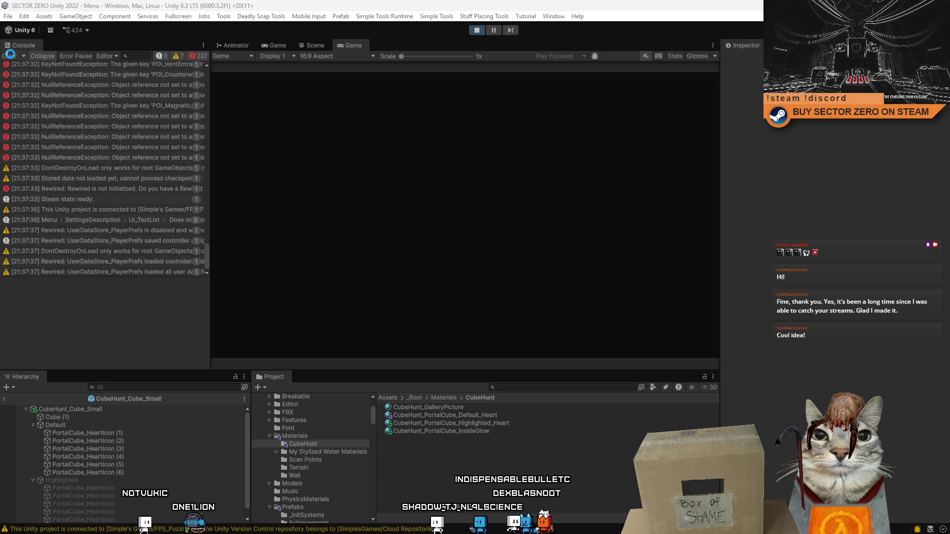
# Step: Clear the Console while the level plays, then switch to the Scene view
pyautogui.click(9, 57)
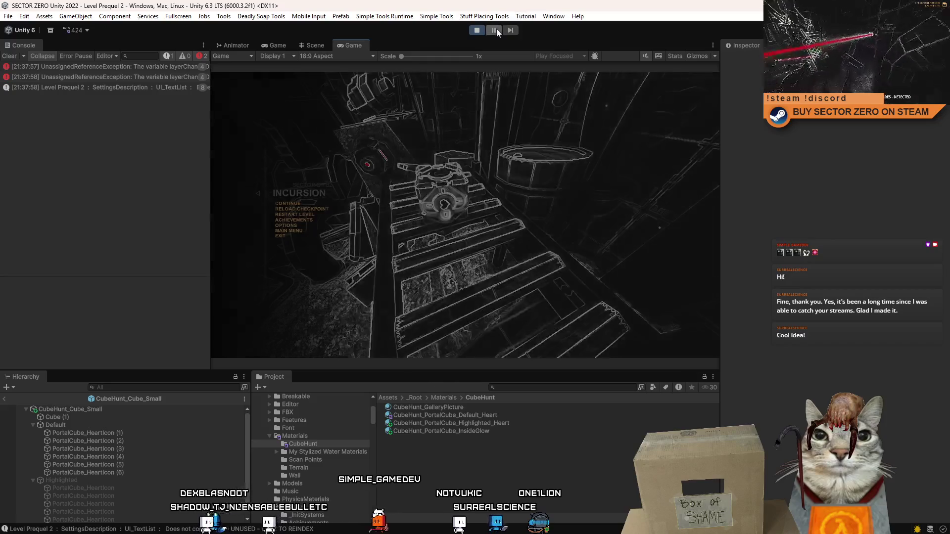
pyautogui.click(312, 46)
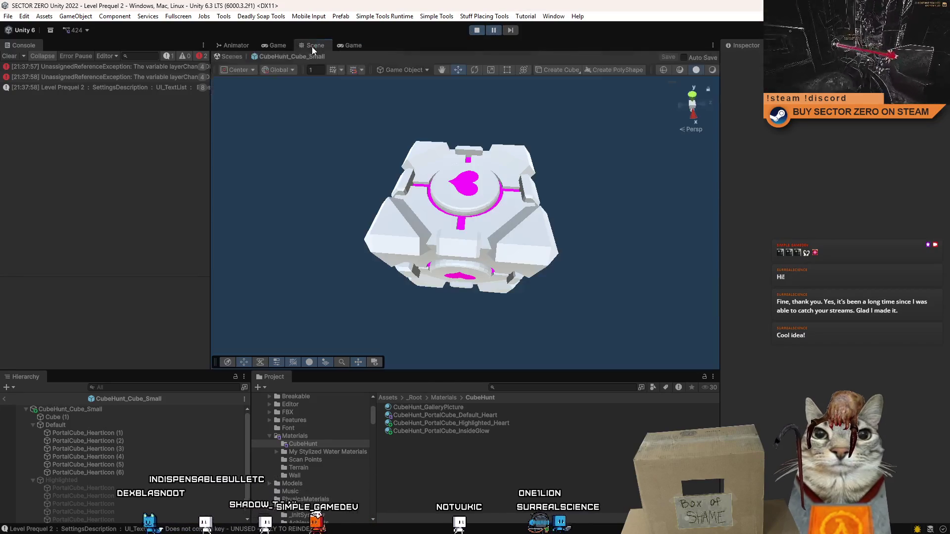
# Step: Back in the level, give the cube's Mesh Renderer the PurpleControl material during play
pyautogui.click(11, 55)
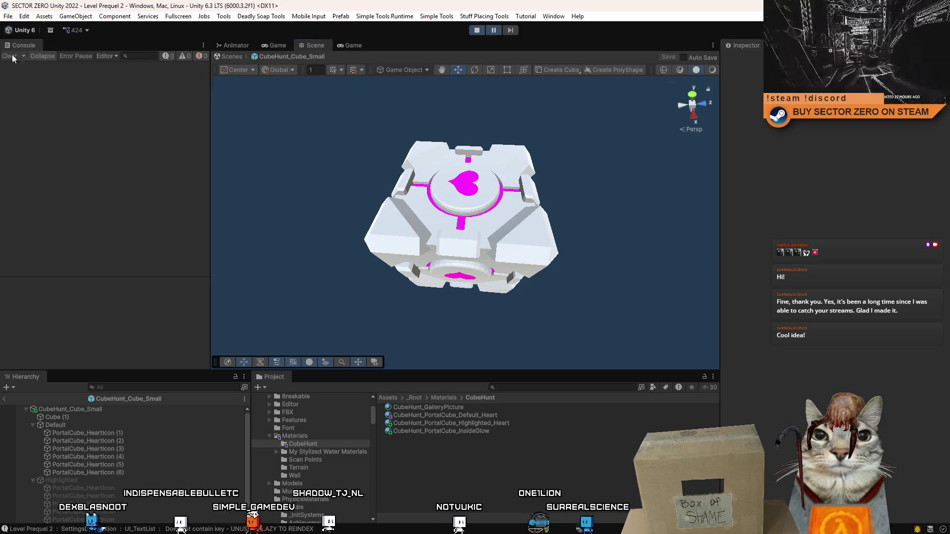
pyautogui.click(236, 57)
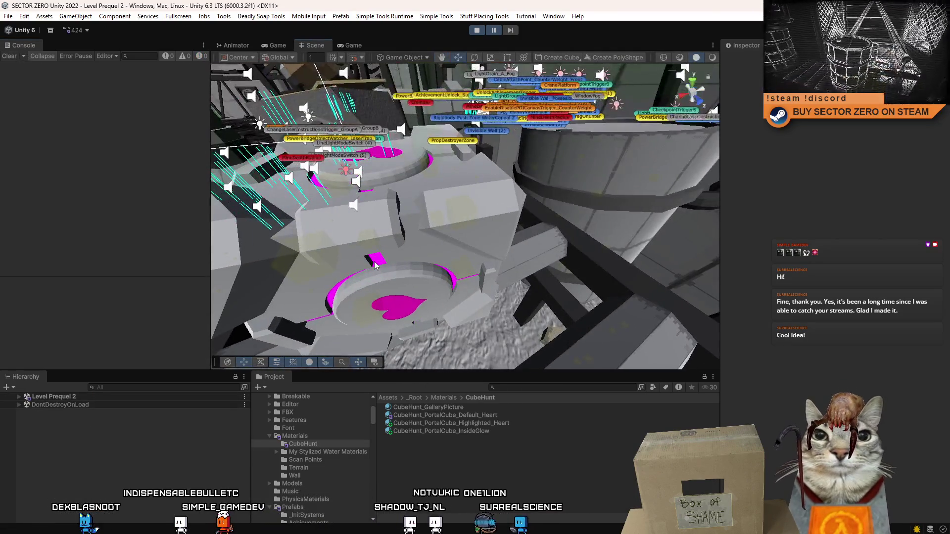
pyautogui.click(303, 287)
pyautogui.press('f')
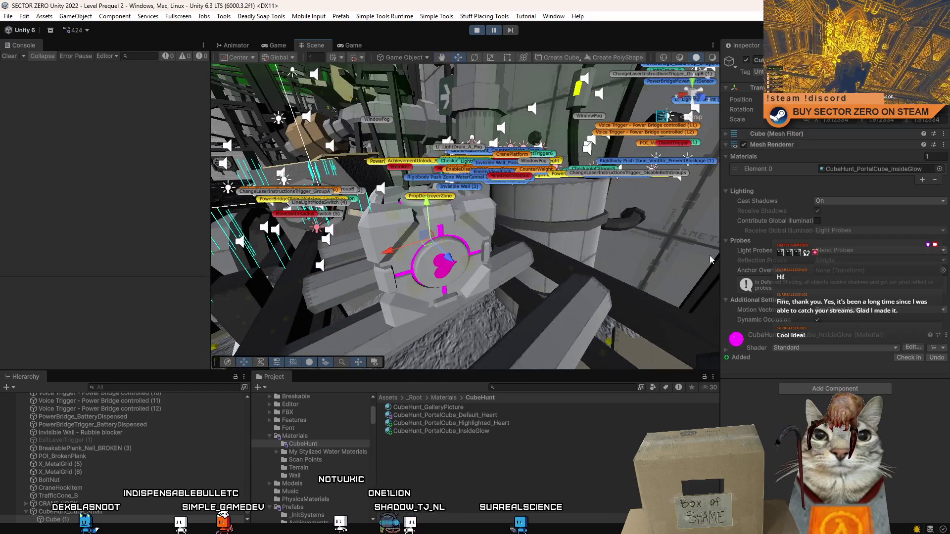
pyautogui.scroll(-2, 123, 489)
pyautogui.click(940, 169)
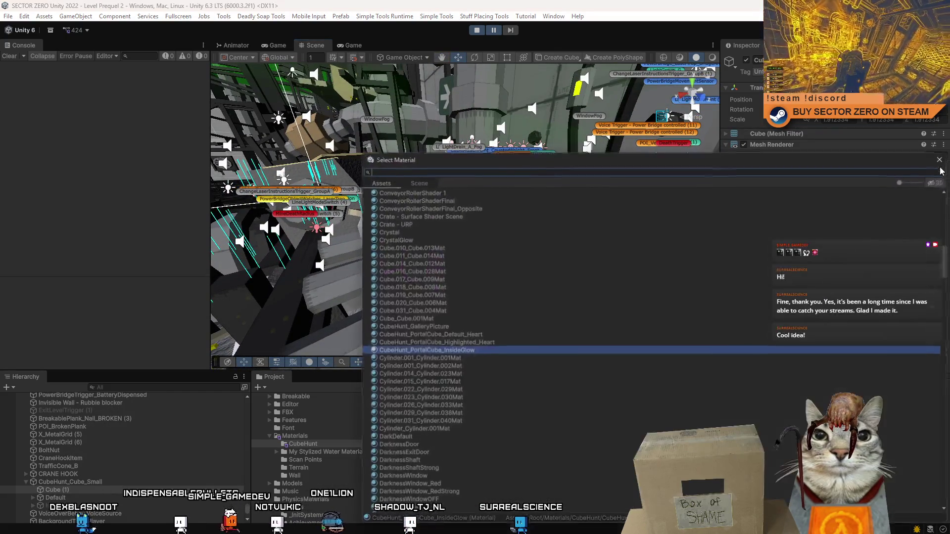
pyautogui.write('pur')
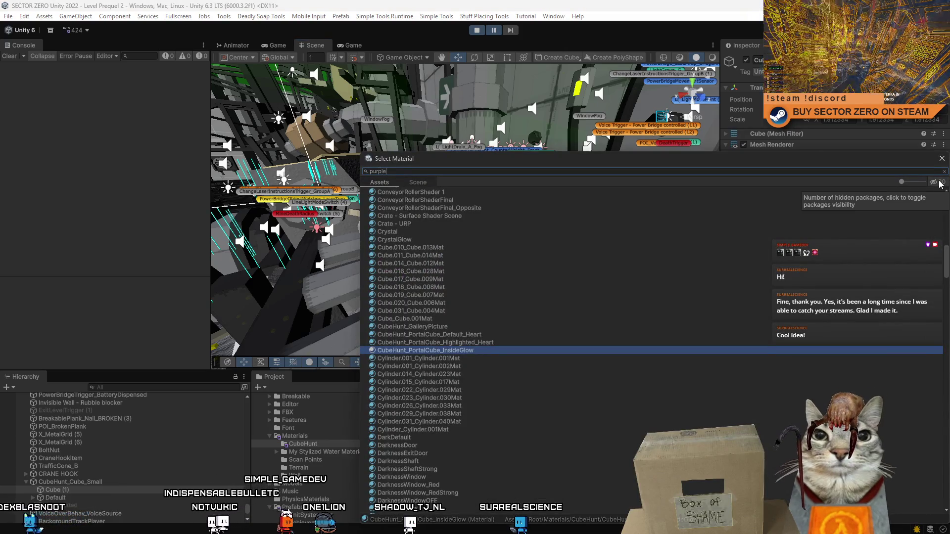
pyautogui.write('ple')
pyautogui.click(440, 208)
pyautogui.doubleClick(441, 208)
pyautogui.moveTo(477, 223)
pyautogui.mouseDown()
pyautogui.moveTo(527, 242)
pyautogui.moveTo(539, 372)
pyautogui.mouseUp()
pyautogui.click(438, 460)
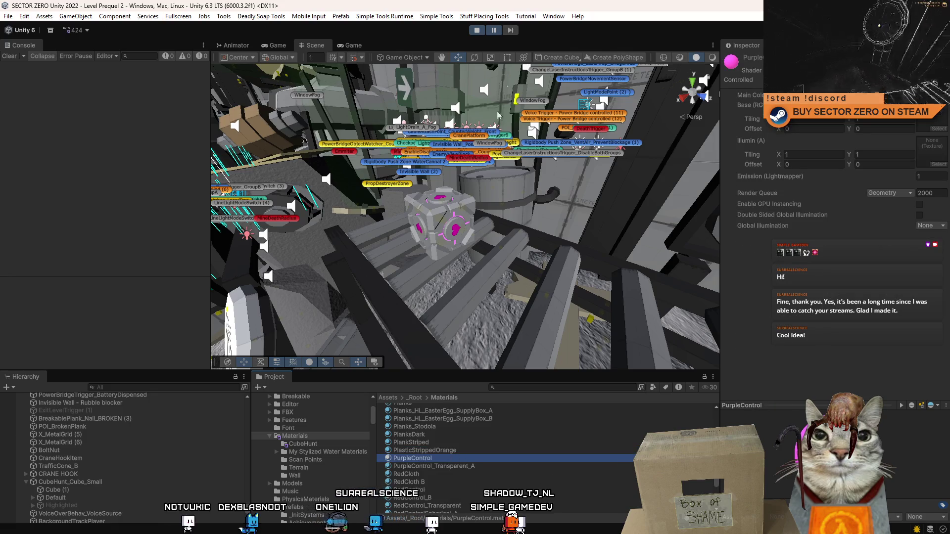
# Step: Stop play mode and paste a copy of PurpleControl into the CubeHunt materials folder
pyautogui.click(476, 34)
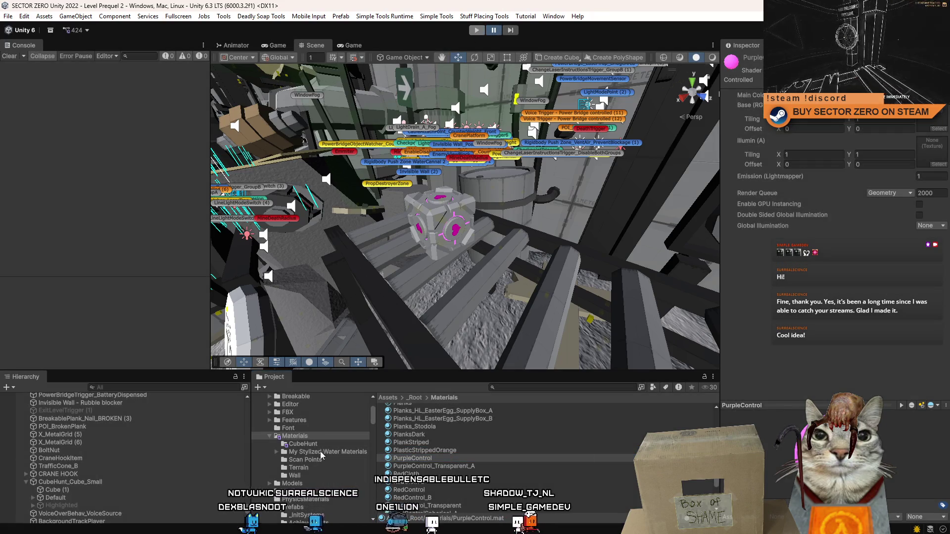
pyautogui.click(327, 444)
pyautogui.click(458, 432)
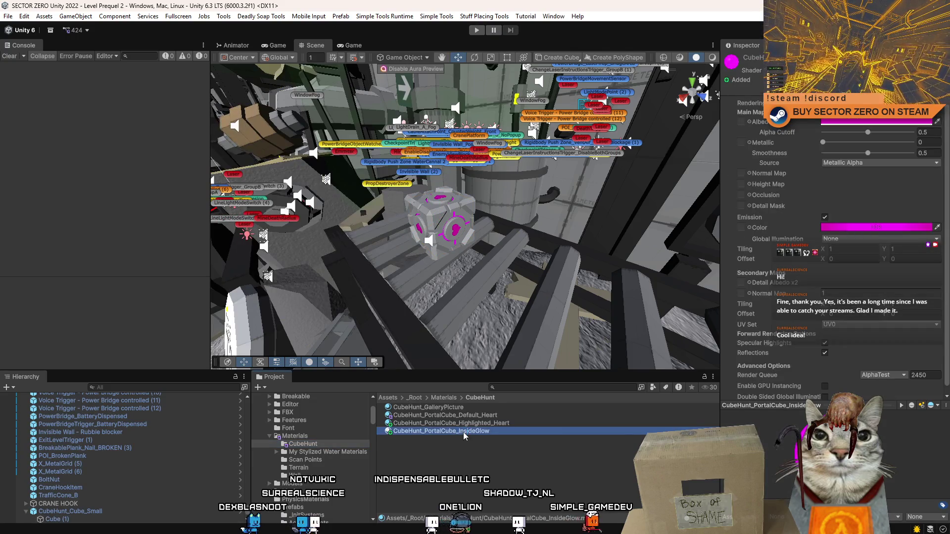
pyautogui.hotkey('ctrl', 'v')
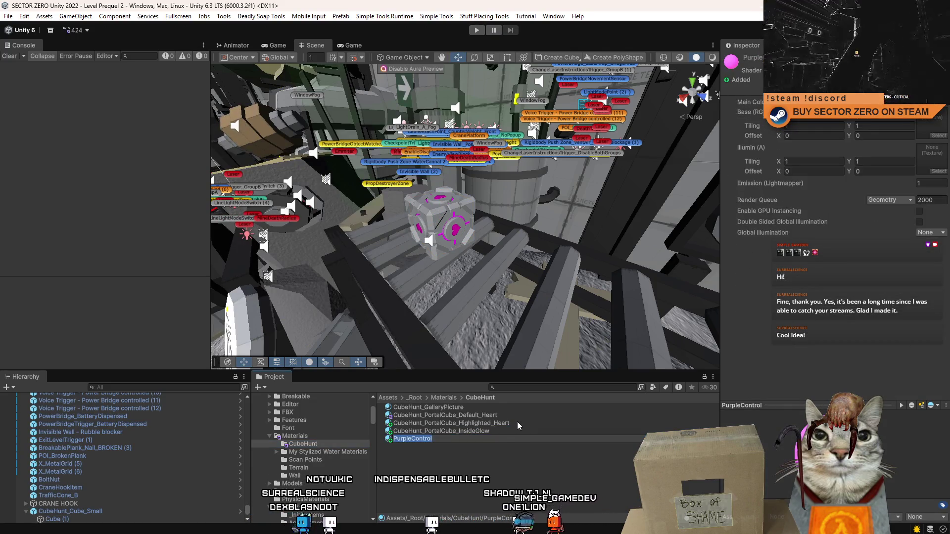
pyautogui.press('Return')
pyautogui.click(514, 423)
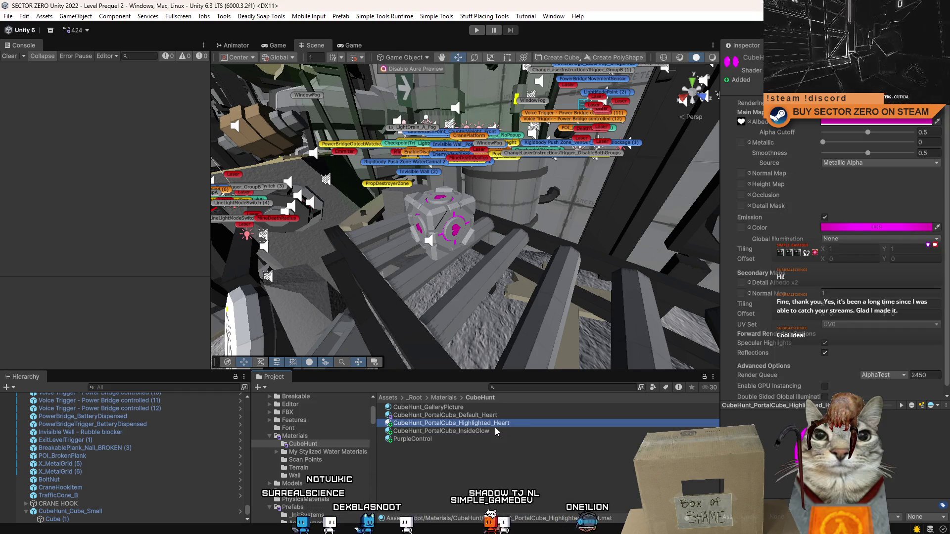
# Step: Rename the PurpleControl copy using the copied InsideGlow material name
pyautogui.click(497, 431)
pyautogui.click(509, 431)
pyautogui.click(490, 438)
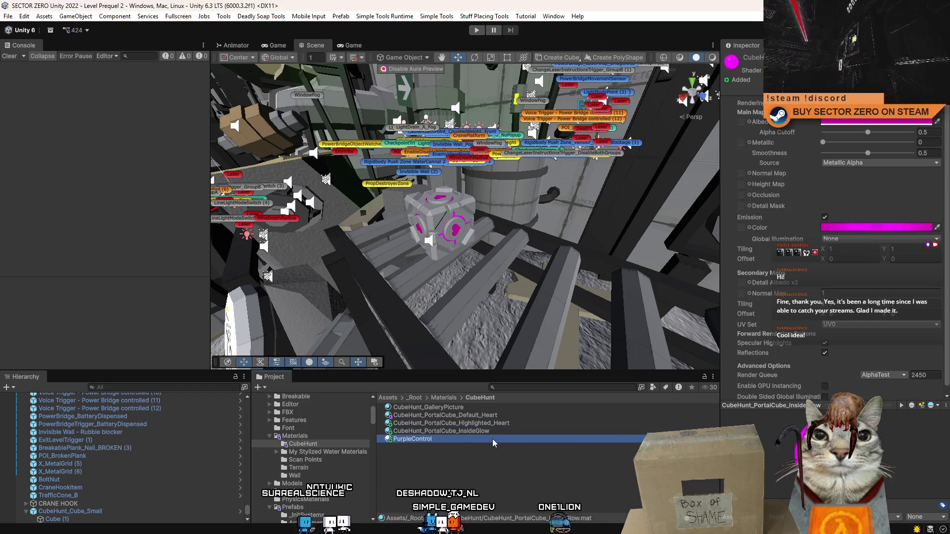
pyautogui.click(471, 439)
pyautogui.hotkey('ctrl', 'v')
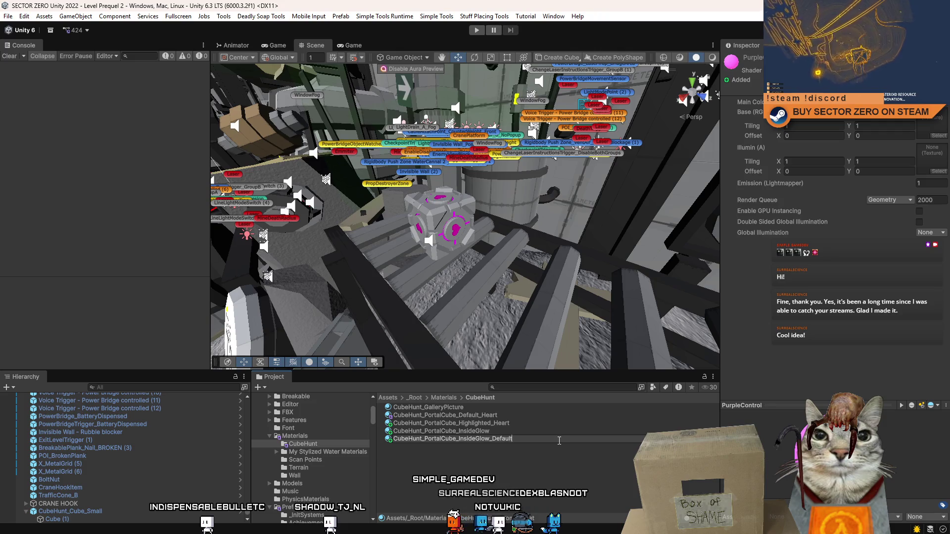
# Step: Rename the original glow material to CubeHunt_PortalCube_InsideGlow_Highlighted
pyautogui.click(511, 430)
pyautogui.click(524, 431)
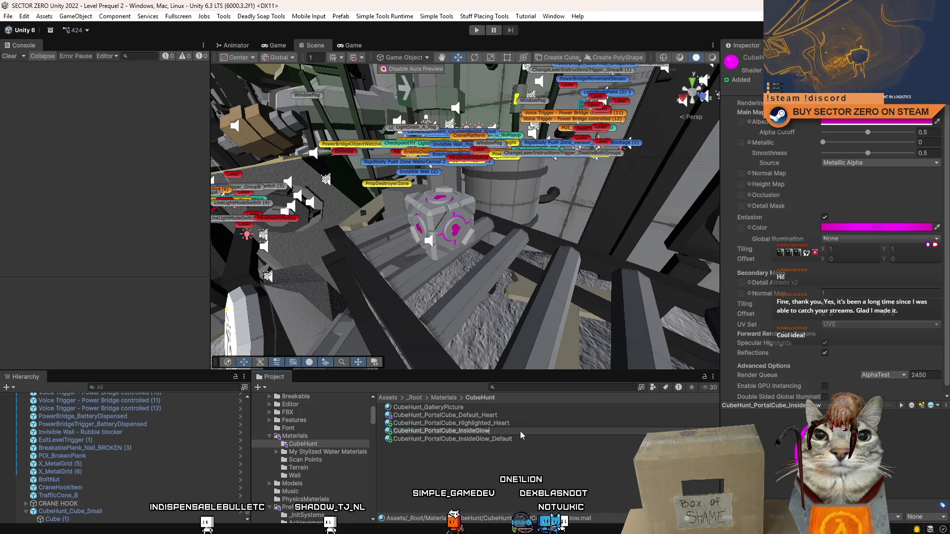
pyautogui.write('_High')
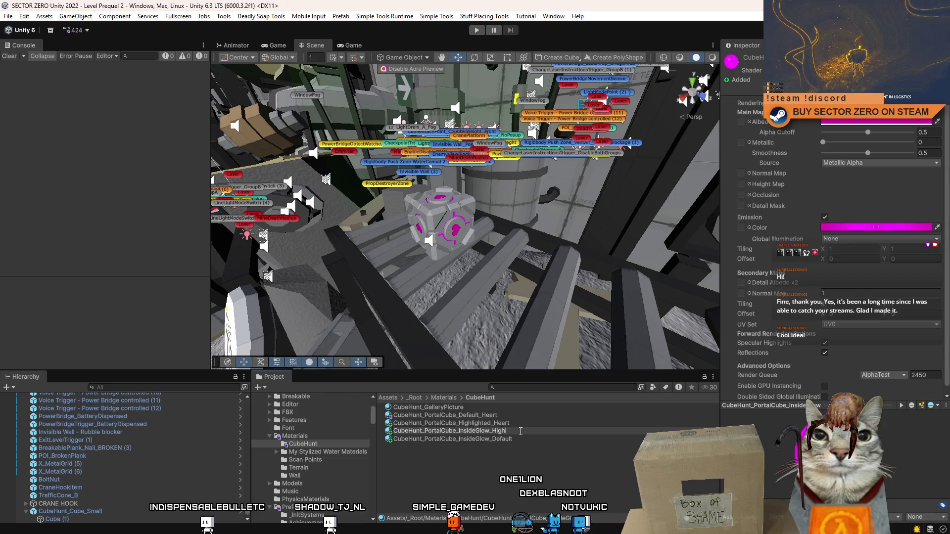
pyautogui.write('ed')
pyautogui.press('Return')
# Step: Rename the Highlighted_Heart material to CubeHunt_PortalCube_Heart_Highlighted
pyautogui.click(500, 424)
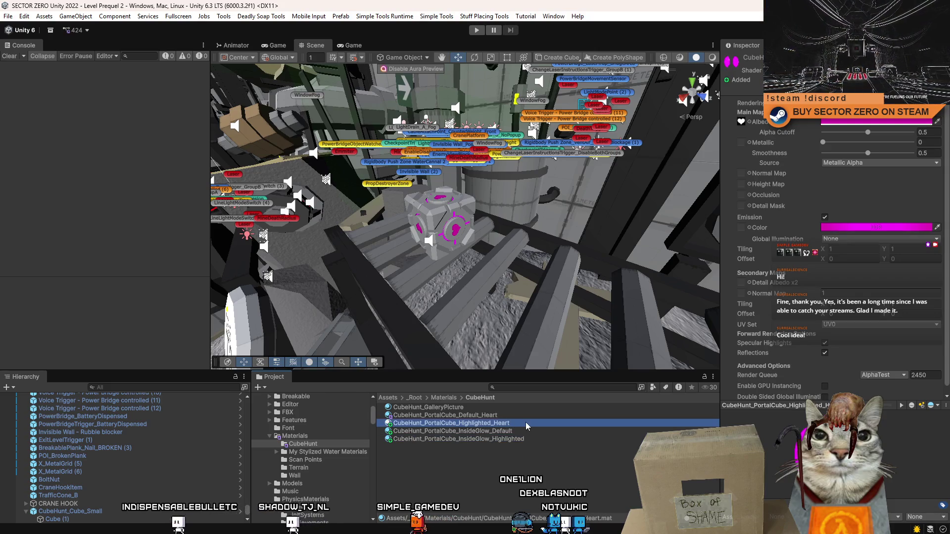
pyautogui.click(500, 424)
pyautogui.moveTo(490, 424); pyautogui.dragTo(470, 428)
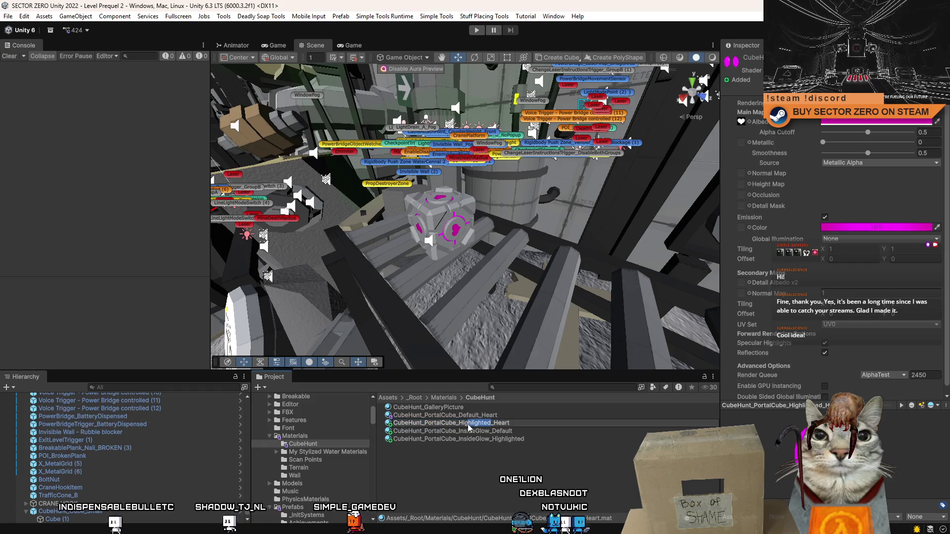
pyautogui.press('BackSpace')
pyautogui.write('_Highlighted')
pyautogui.press('Return')
# Step: Rename the Default_Heart material to CubeHunt_PortalCube_Heart_Default and review the renamed set
pyautogui.click(480, 417)
pyautogui.click(480, 417)
pyautogui.moveTo(479, 415); pyautogui.dragTo(455, 416)
pyautogui.press('BackSpace')
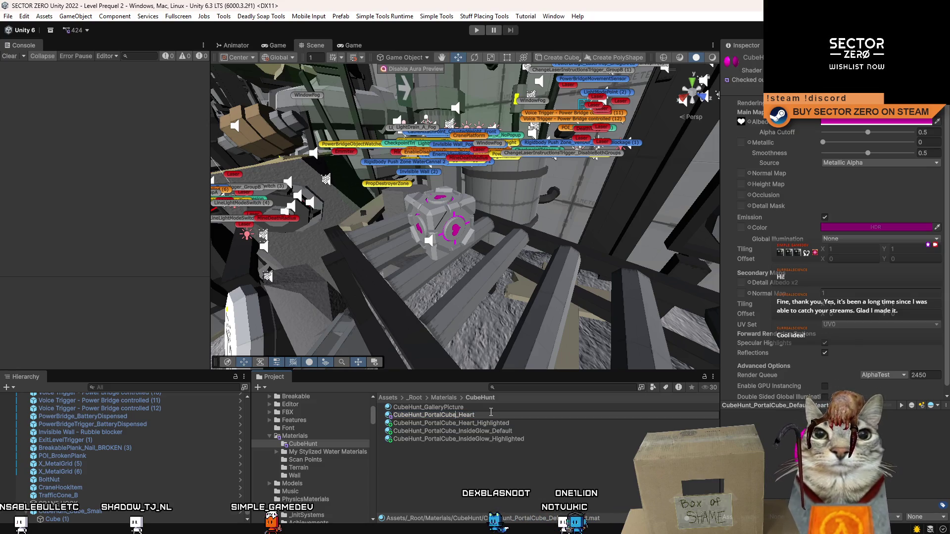
pyautogui.click(498, 417)
pyautogui.write('Default')
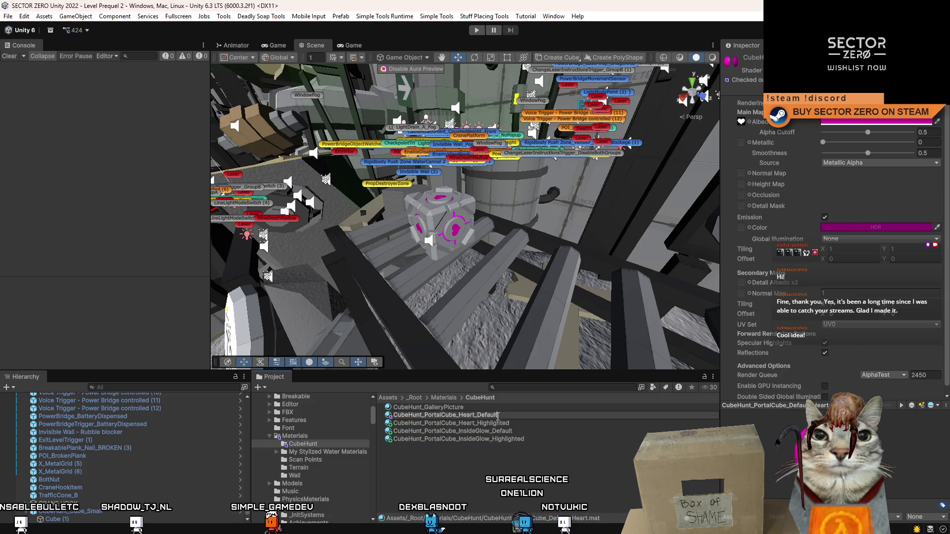
pyautogui.press('Return')
pyautogui.press('Up')
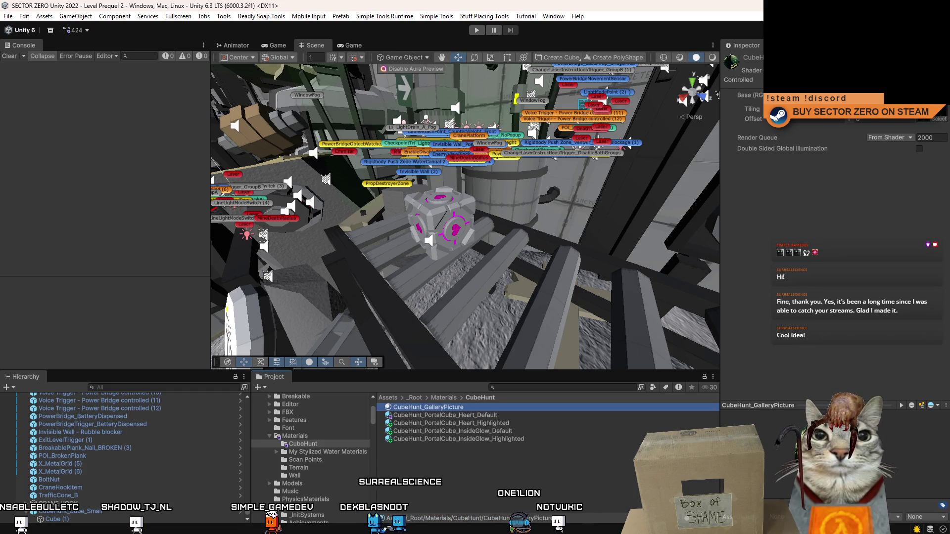
pyautogui.press('Down')
pyautogui.press('Down')
pyautogui.press('Down')
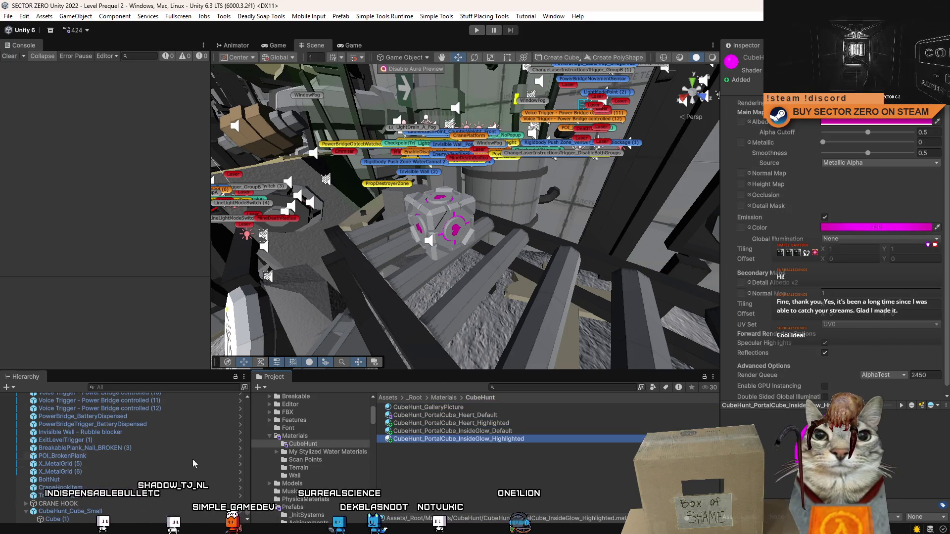
pyautogui.click(429, 227)
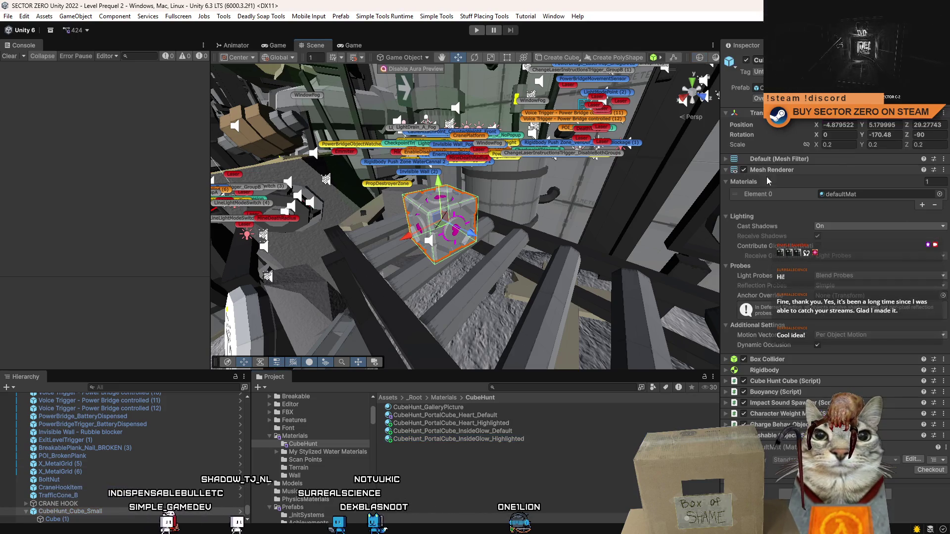
# Step: Search the project for 'cube hunt cube' and open CubeHunt_Cube_Small in Prefab Mode
pyautogui.click(424, 456)
pyautogui.click(531, 387)
pyautogui.write('cue')
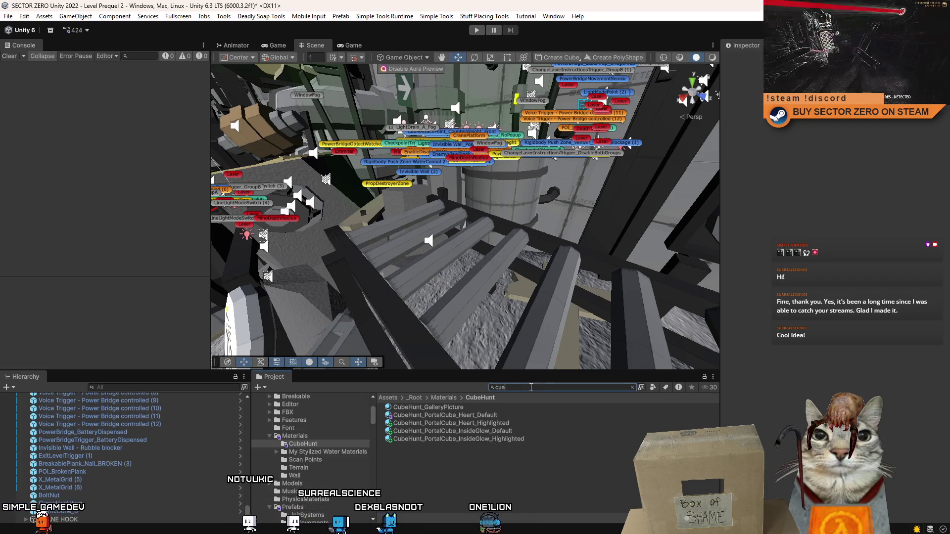
pyautogui.press('BackSpace')
pyautogui.write('be hunt ')
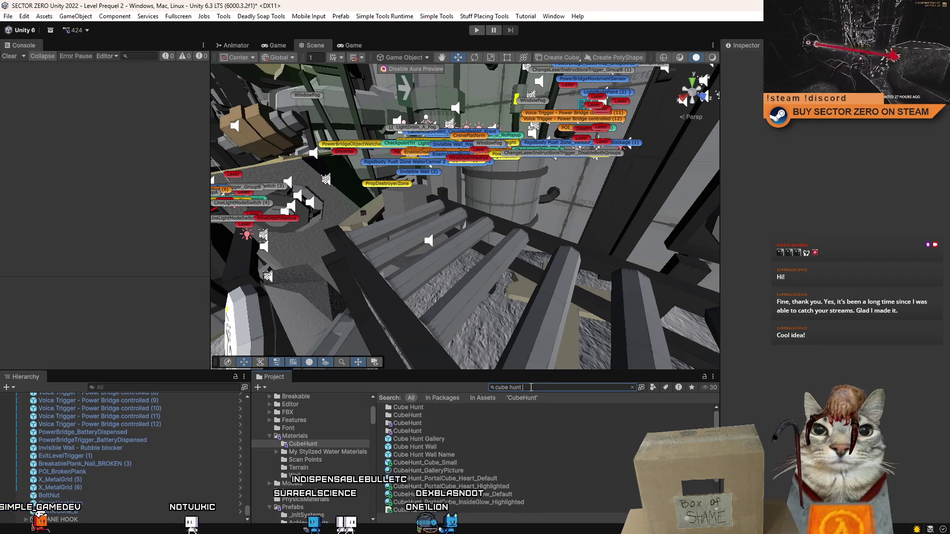
pyautogui.write('cube')
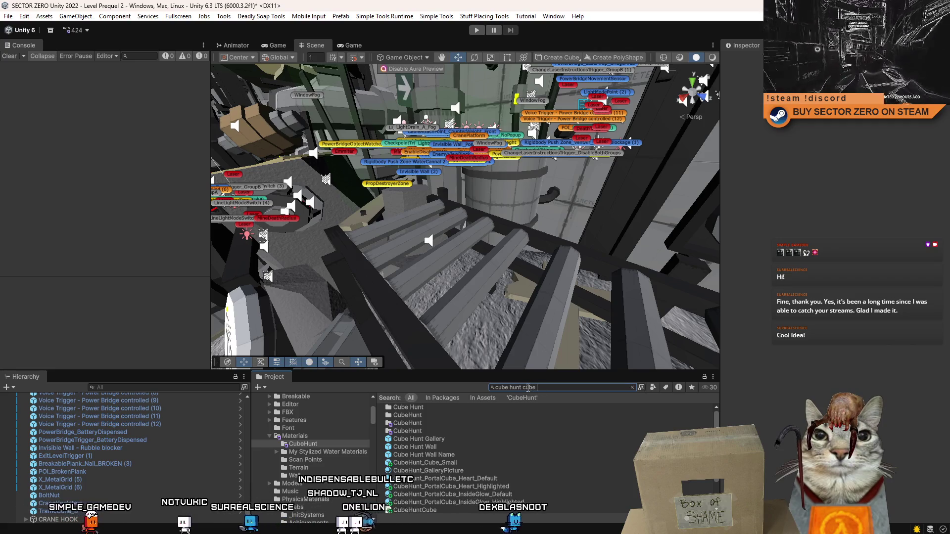
pyautogui.click(461, 448)
pyautogui.click(483, 463)
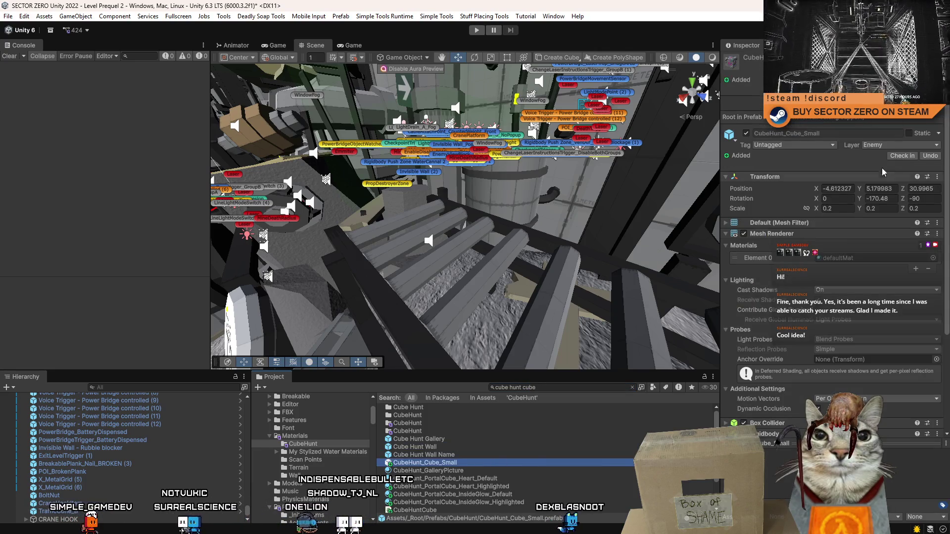
pyautogui.doubleClick(483, 463)
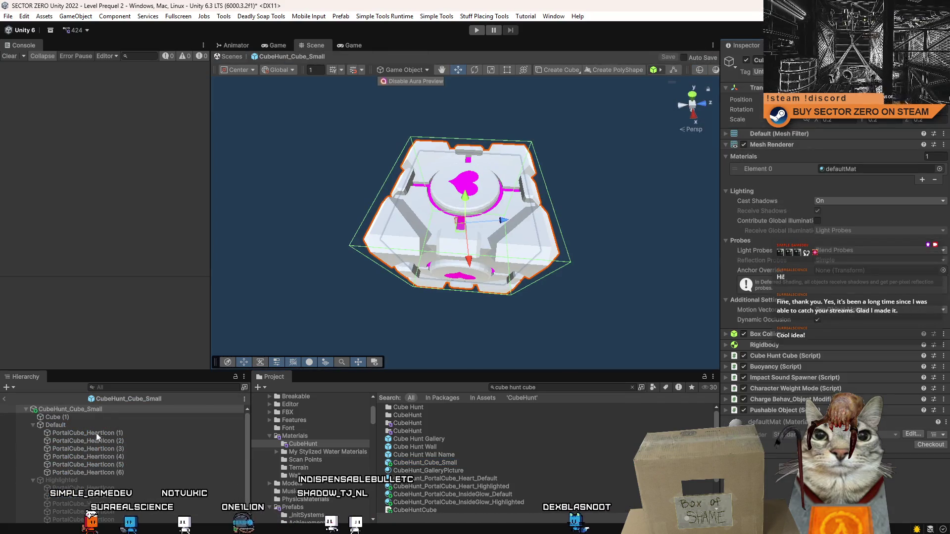
# Step: Move Cube (1) into the Default group and rename it PortalCube_InsideGlow
pyautogui.click(97, 418)
pyautogui.moveTo(84, 418); pyautogui.dragTo(92, 475)
pyautogui.hotkey('ctrl', 'd')
pyautogui.click(97, 456)
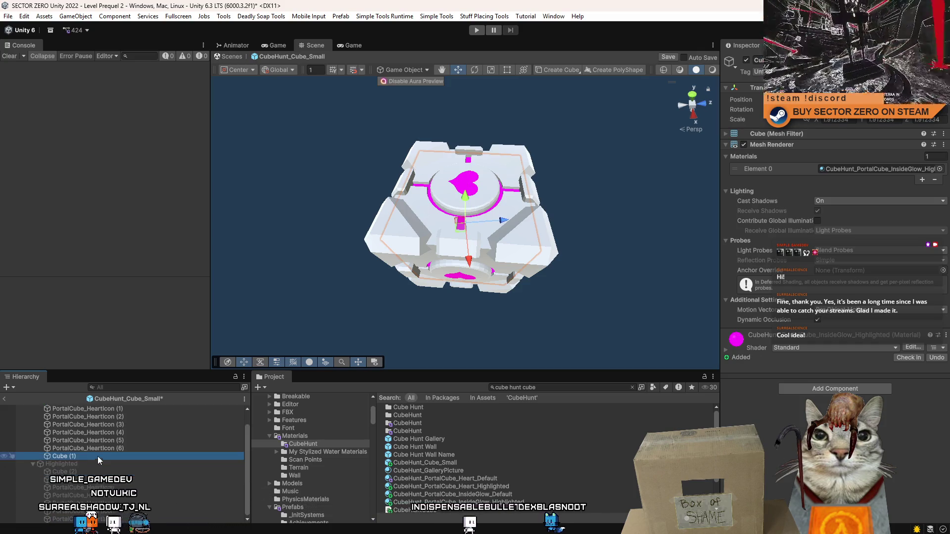
pyautogui.click(127, 448)
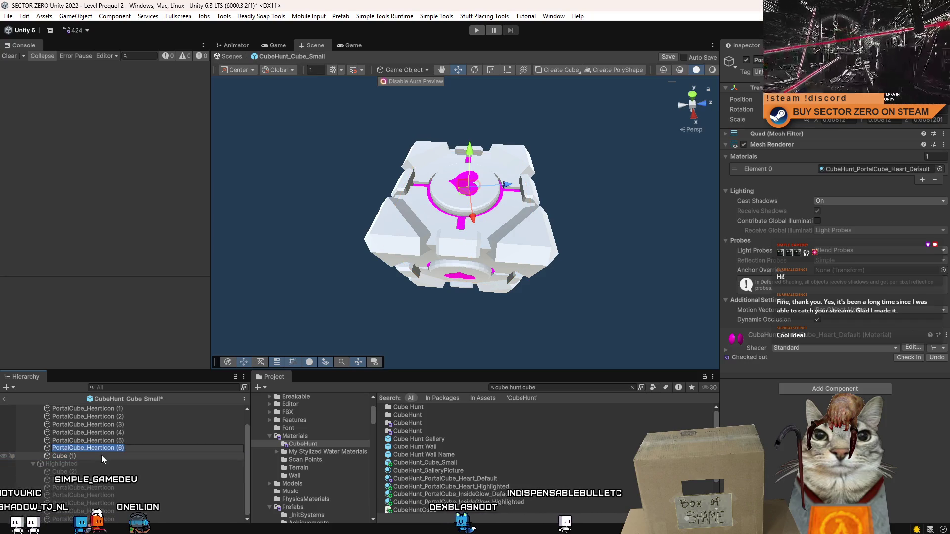
pyautogui.click(102, 455)
pyautogui.click(110, 453)
pyautogui.hotkey('ctrl', 'v')
pyautogui.press('BackSpace')
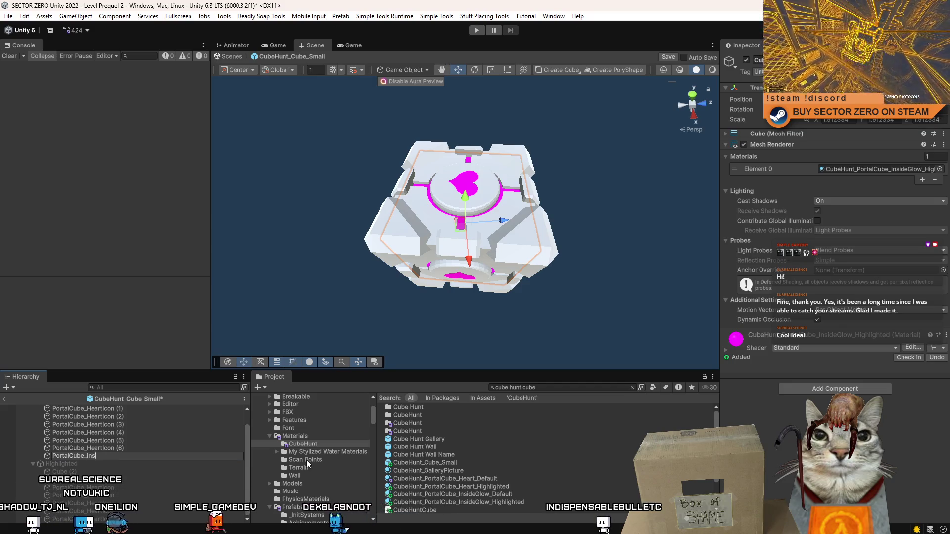
pyautogui.write('ideGlow')
pyautogui.press('Return')
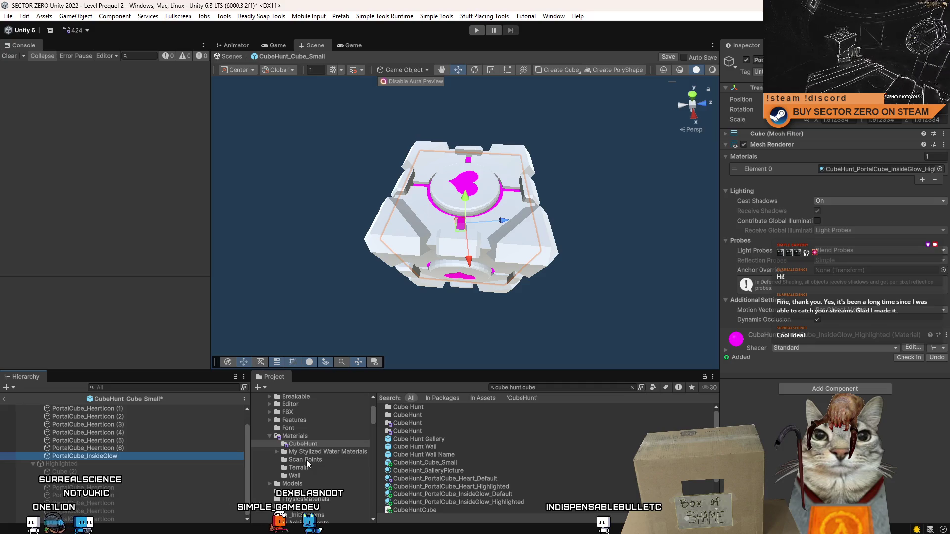
# Step: Duplicate PortalCube_InsideGlow into the Highlighted group and review the Default heart icons
pyautogui.hotkey('ctrl', 'd')
pyautogui.moveTo(89, 464); pyautogui.dragTo(61, 472)
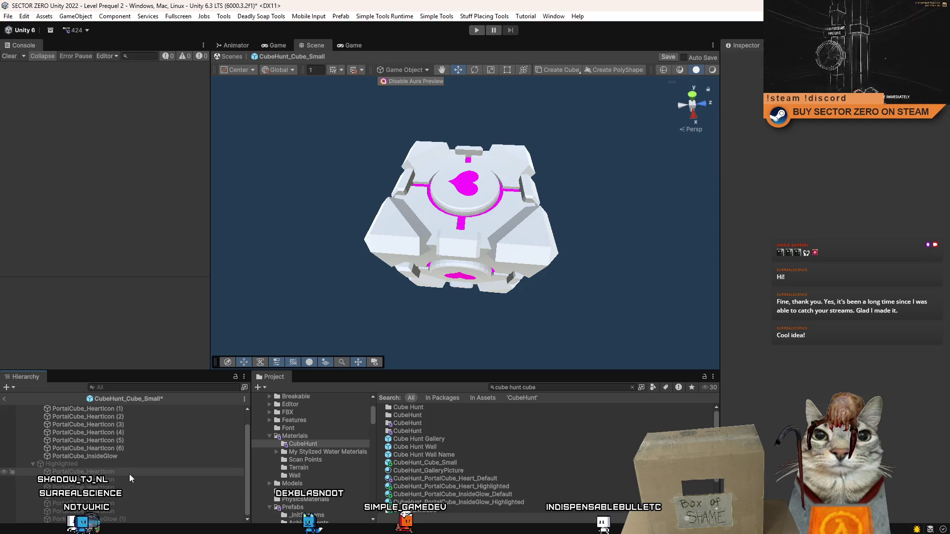
pyautogui.click(114, 519)
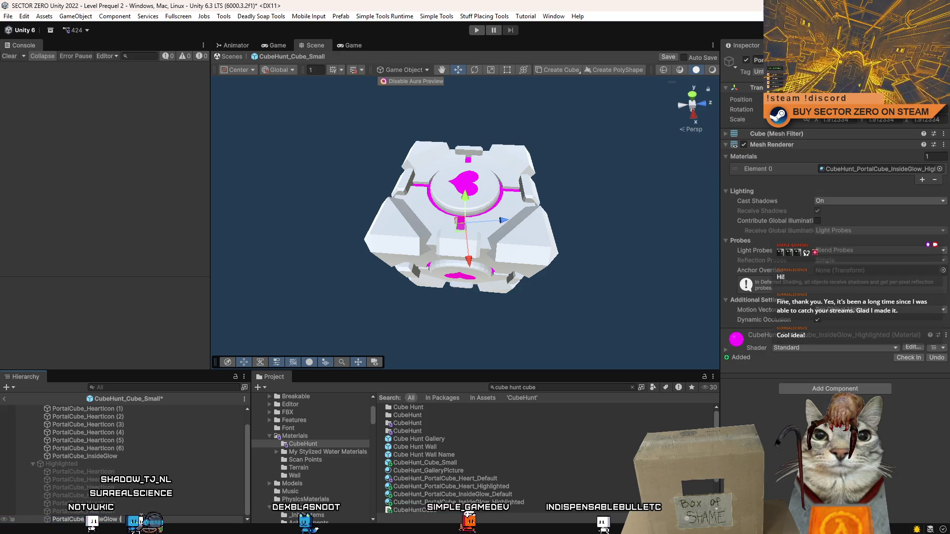
pyautogui.click(124, 450)
pyautogui.scroll(1, 133, 459)
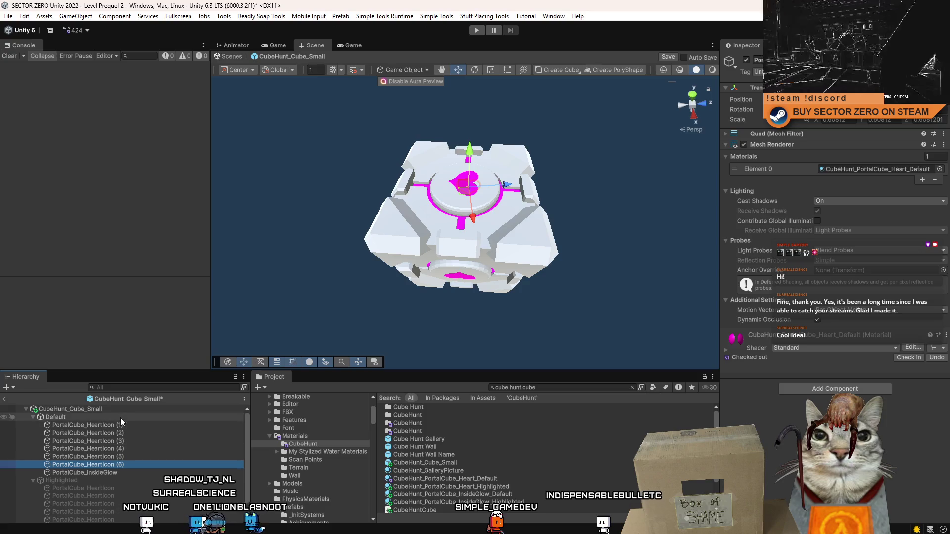
pyautogui.keyDown('shift'); pyautogui.click(126, 425); pyautogui.keyUp('shift')
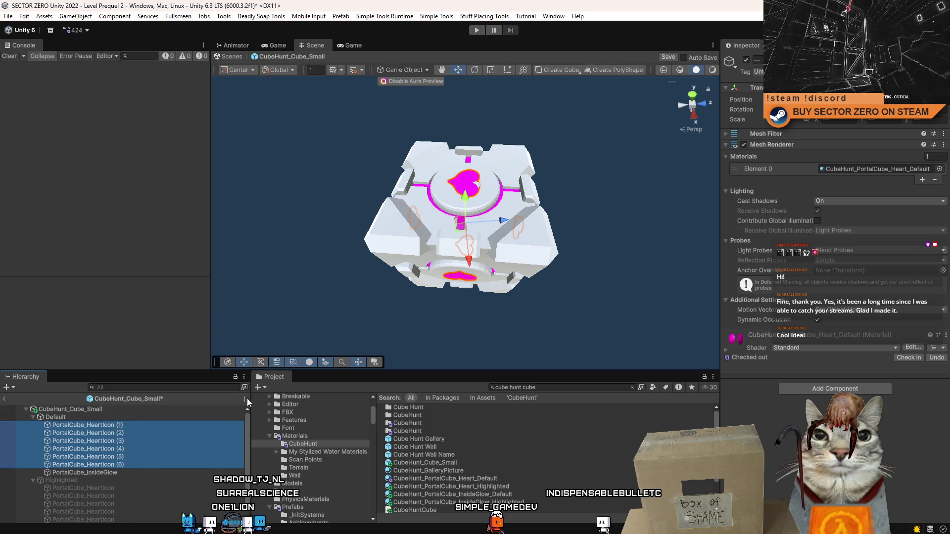
pyautogui.click(112, 440)
pyautogui.click(143, 424)
pyautogui.click(145, 425)
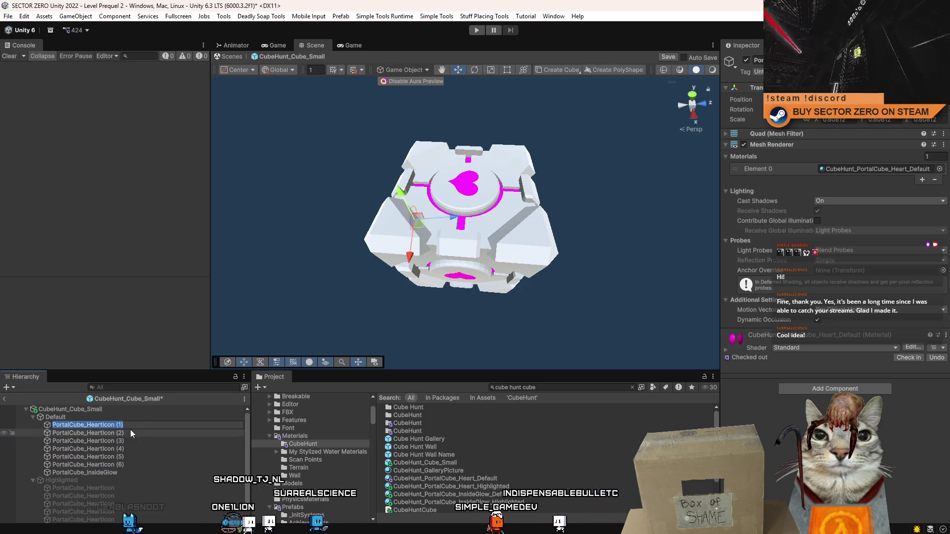
pyautogui.keyDown('shift'); pyautogui.click(121, 463); pyautogui.keyUp('shift')
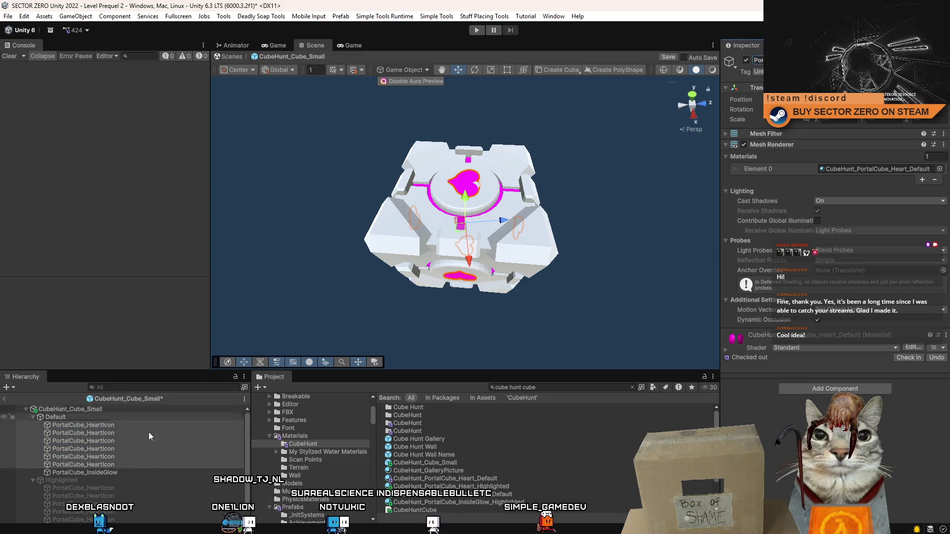
# Step: Give the Default PortalCube_InsideGlow the CubeHunt_PortalCube_InsideGlow_Default material
pyautogui.click(141, 472)
pyautogui.scroll(-1, 198, 475)
pyautogui.click(131, 520)
pyautogui.scroll(1, 132, 466)
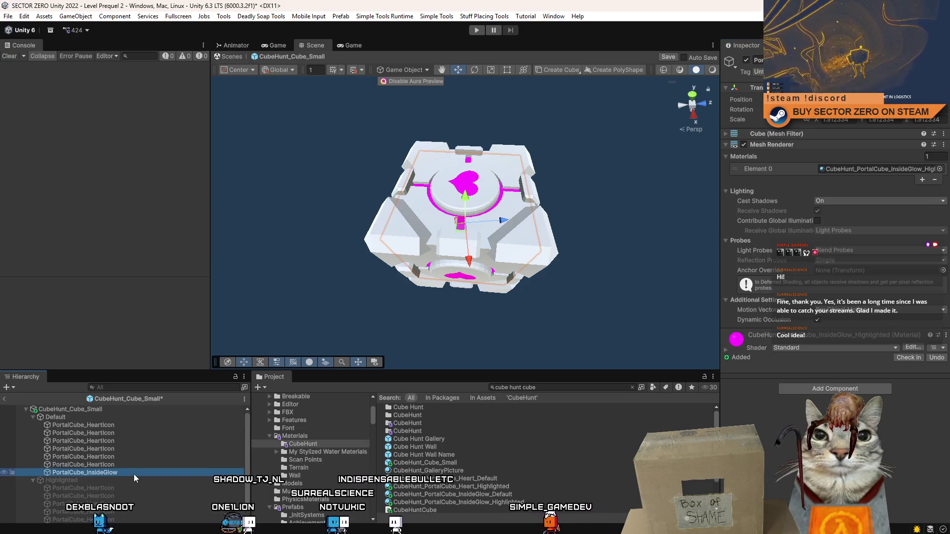
pyautogui.click(105, 432)
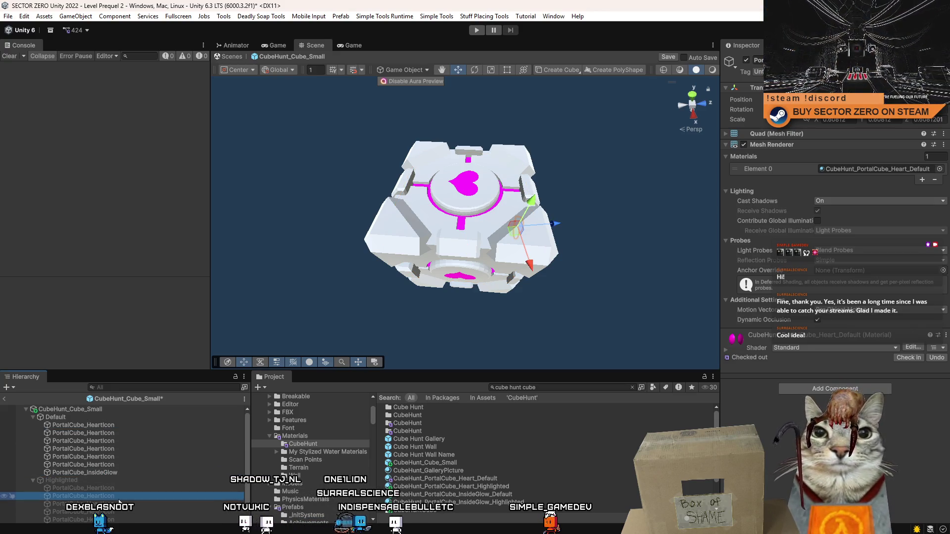
pyautogui.click(123, 471)
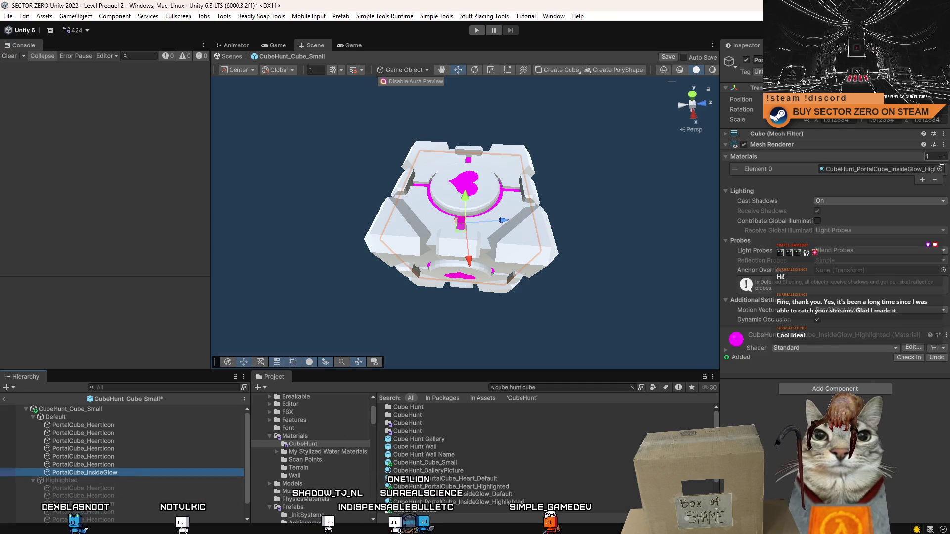
pyautogui.click(939, 168)
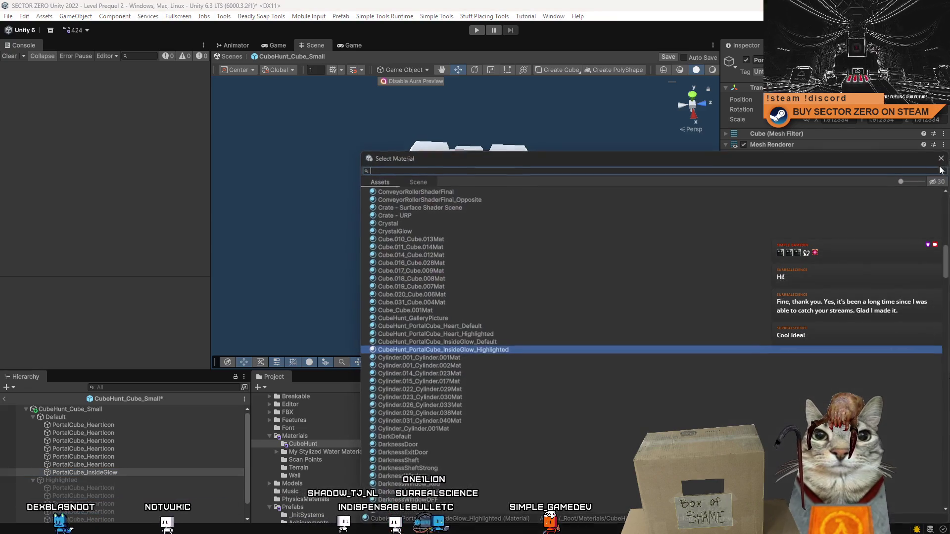
pyautogui.doubleClick(508, 343)
# Step: Check the Highlighted glow and heart icon materials, then collapse the Default and Highlighted groups
pyautogui.scroll(-1, 120, 497)
pyautogui.click(125, 518)
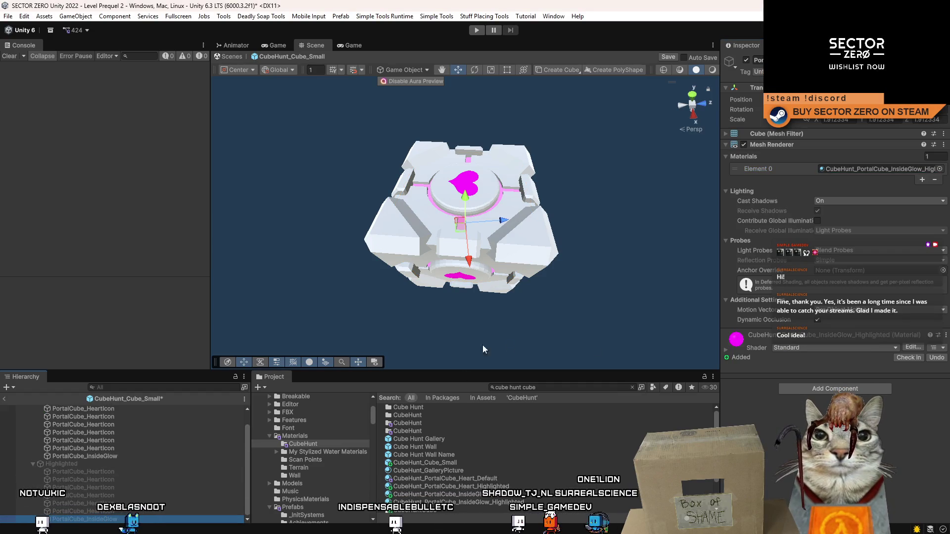
pyautogui.click(124, 472)
pyautogui.scroll(1, 111, 464)
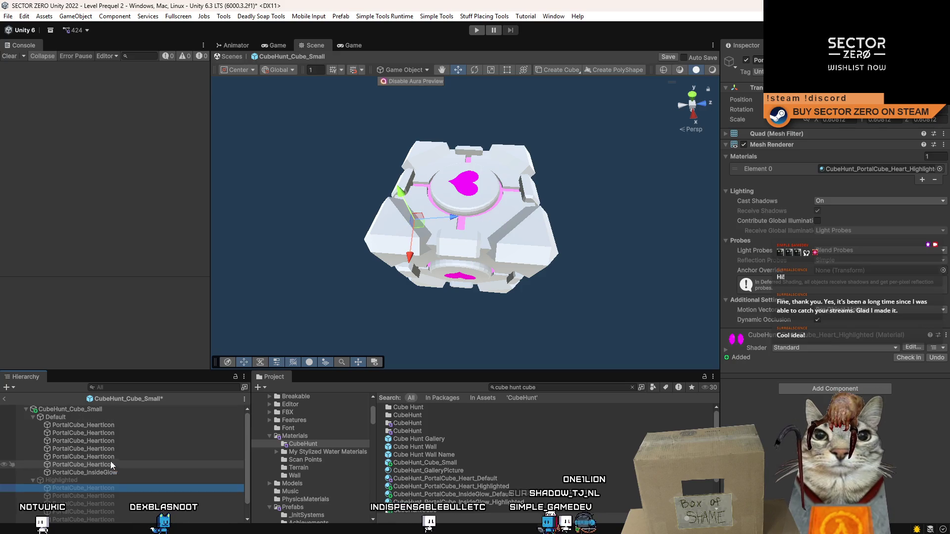
pyautogui.click(33, 417)
pyautogui.click(33, 426)
pyautogui.click(93, 420)
pyautogui.click(93, 442)
pyautogui.click(97, 425)
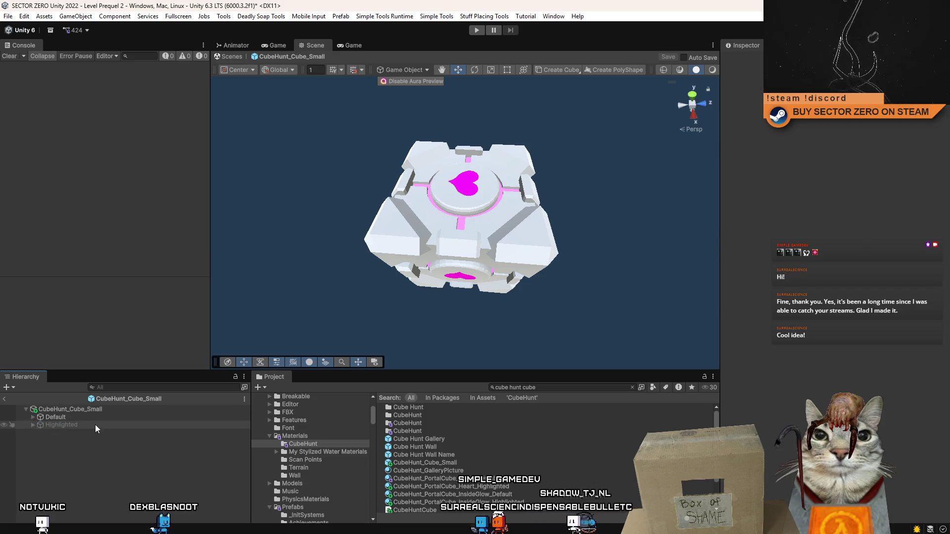
# Step: From the CubeHunt_Cube_Small root's Cube Hunt Cube component, open CubeHuntCube.cs in the code editor
pyautogui.click(98, 410)
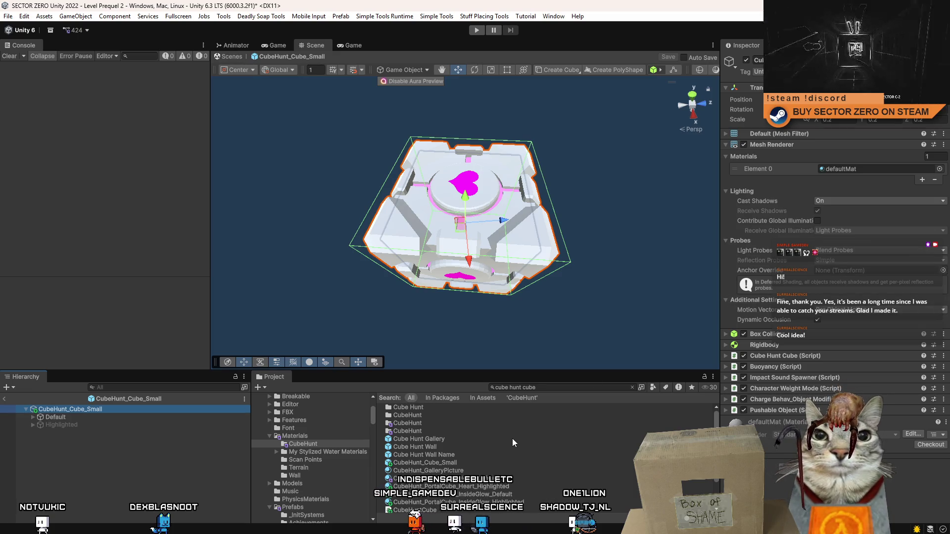
pyautogui.click(725, 356)
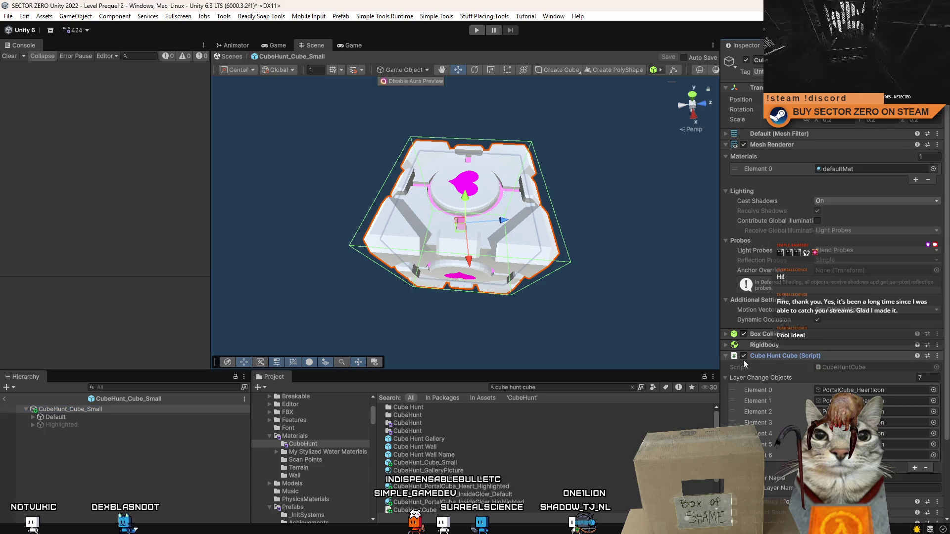
pyautogui.click(865, 368)
pyautogui.doubleClick(865, 368)
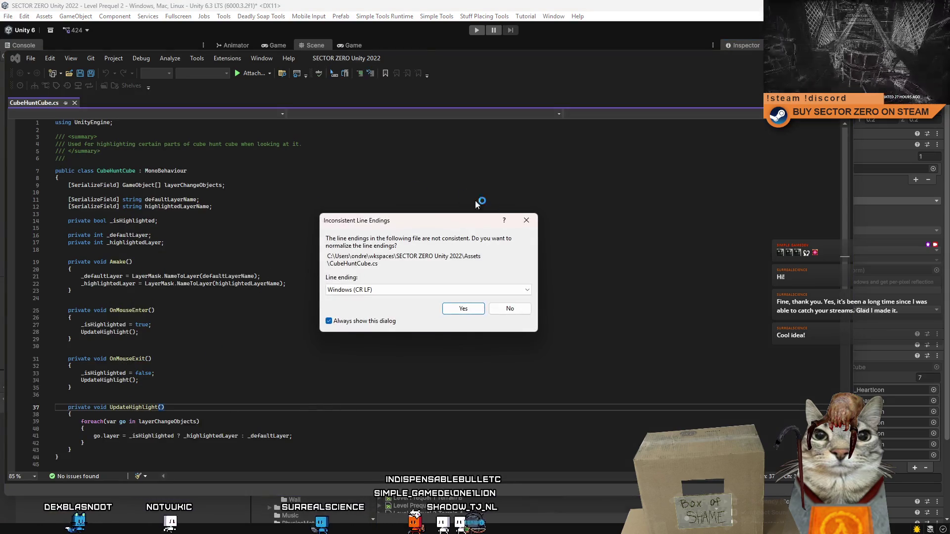
# Step: Normalize line endings and replace the array field with single defaultParent and highlightedParent fields
pyautogui.click(463, 309)
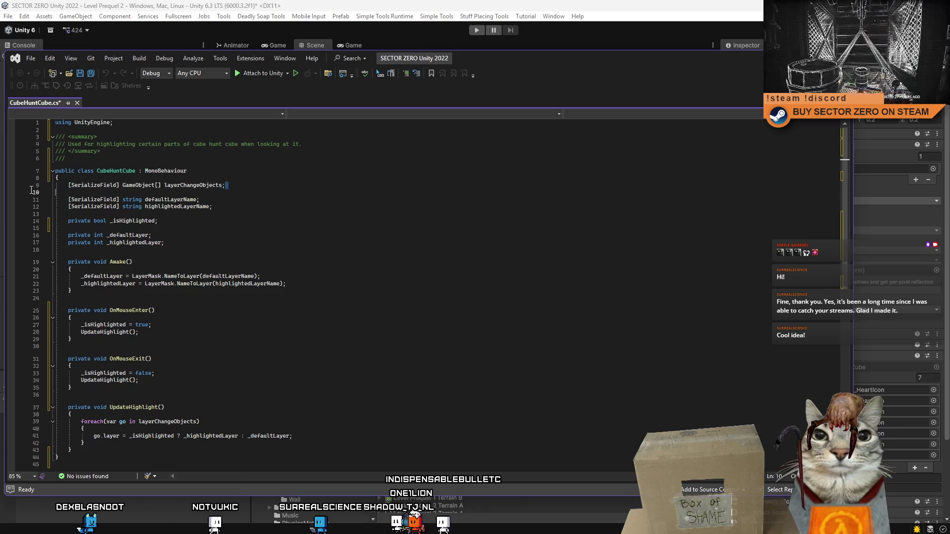
pyautogui.moveTo(225, 185); pyautogui.dragTo(134, 186)
pyautogui.click(158, 186)
pyautogui.press('BackSpace')
pyautogui.press('BackSpace')
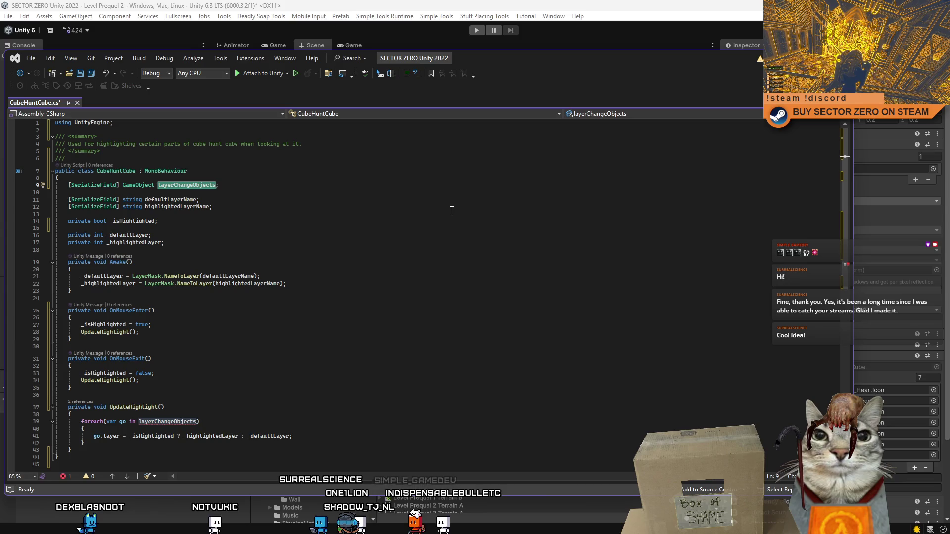
pyautogui.write('defaultPar')
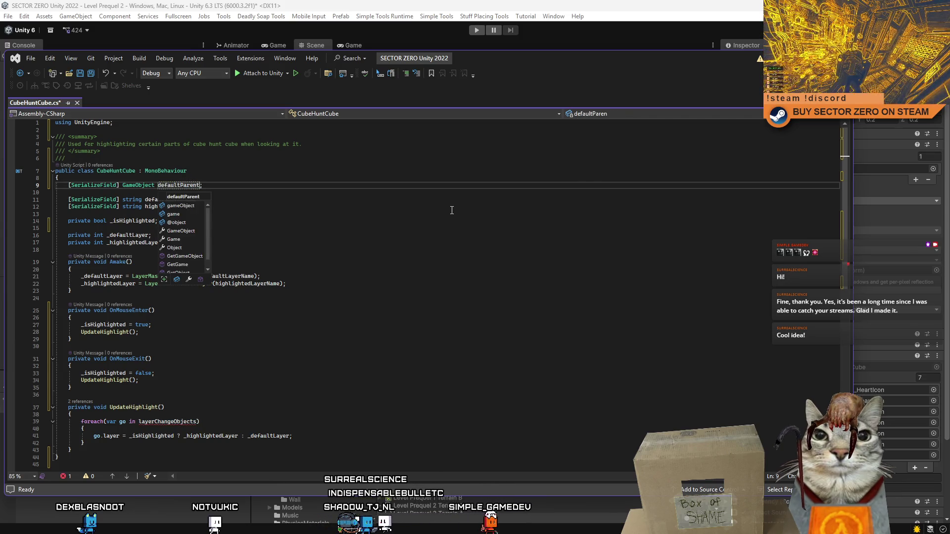
pyautogui.press('Escape')
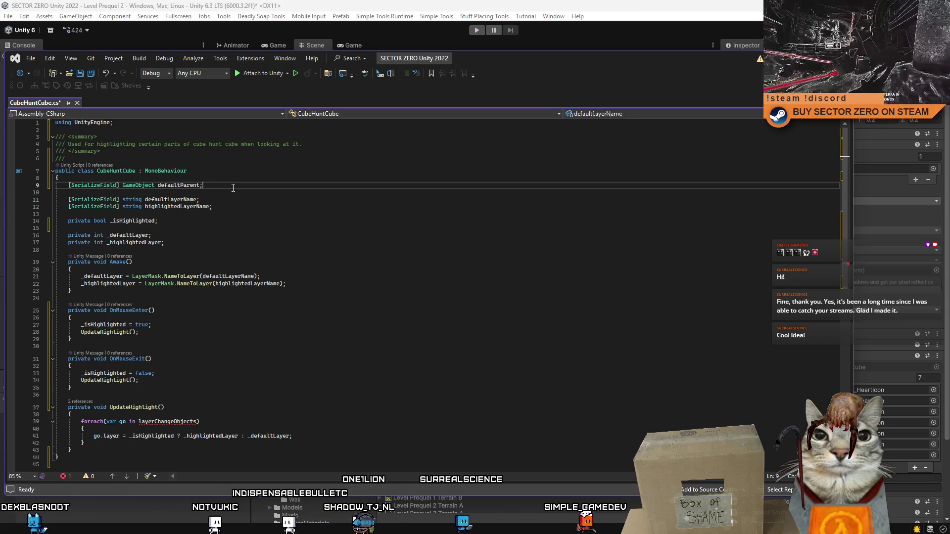
pyautogui.hotkey('ctrl', 'd')
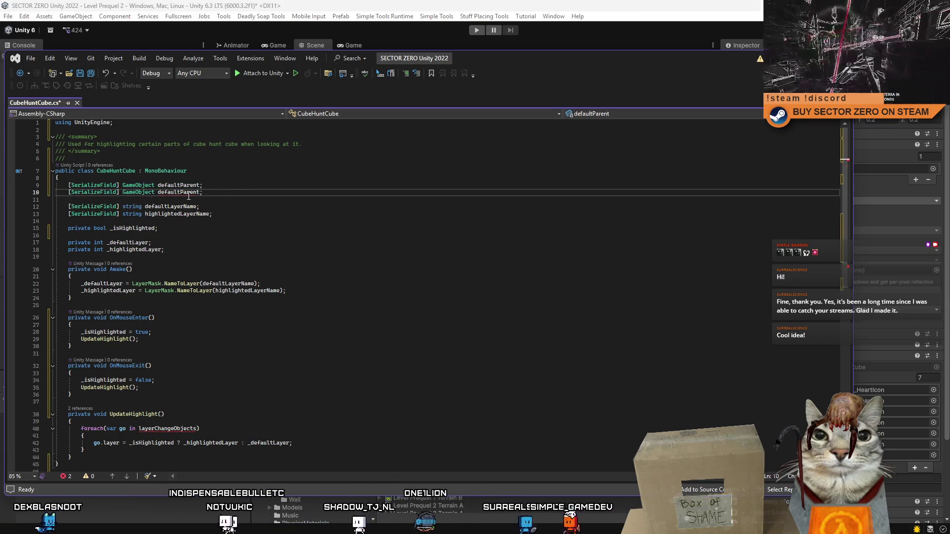
pyautogui.doubleClick(200, 193)
pyautogui.write('highlighte')
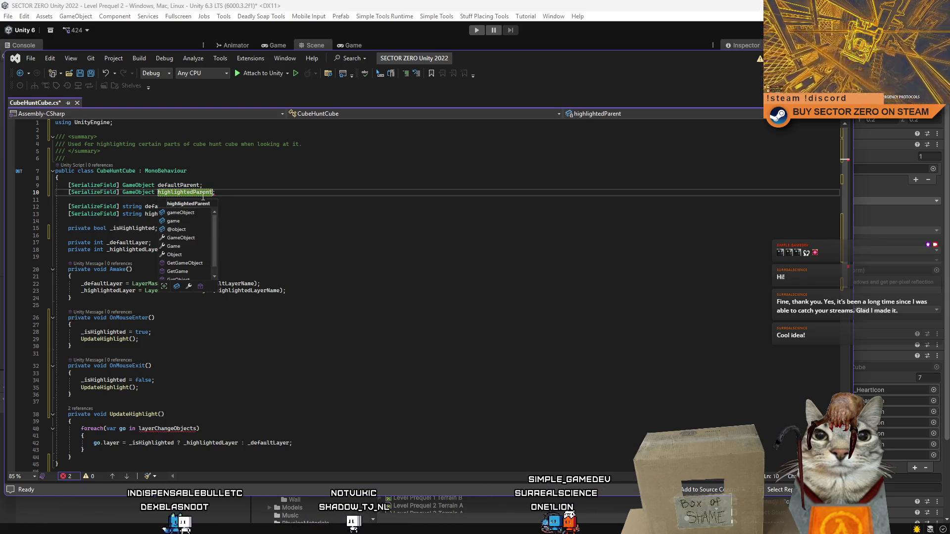
pyautogui.press('Escape')
# Step: Delete the old foreach loop from UpdateHighlight
pyautogui.click(228, 331)
pyautogui.scroll(-1, 228, 326)
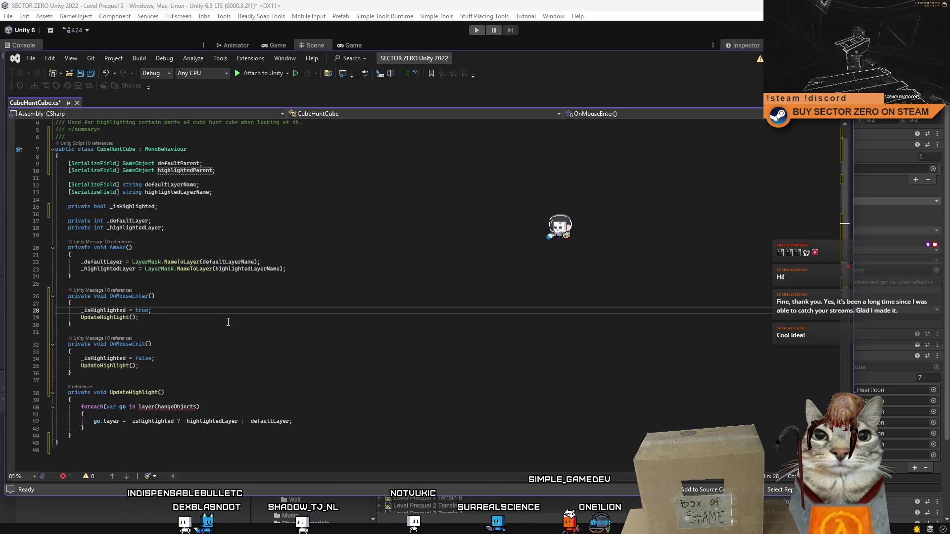
pyautogui.scroll(-2, 229, 324)
pyautogui.click(204, 351)
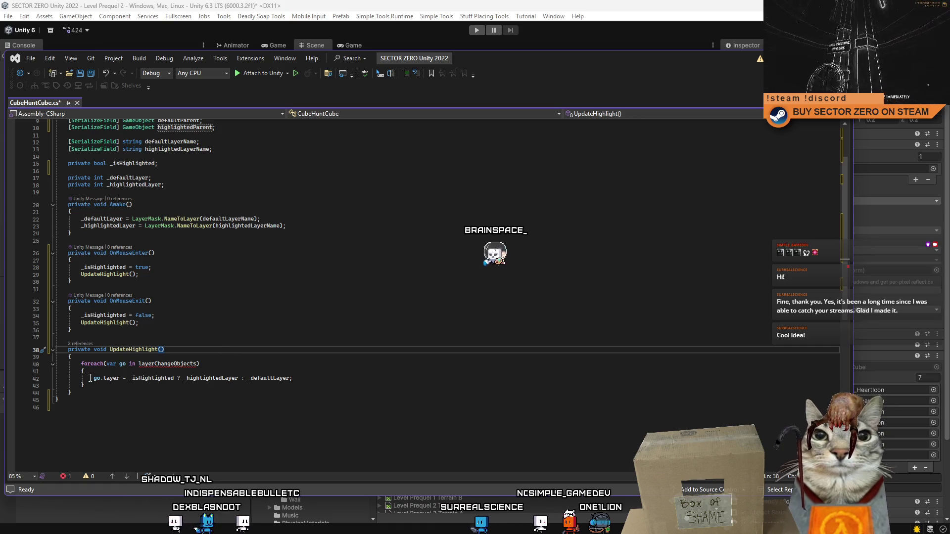
pyautogui.moveTo(55, 364); pyautogui.dragTo(85, 386)
pyautogui.press('Delete')
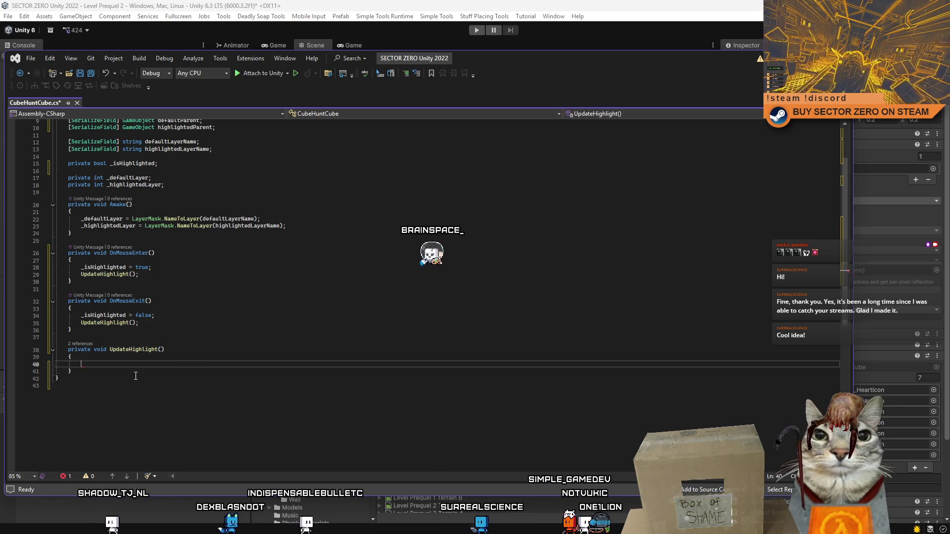
# Step: Write defaultParent and highlightedParent statements based on _isHighlighted in UpdateHighlight
pyautogui.write('defaultParent')
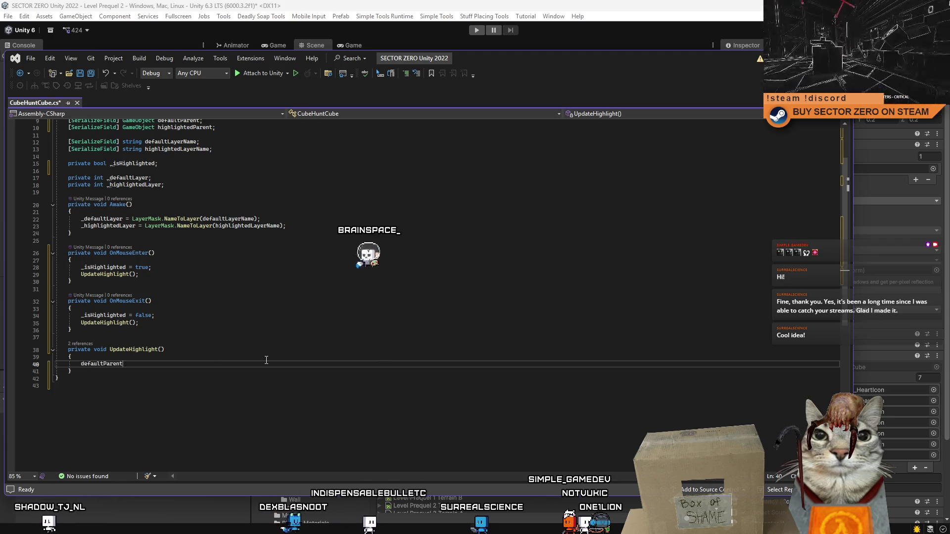
pyautogui.write(' =')
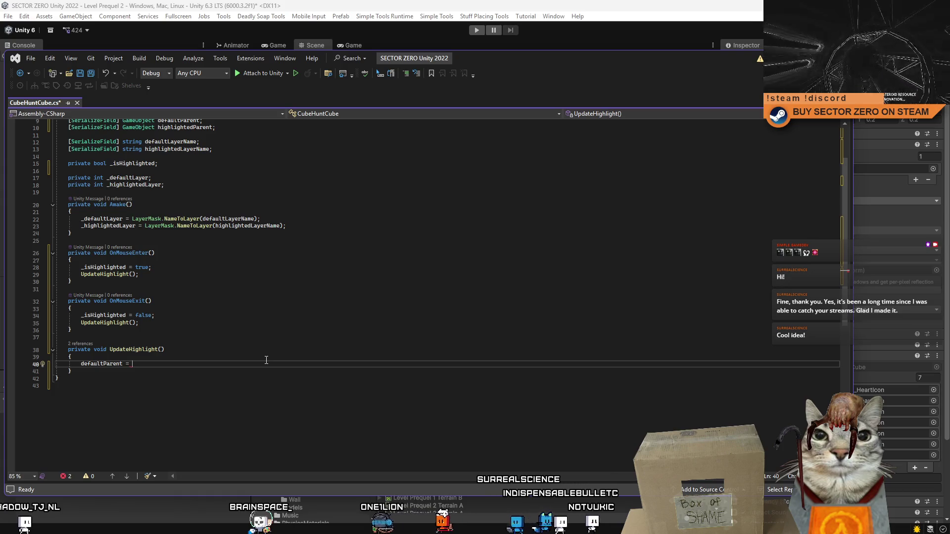
pyautogui.write('_')
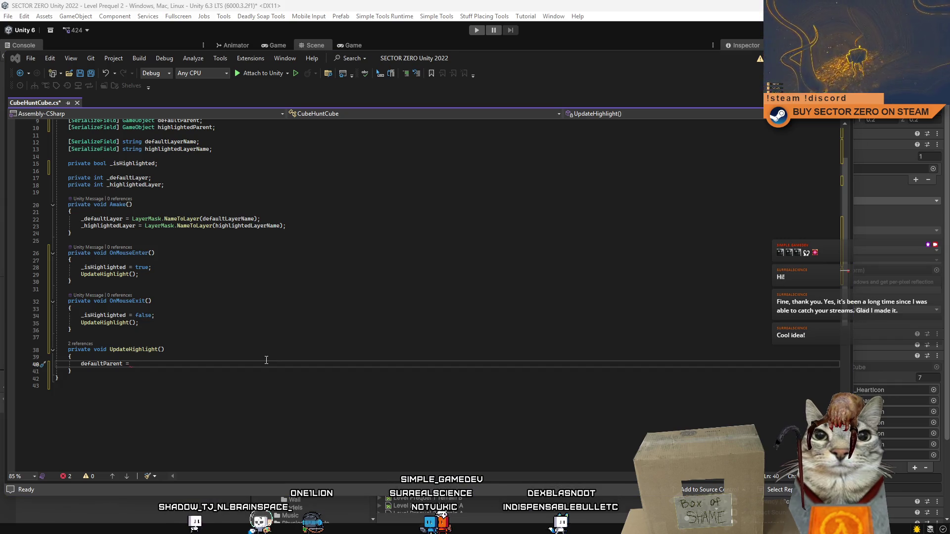
pyautogui.click(267, 363)
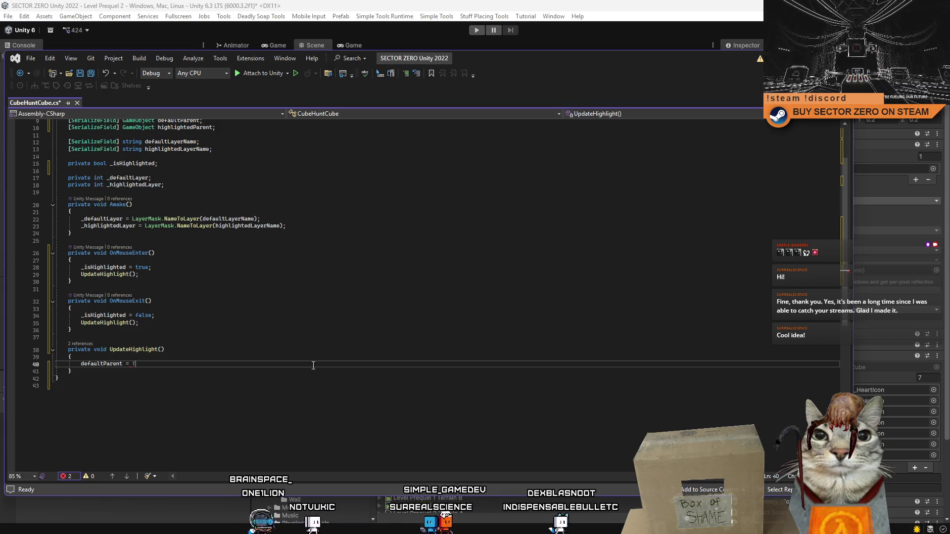
pyautogui.write('_is')
pyautogui.press('Tab')
pyautogui.write(';')
pyautogui.press('Return')
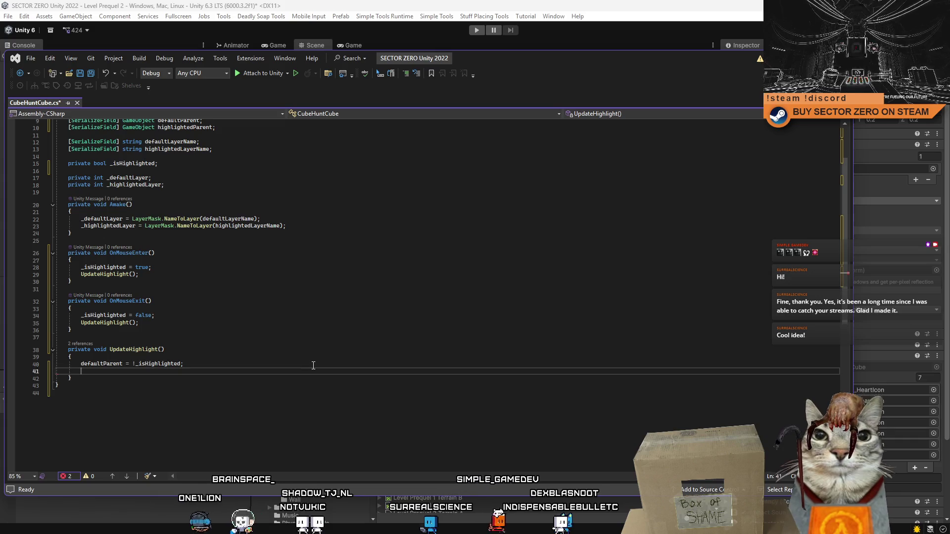
pyautogui.write('hi')
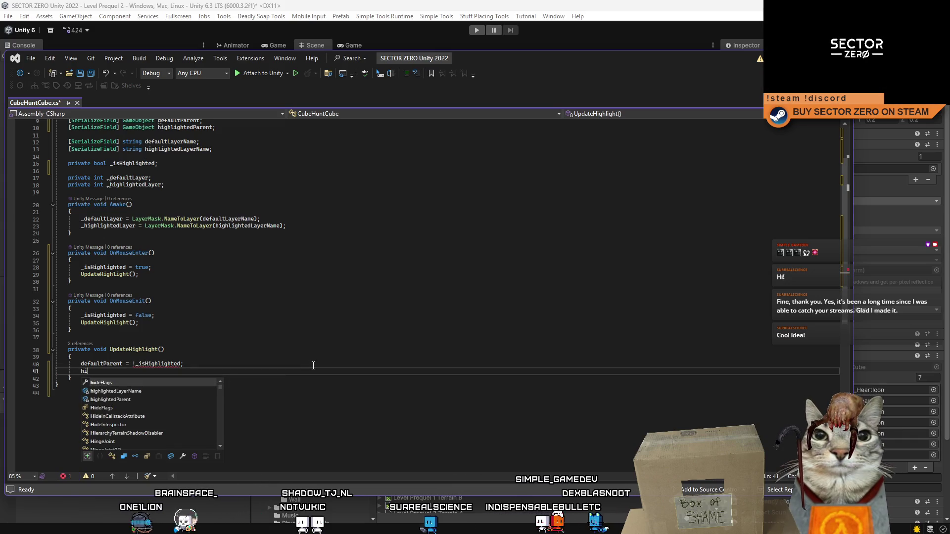
pyautogui.press('Down')
pyautogui.press('Down')
pyautogui.press('Tab')
pyautogui.write('= _is')
pyautogui.press('Tab')
pyautogui.write(';')
# Step: Turn the defaultParent line into a defaultParent.SetActive(!_isHighlighted) call
pyautogui.click(232, 376)
pyautogui.doubleClick(167, 371)
pyautogui.scroll(2, 242, 330)
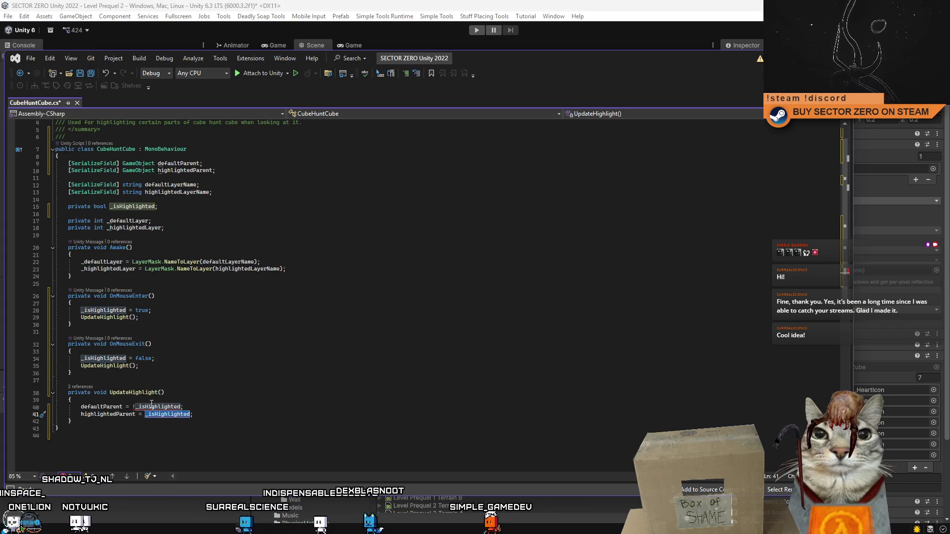
pyautogui.moveTo(153, 406)
pyautogui.click(195, 402)
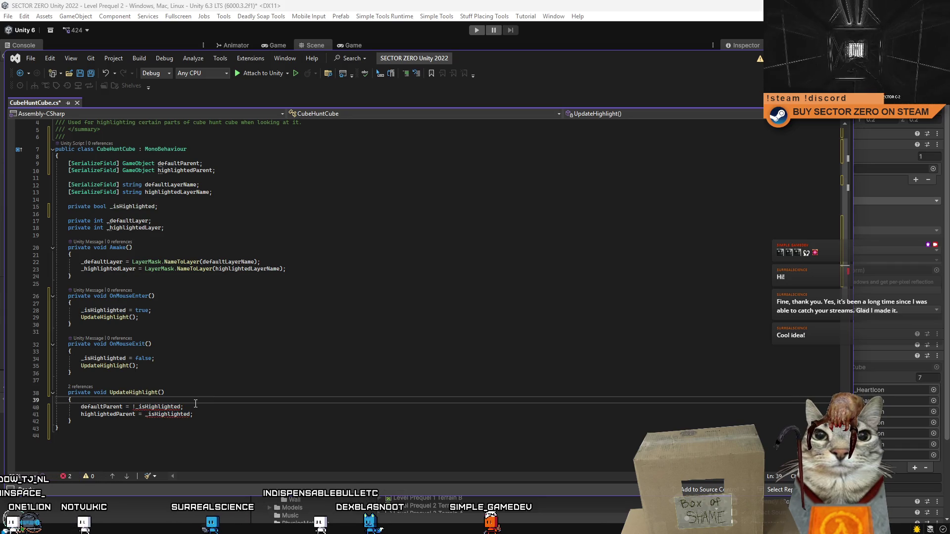
pyautogui.click(122, 406)
pyautogui.write('.se')
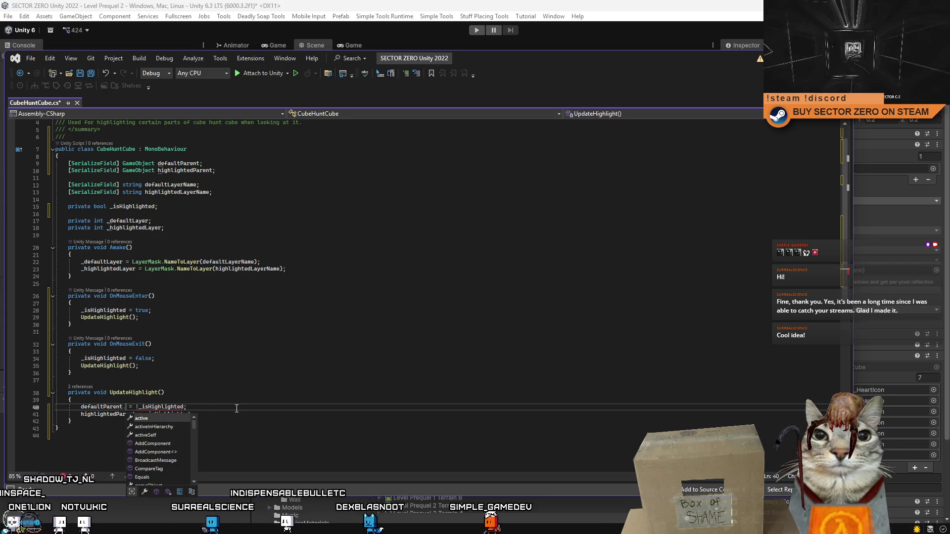
pyautogui.press('Tab')
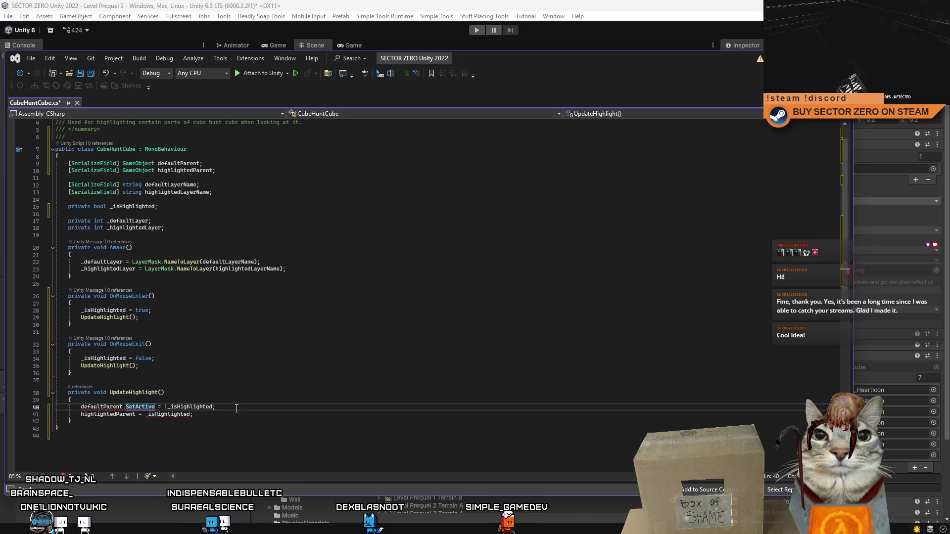
pyautogui.write('()')
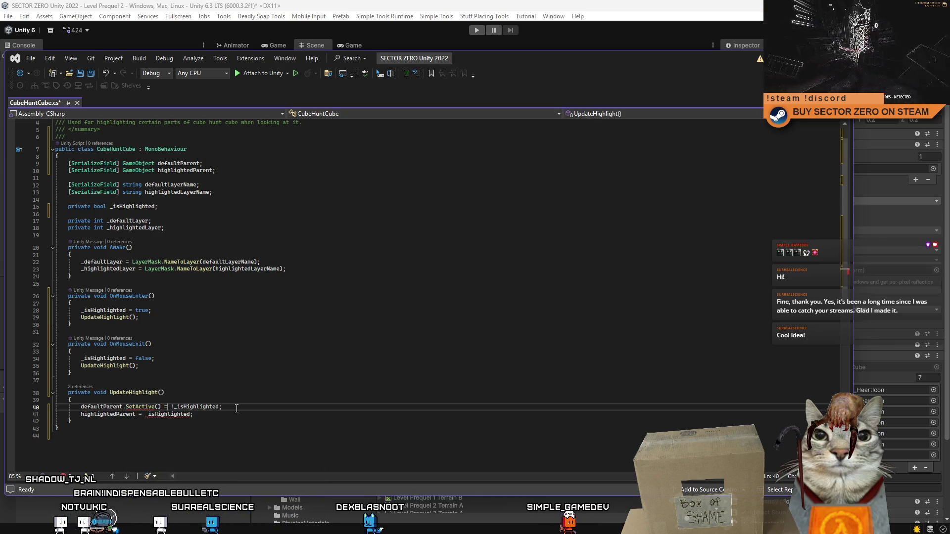
pyautogui.write(');')
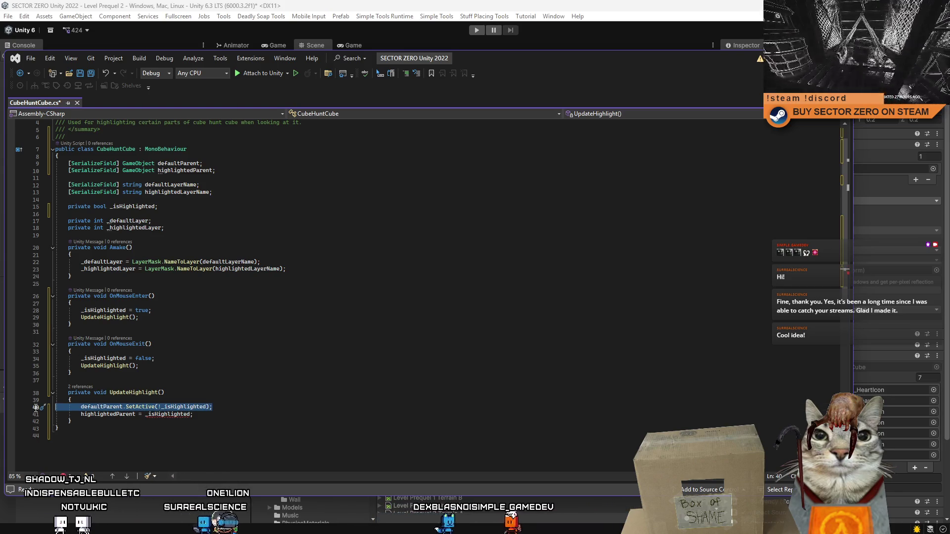
# Step: Copy the SetActive call onto a new line for highlightedParent
pyautogui.click(157, 414)
pyautogui.click(251, 409)
pyautogui.press('Return')
pyautogui.press('Tab')
pyautogui.doubleClick(101, 421)
pyautogui.press('BackSpace')
pyautogui.doubleClick(102, 414)
pyautogui.write('highlightedParent')
# Step: Make it highlightedParent.SetActive(_isHighlighted), remove the leftover line, and save the script
pyautogui.click(217, 423)
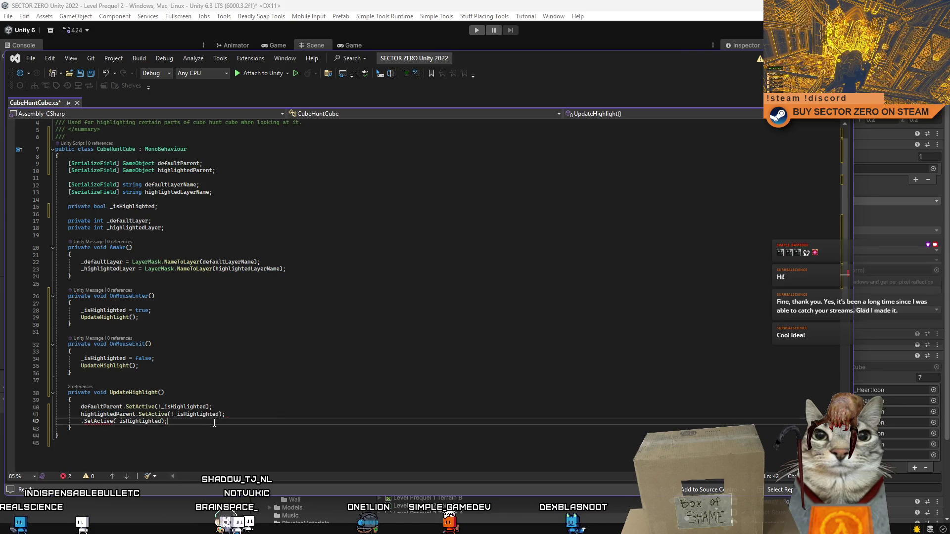
pyautogui.doubleClick(140, 421)
pyautogui.press('BackSpace')
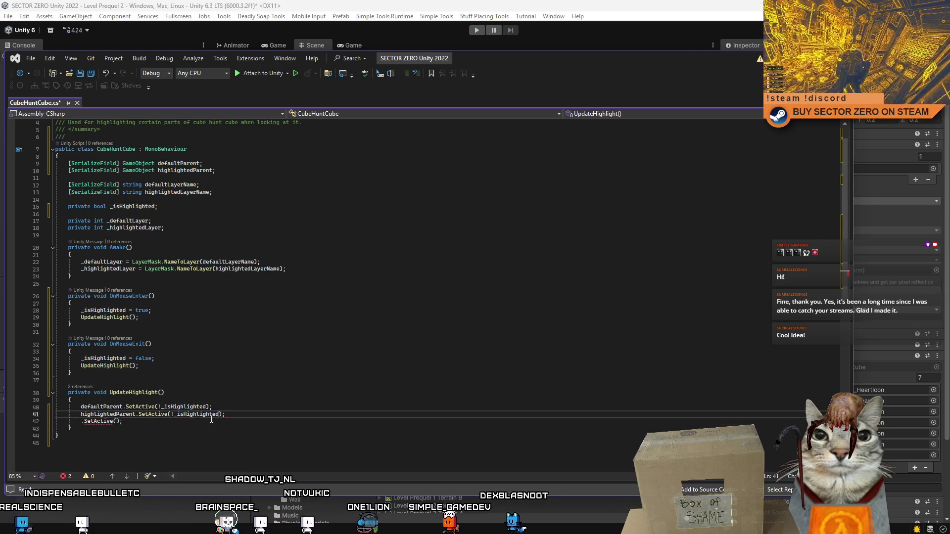
pyautogui.doubleClick(175, 407)
pyautogui.click(174, 414)
pyautogui.press('BackSpace')
pyautogui.click(40, 421)
pyautogui.press('BackSpace')
pyautogui.hotkey('ctrl', 's')
pyautogui.click(378, 368)
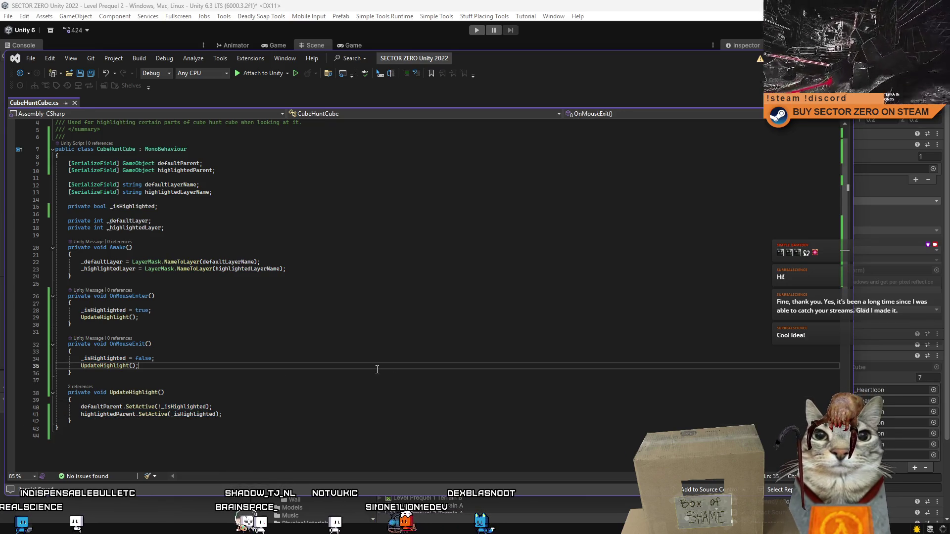
pyautogui.scroll(1, 343, 370)
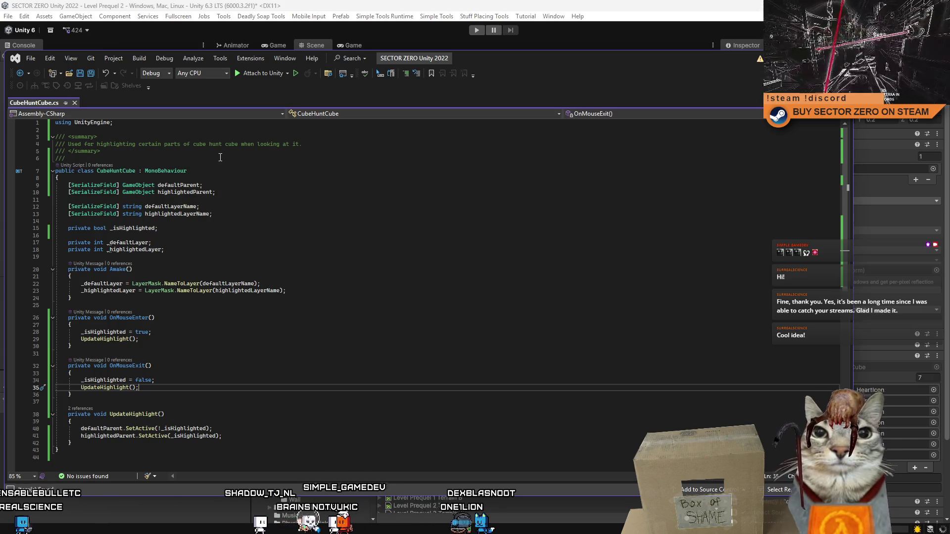
pyautogui.moveTo(314, 144); pyautogui.dragTo(98, 146)
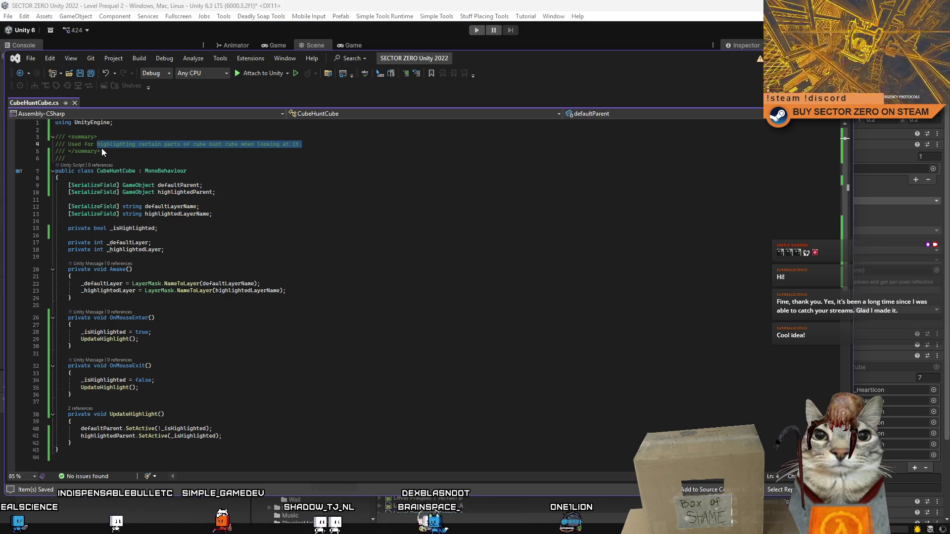
# Step: Reword the summary to switching between default and highlighted state by looking at it, and save
pyautogui.write('sw')
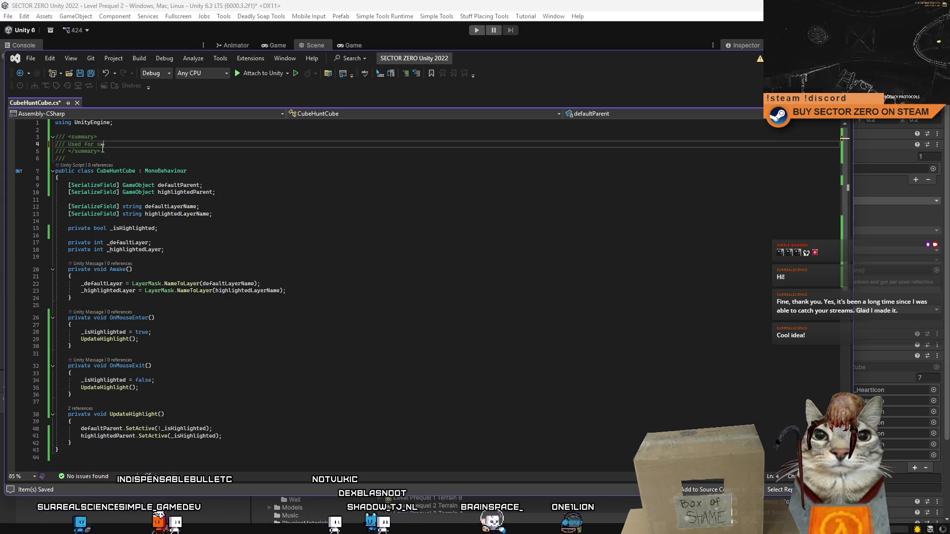
pyautogui.write('itching cube hu')
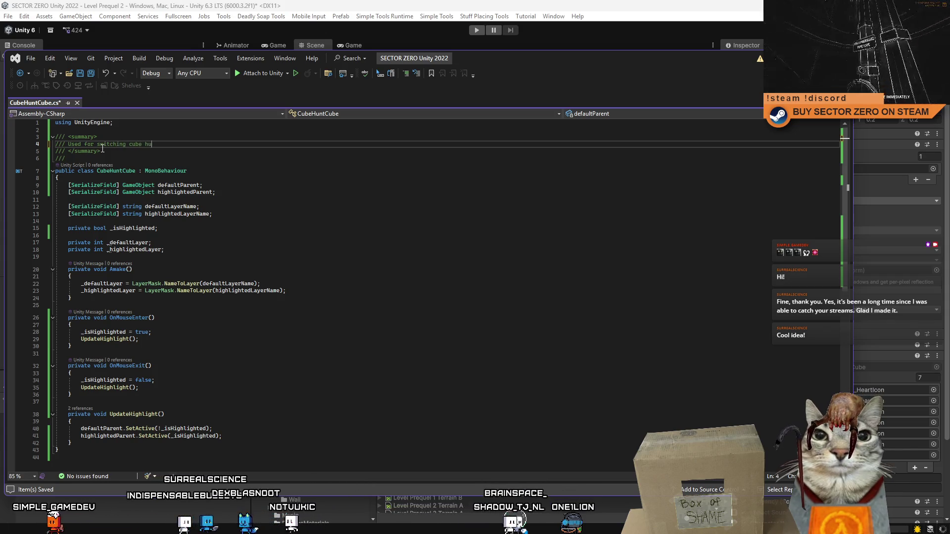
pyautogui.press('BackSpace')
pyautogui.press('BackSpace')
pyautogui.press('BackSpace')
pyautogui.write('cube between active')
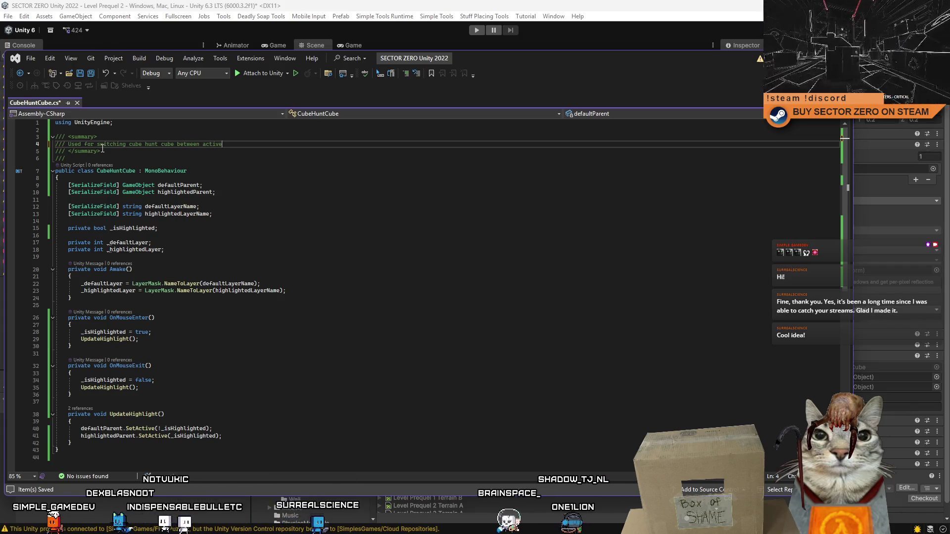
pyautogui.hotkey('ctrl', 'BackSpace')
pyautogui.hotkey('ctrl', 'BackSpace')
pyautogui.write('default and highlight')
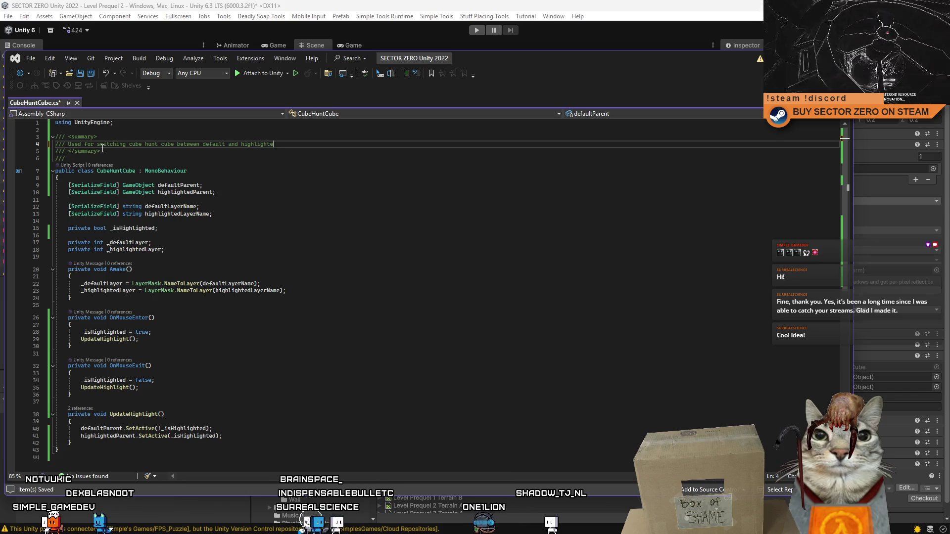
pyautogui.write('d state by look')
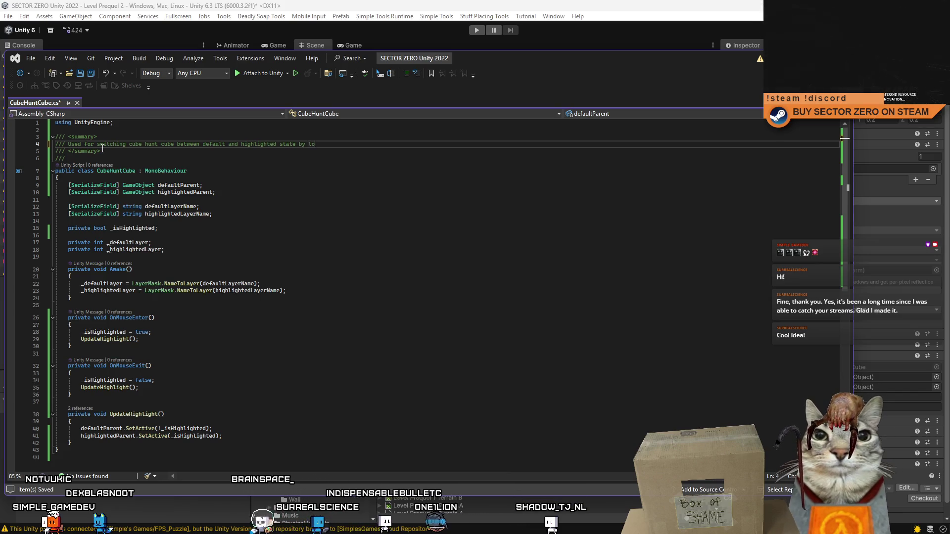
pyautogui.write('ing at')
pyautogui.hotkey('ctrl', 's')
# Step: Delete the empty /// comment line and return to Unity
pyautogui.click(403, 213)
pyautogui.click(431, 260)
pyautogui.moveTo(67, 158); pyautogui.dragTo(46, 164)
pyautogui.press('Delete')
pyautogui.click(419, 291)
pyautogui.hotkey('alt', 'Tab')
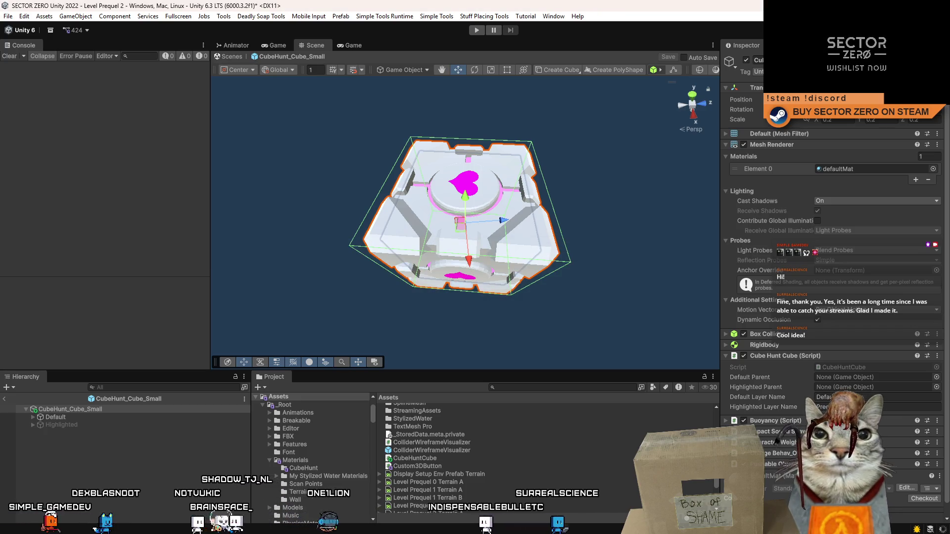
# Step: Clear the Console, exit the cube prefab to Level Prequel 2, and watch the run in Scene view
pyautogui.click(10, 57)
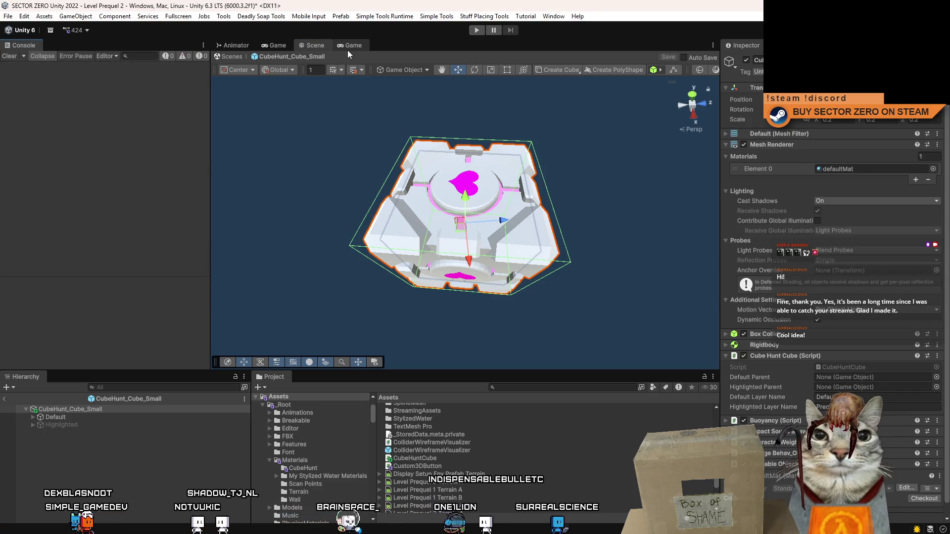
pyautogui.click(356, 48)
pyautogui.click(307, 47)
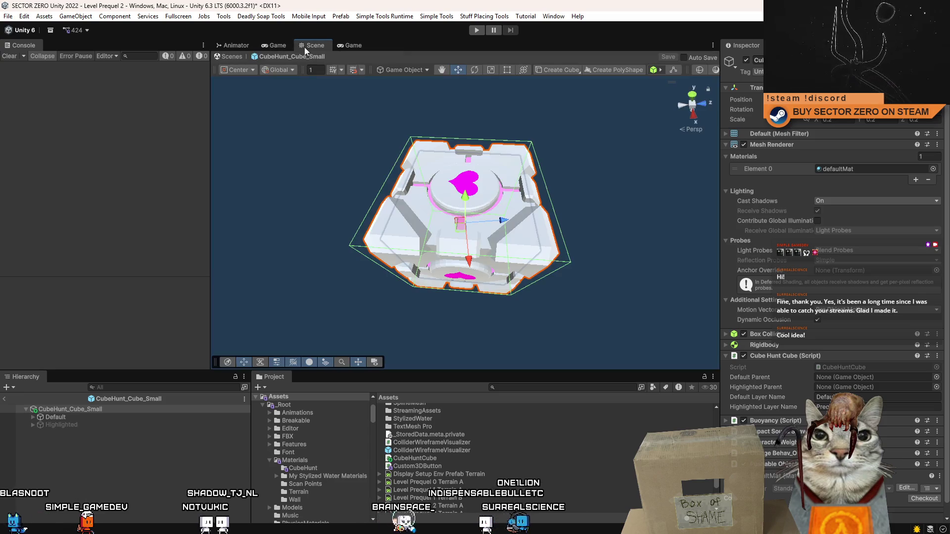
pyautogui.click(229, 57)
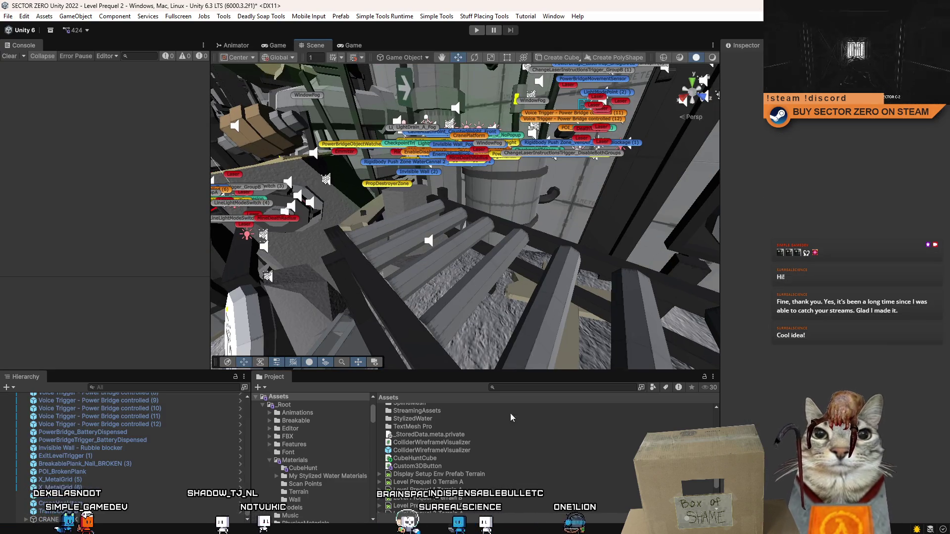
pyautogui.scroll(2, 567, 461)
pyautogui.moveTo(559, 337)
pyautogui.mouseDown()
pyautogui.moveTo(544, 316)
pyautogui.moveTo(497, 43)
pyautogui.mouseUp()
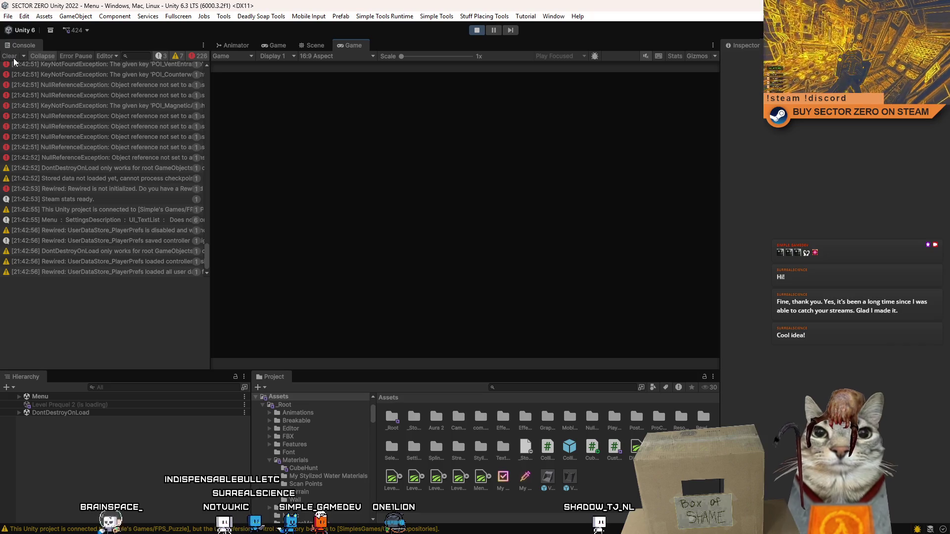
pyautogui.click(13, 59)
pyautogui.click(13, 58)
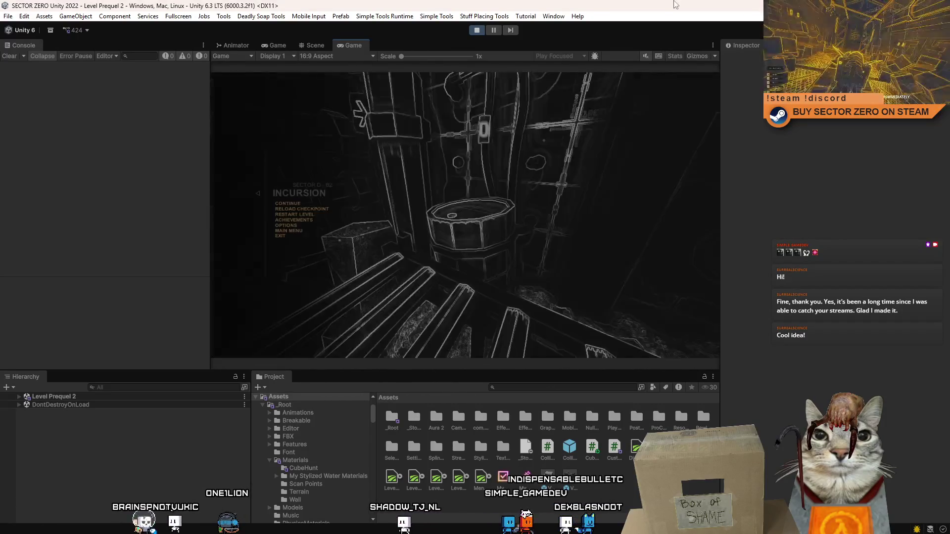
pyautogui.click(314, 45)
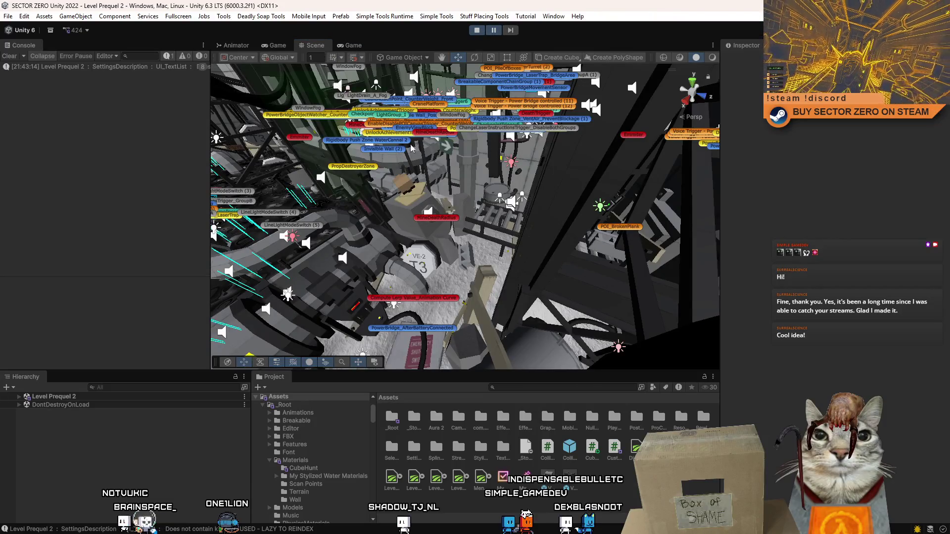
# Step: Drop a CubeHunt_Cube_Small from the Project onto the barrel in the running level
pyautogui.moveTo(485, 234); pyautogui.dragTo(518, 240)
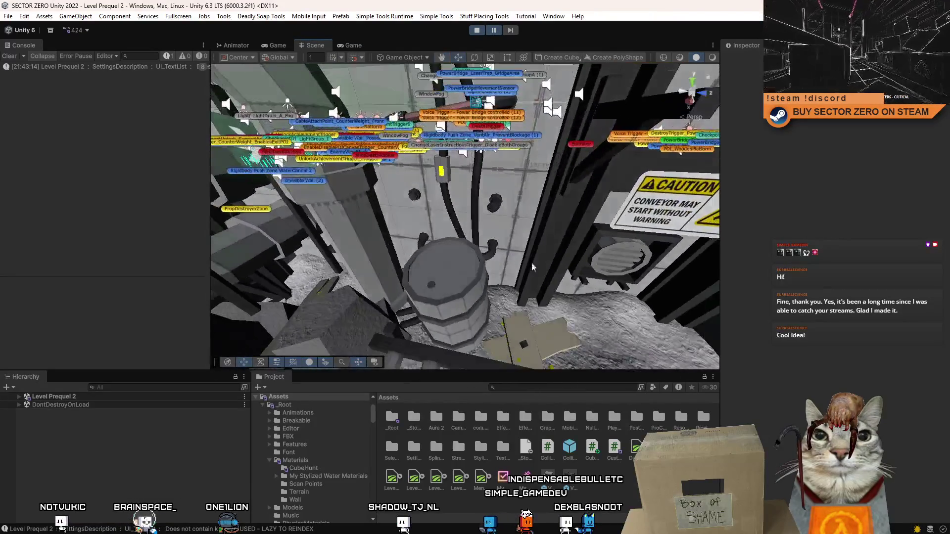
pyautogui.keyDown('ctrl'); pyautogui.scroll(-3, 609, 484); pyautogui.keyUp('ctrl')
pyautogui.scroll(-2, 527, 462)
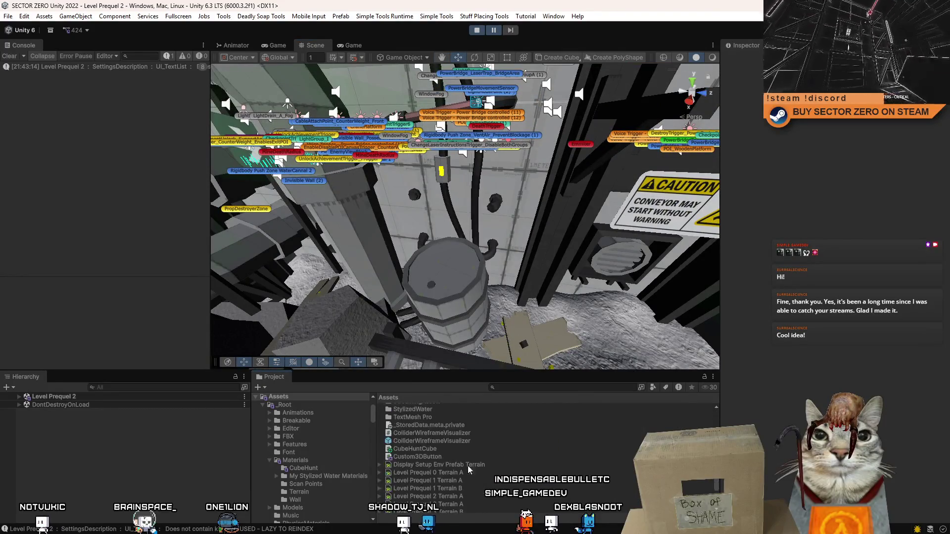
pyautogui.scroll(-10, 451, 450)
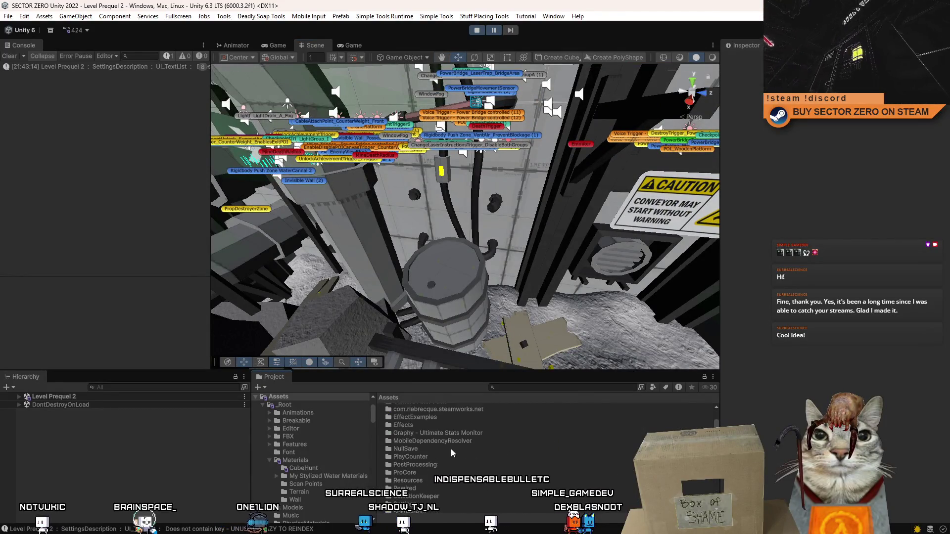
pyautogui.scroll(2, 453, 449)
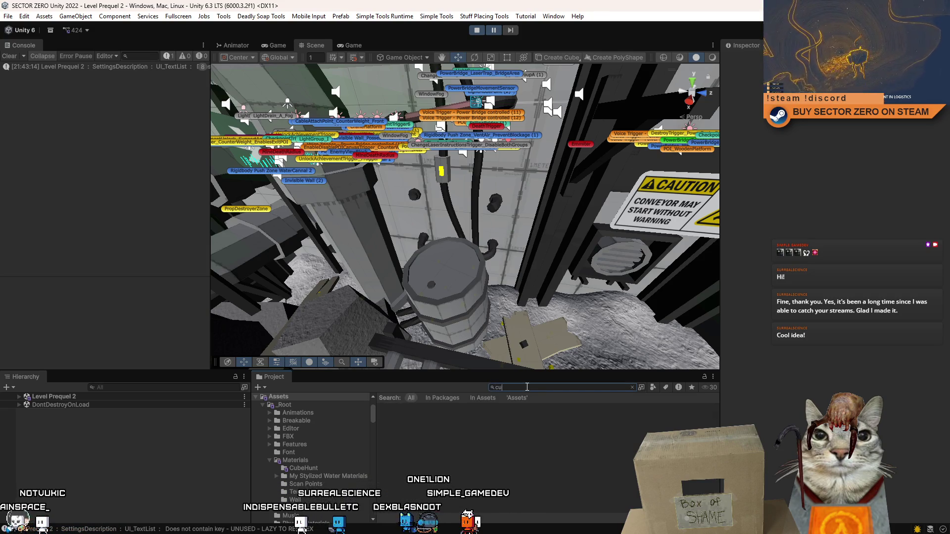
pyautogui.write('be hunt')
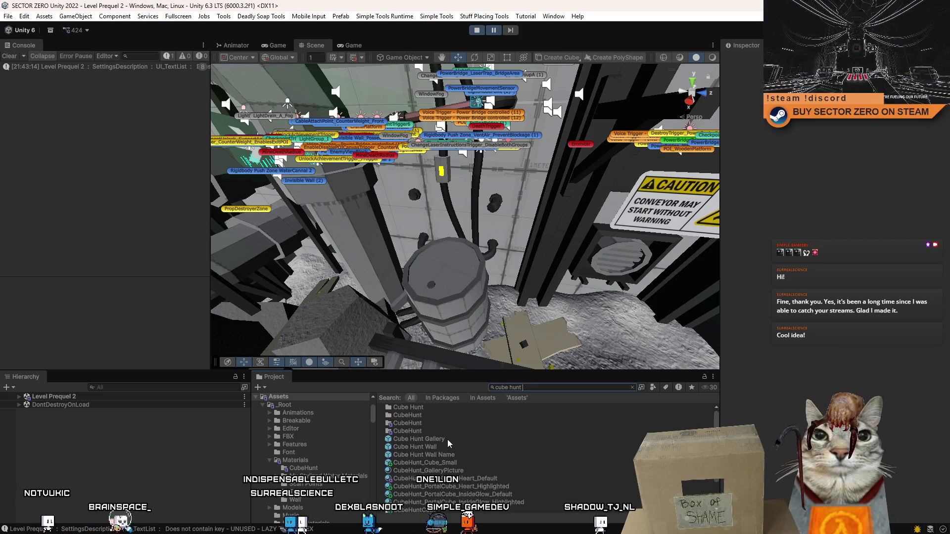
pyautogui.moveTo(448, 439); pyautogui.dragTo(445, 273)
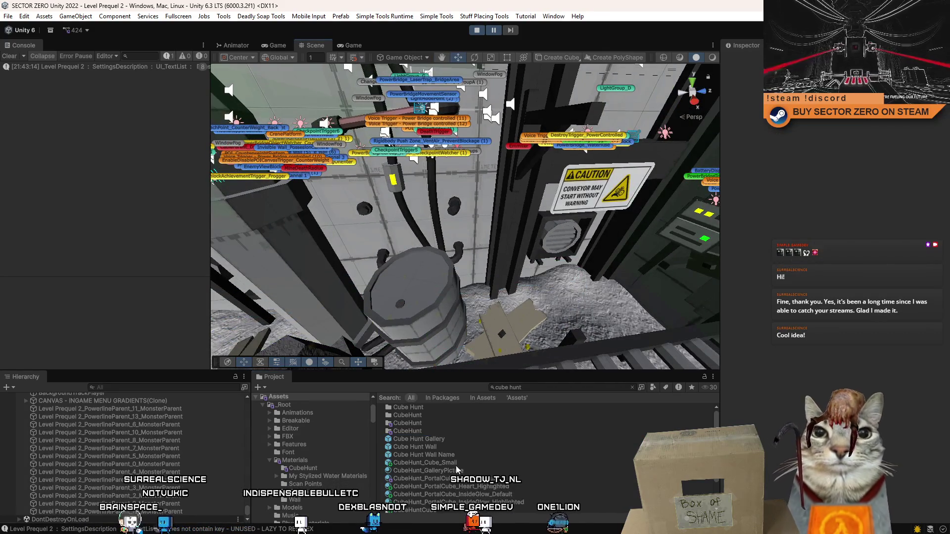
pyautogui.moveTo(455, 468)
pyautogui.mouseDown()
pyautogui.moveTo(435, 267)
pyautogui.moveTo(416, 232)
pyautogui.mouseUp()
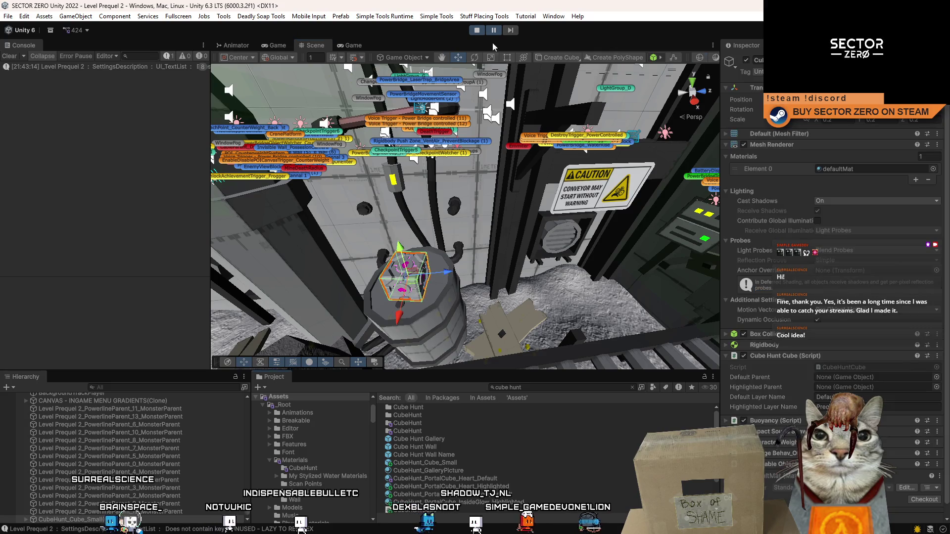
# Step: Check the placed cube in the Game view, then stop play mode
pyautogui.hotkey('ctrl', '2')
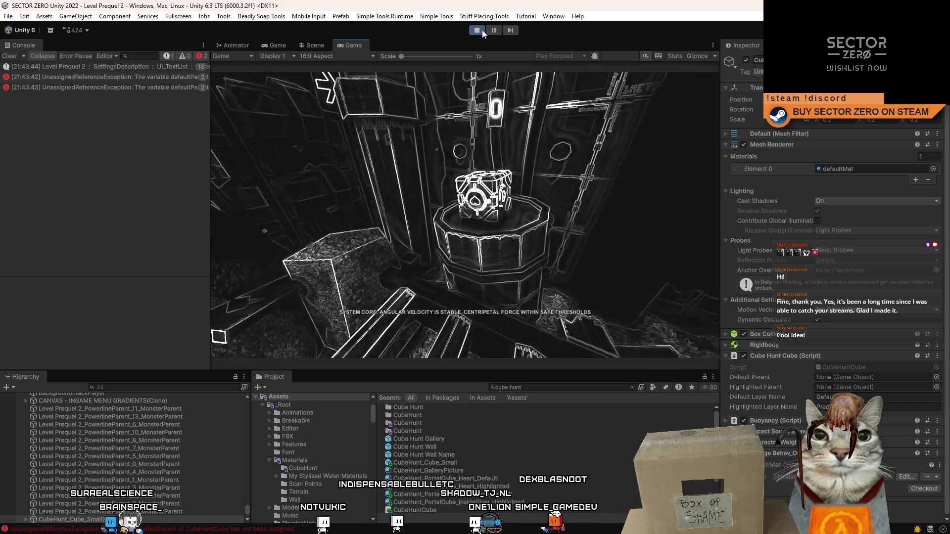
pyautogui.click(480, 29)
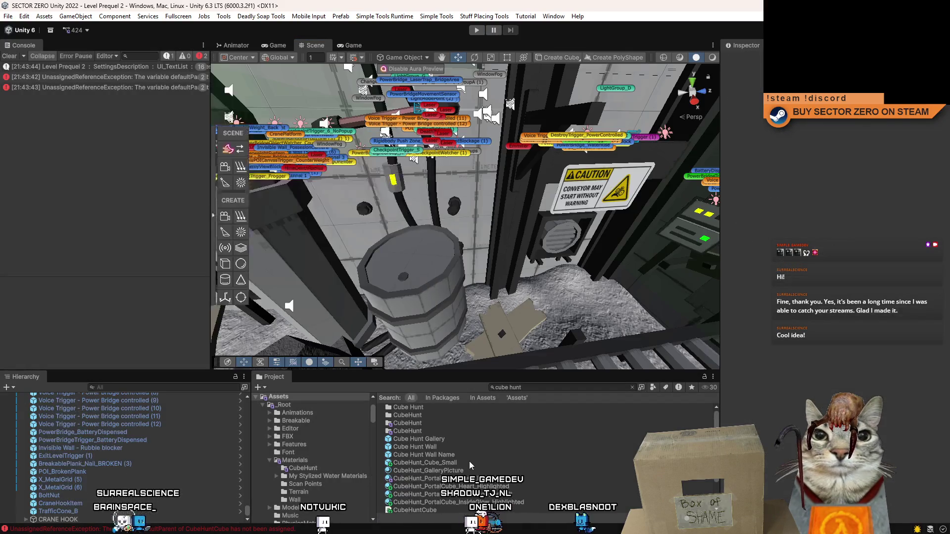
pyautogui.click(467, 462)
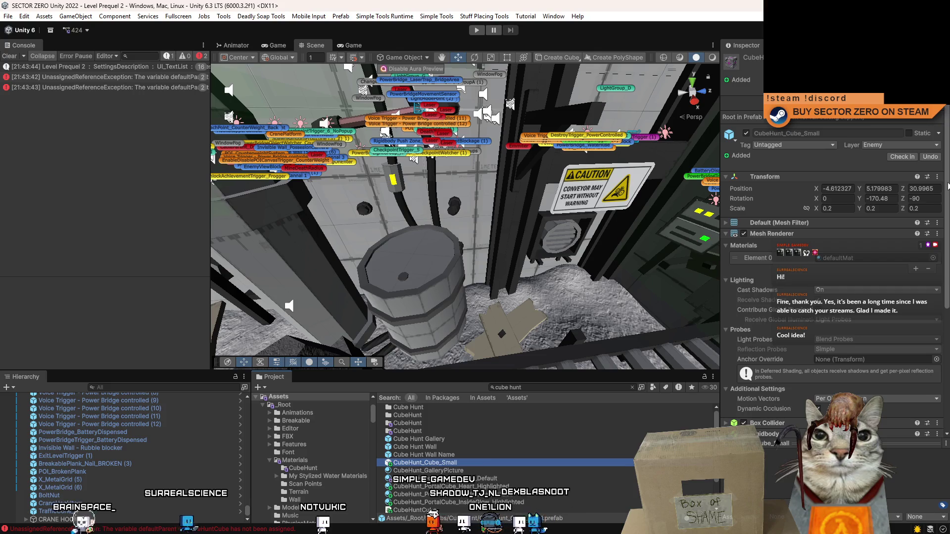
# Step: Open CubeHunt_Cube_Small and assign its Default and Highlighted children to the Cube Hunt Cube slots
pyautogui.scroll(-10, 948, 186)
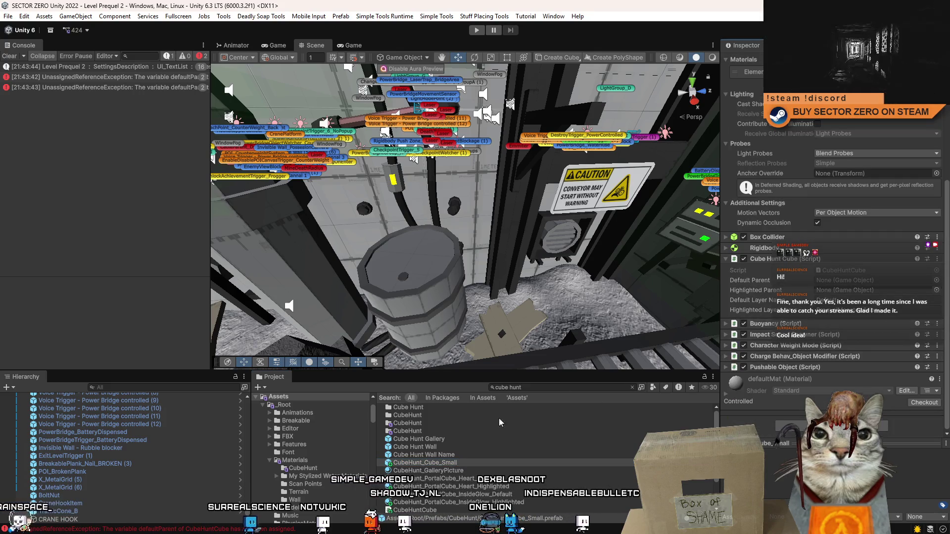
pyautogui.scroll(10, 831, 223)
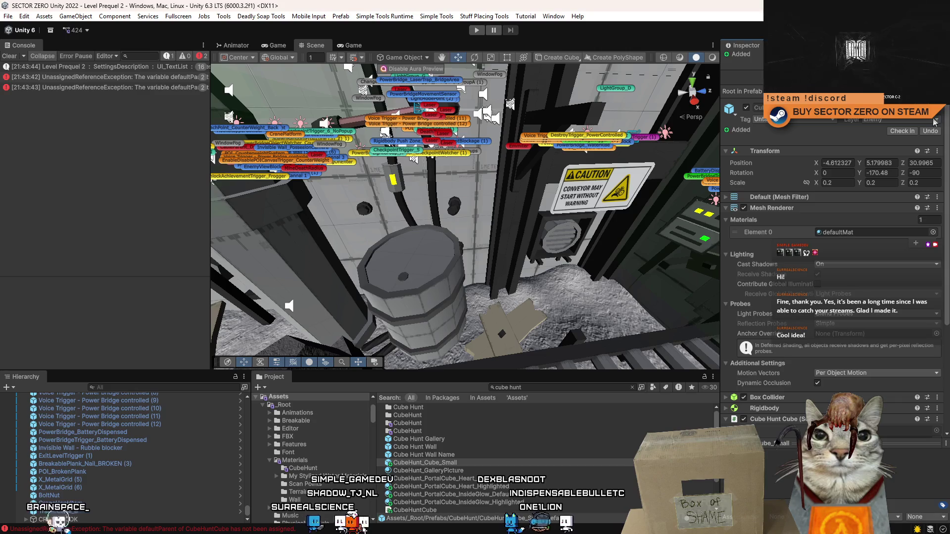
pyautogui.scroll(2, 932, 138)
pyautogui.doubleClick(425, 462)
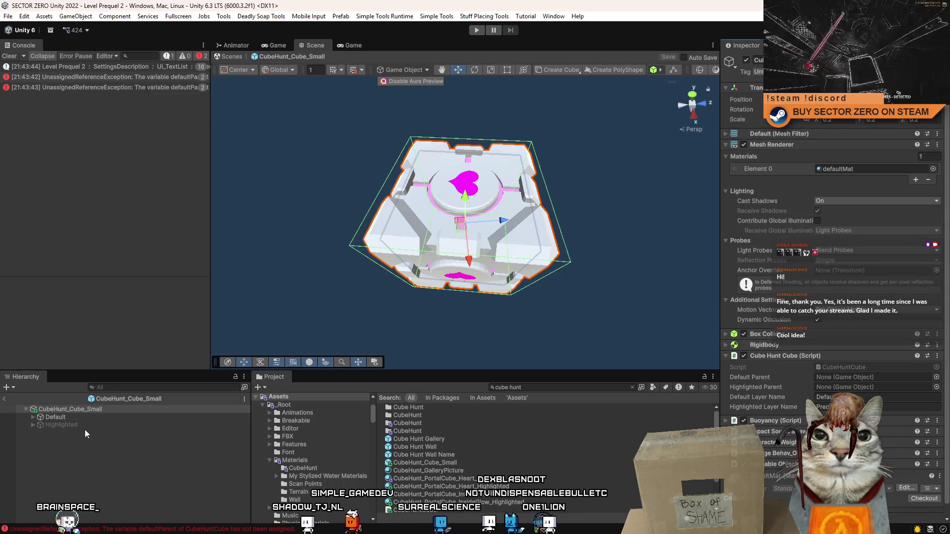
pyautogui.moveTo(850, 379); pyautogui.dragTo(847, 379)
pyautogui.moveTo(59, 429); pyautogui.dragTo(844, 386)
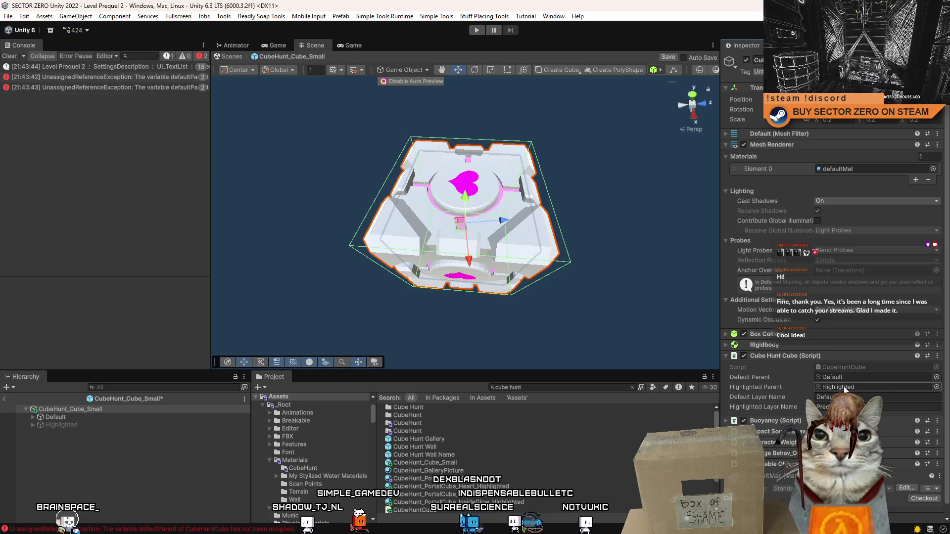
# Step: Save the prefab, clear the Console and exit Prefab Mode
pyautogui.click(117, 474)
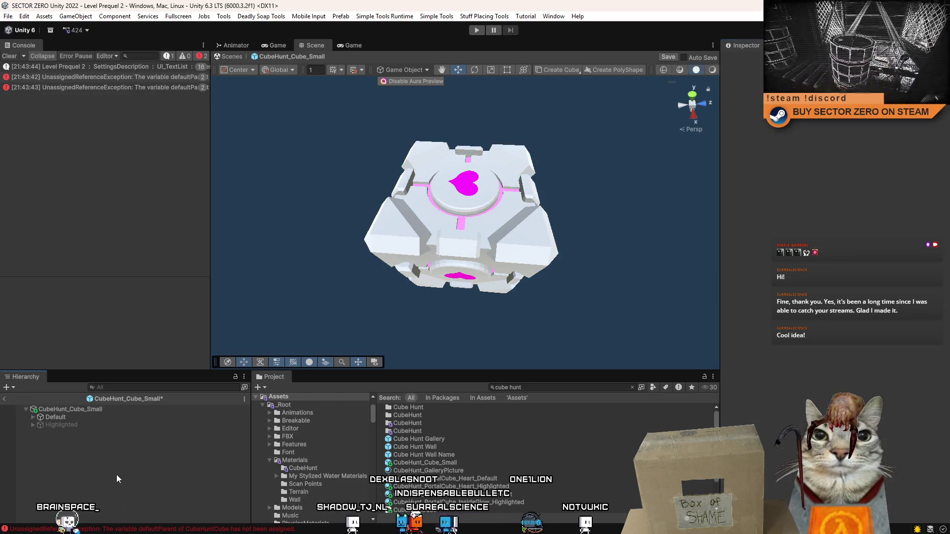
pyautogui.hotkey('ctrl', 's')
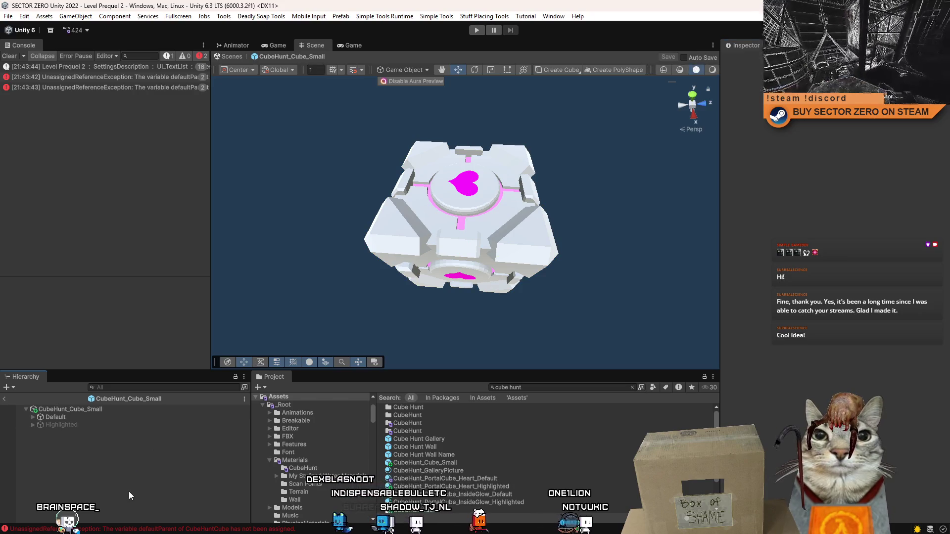
pyautogui.click(8, 58)
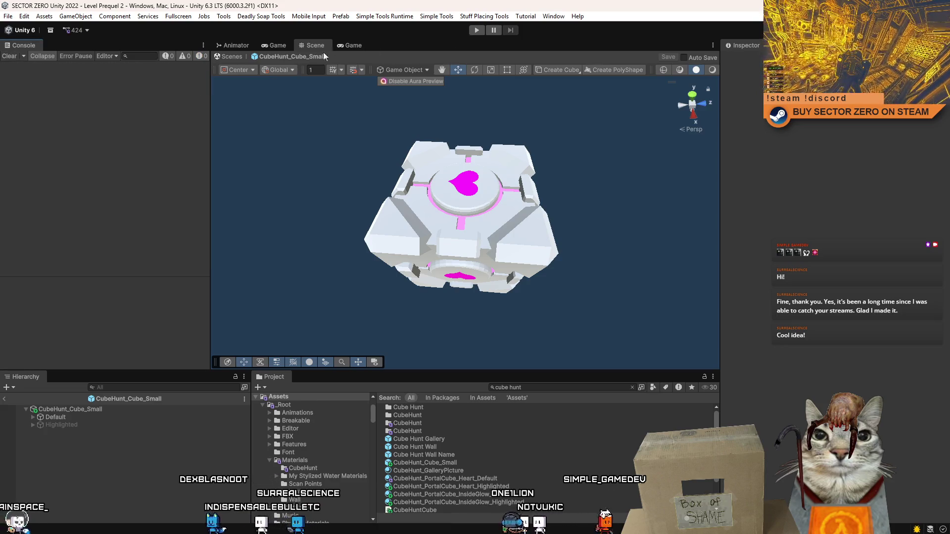
pyautogui.click(223, 57)
# Step: Run the level, pause, drop a CubeHunt_Cube_Small on the grating below the barrel, then stop play
pyautogui.click(476, 30)
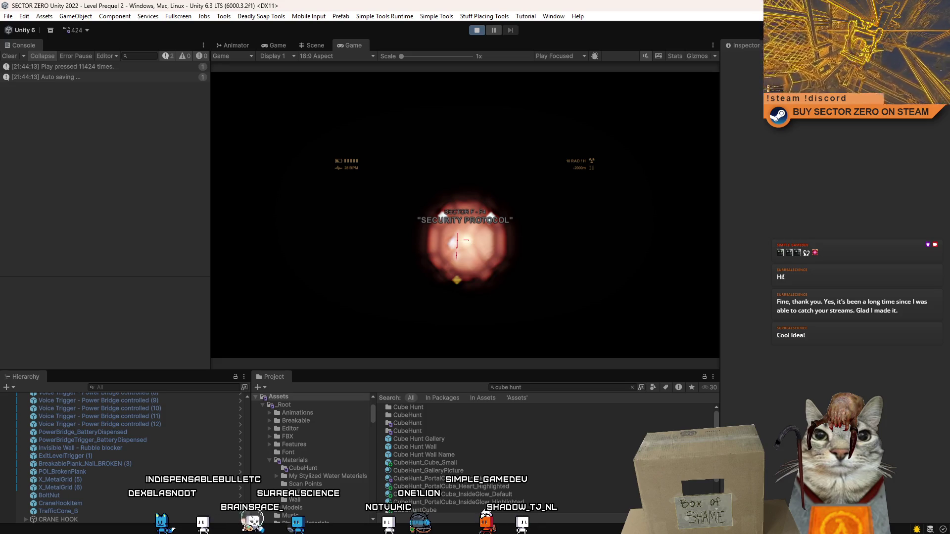
pyautogui.click(20, 56)
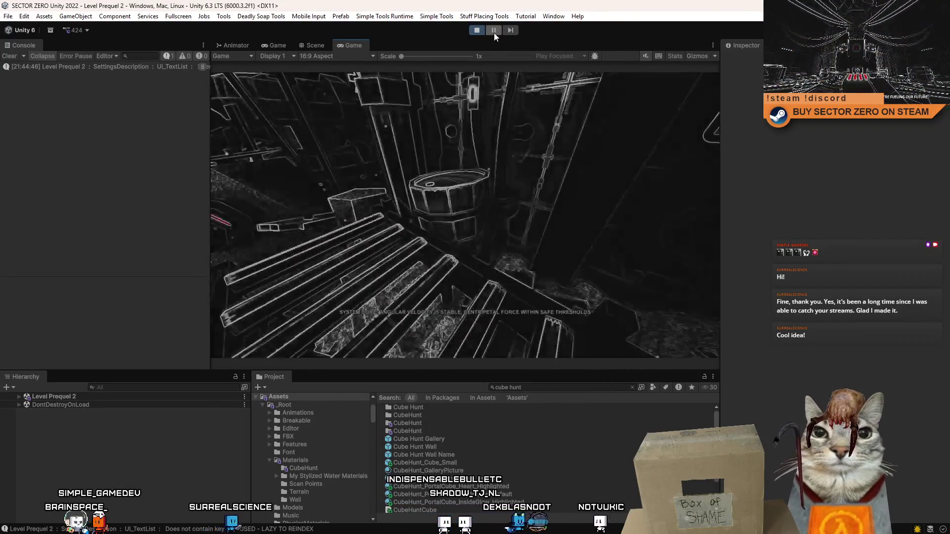
pyautogui.click(494, 30)
pyautogui.click(316, 45)
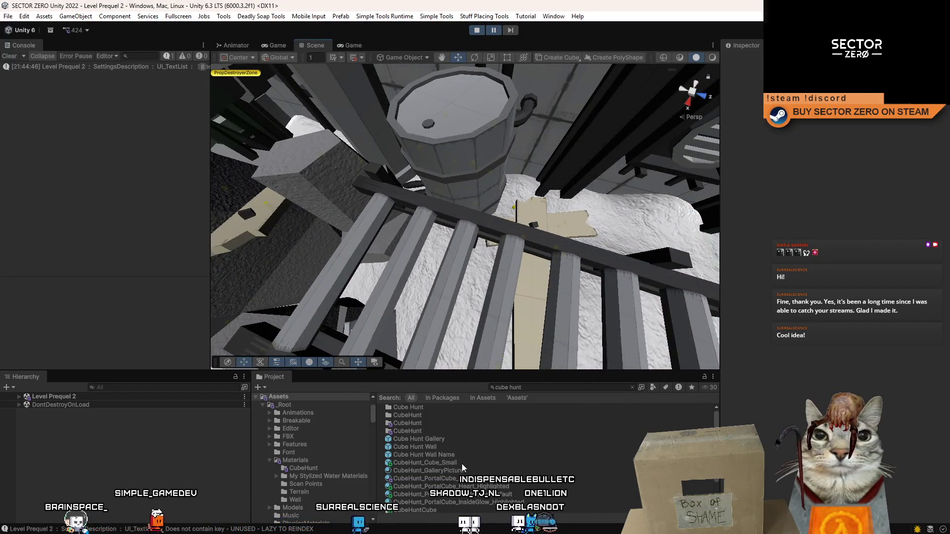
pyautogui.moveTo(455, 462); pyautogui.dragTo(424, 272)
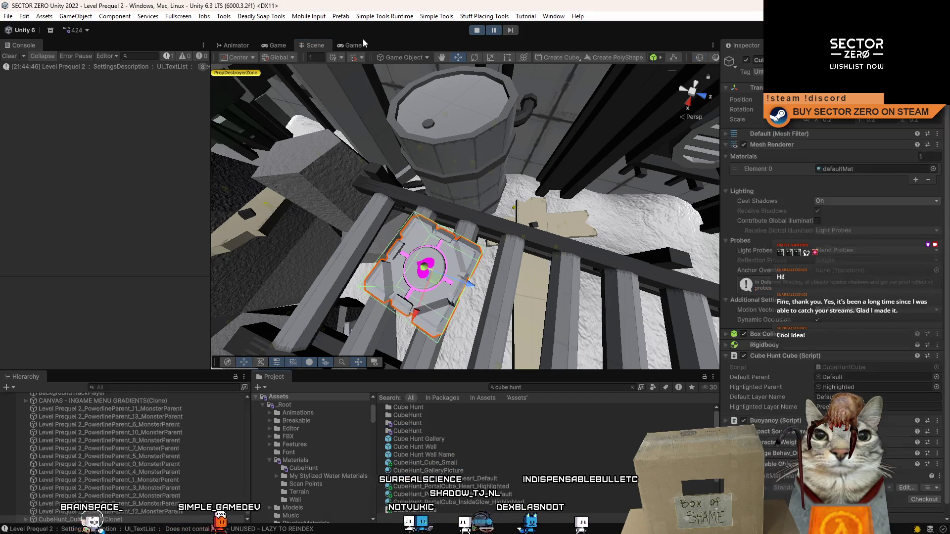
pyautogui.click(365, 44)
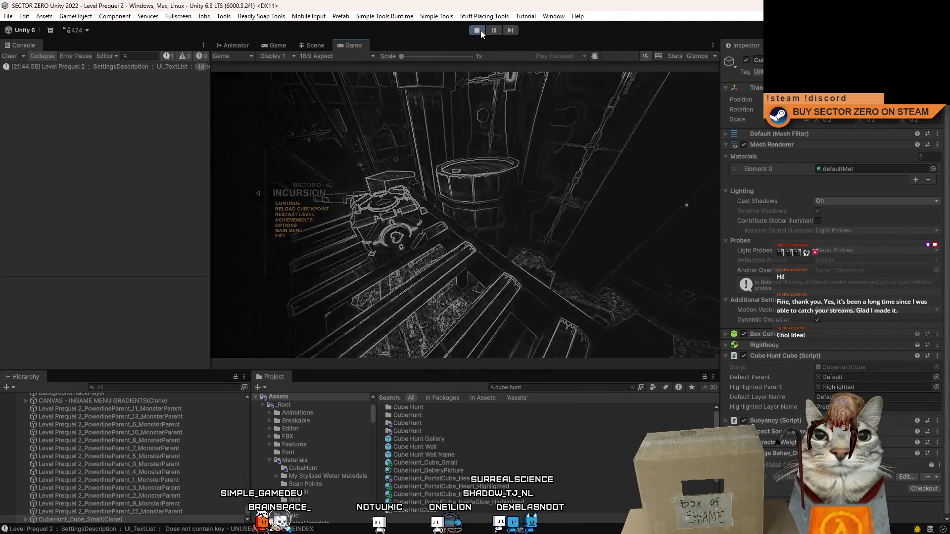
pyautogui.hotkey('ctrl', 'p')
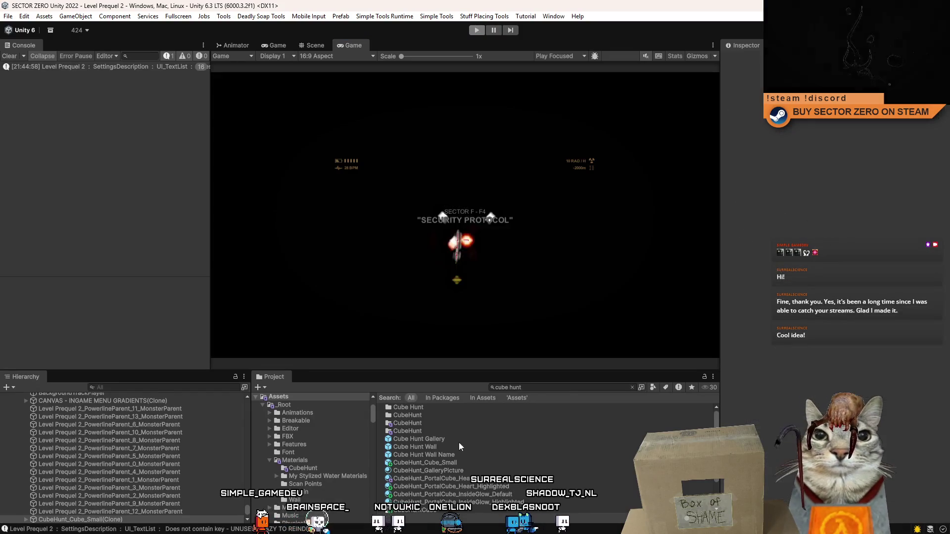
# Step: Open the CubeHunt_Cube_Small prefab for editing
pyautogui.click(447, 469)
pyautogui.click(430, 462)
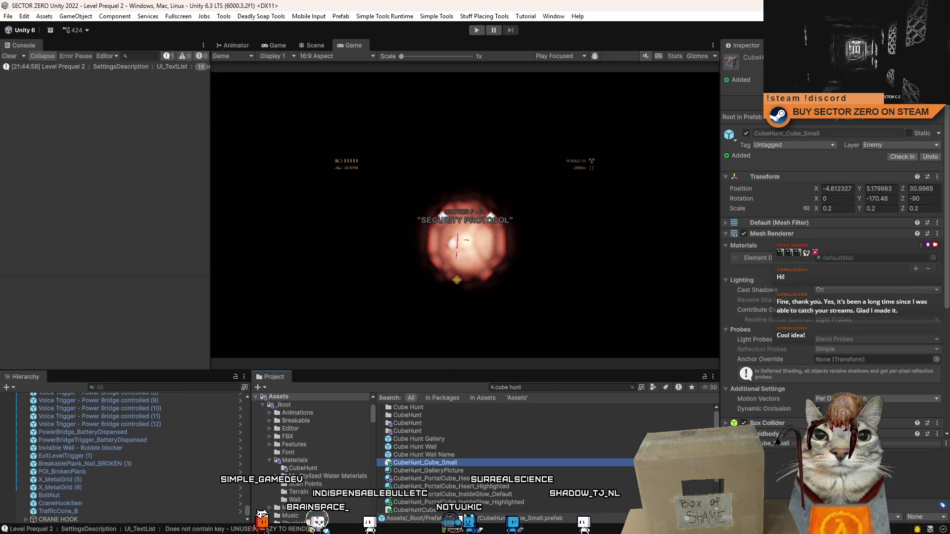
pyautogui.doubleClick(425, 462)
# Step: Put all PortalCube children under Highlighted on a new layer and start play mode
pyautogui.click(62, 424)
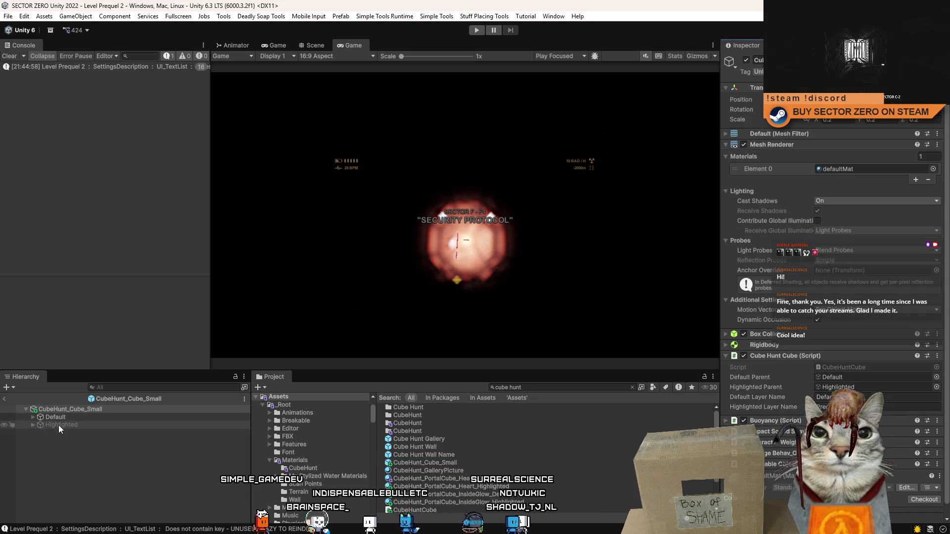
pyautogui.click(33, 424)
pyautogui.click(74, 433)
pyautogui.keyDown('shift'); pyautogui.click(102, 480); pyautogui.keyUp('shift')
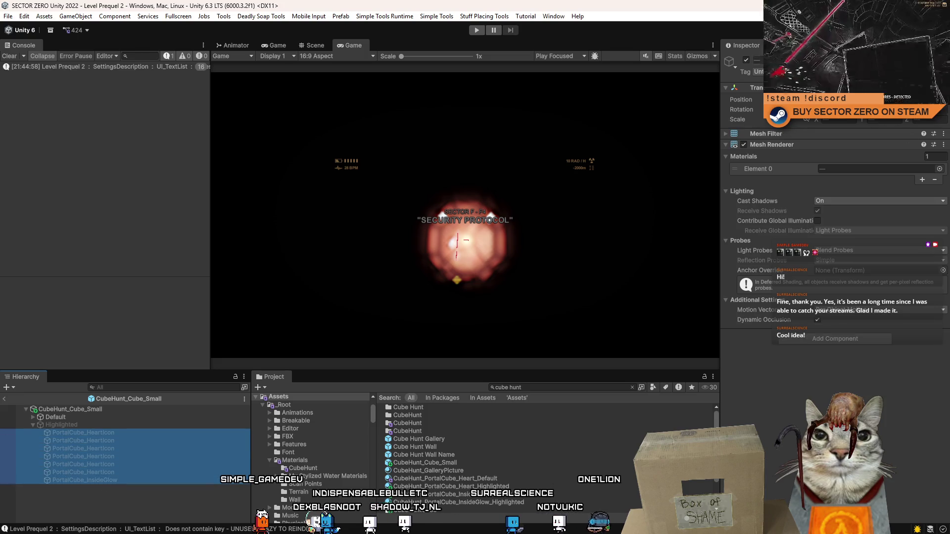
pyautogui.click(881, 72)
pyautogui.click(902, 262)
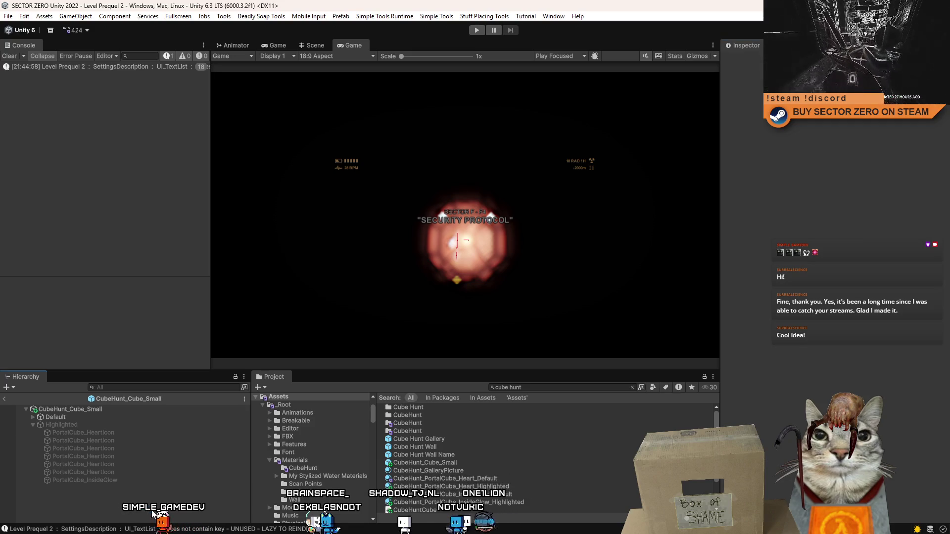
pyautogui.click(477, 31)
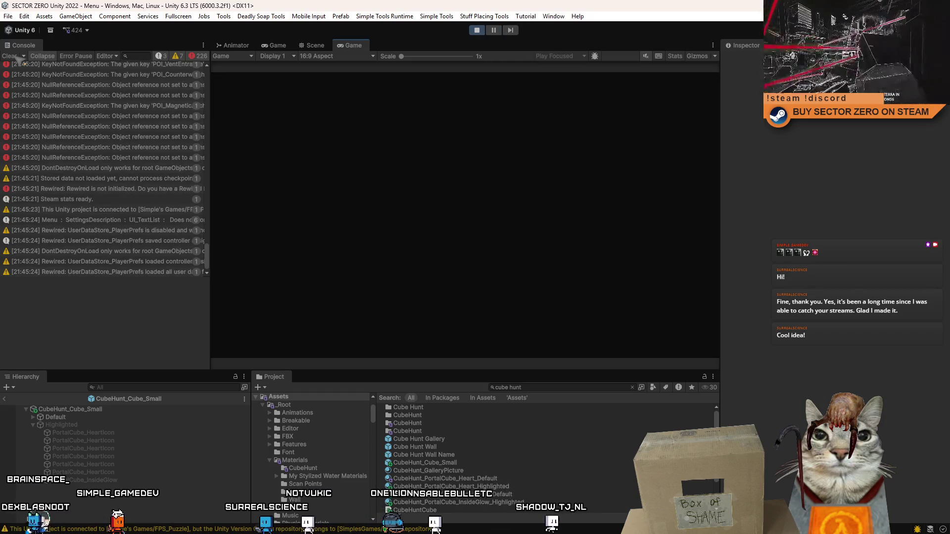
# Step: Clear the Console and exit Prefab Mode back to the running level
pyautogui.click(17, 57)
pyautogui.click(312, 45)
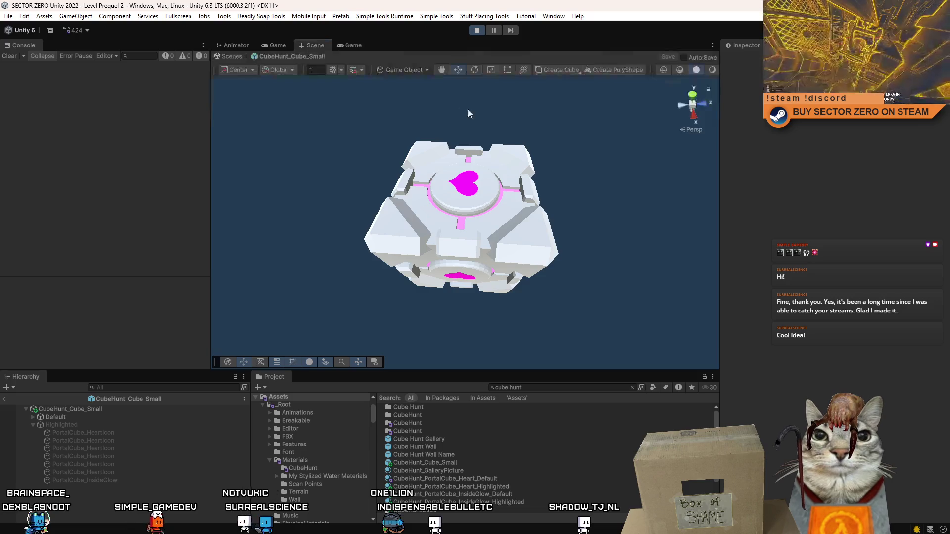
pyautogui.click(233, 57)
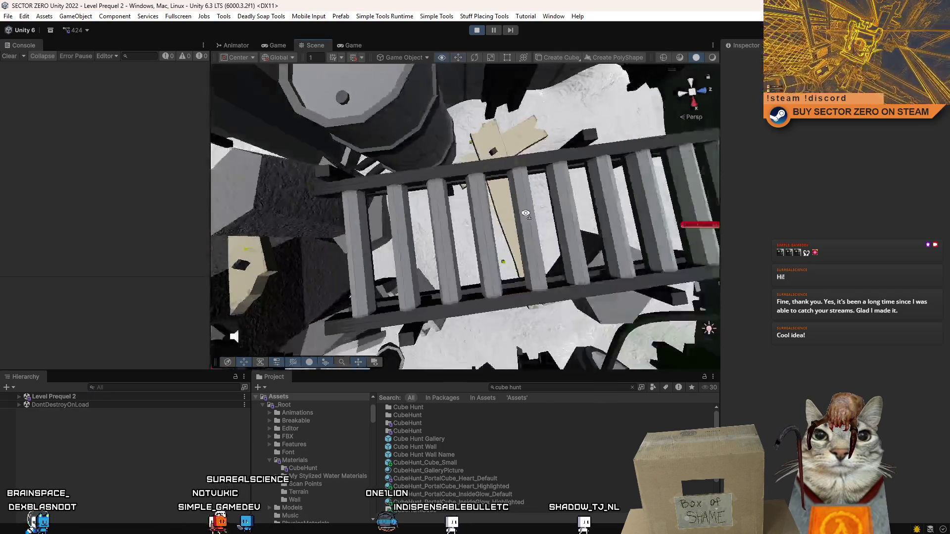
pyautogui.click(353, 45)
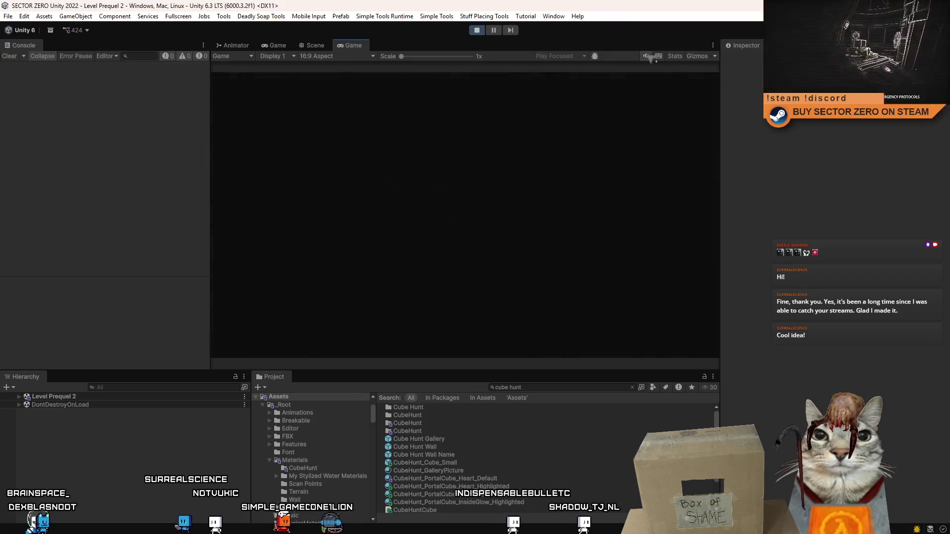
# Step: Pause, drop a CubeHunt_Cube_Small near the barrel, resume, and maximize the Game view
pyautogui.click(494, 30)
pyautogui.click(317, 45)
pyautogui.moveTo(388, 132); pyautogui.dragTo(327, 148)
pyautogui.moveTo(457, 372); pyautogui.dragTo(448, 220)
pyautogui.click(494, 30)
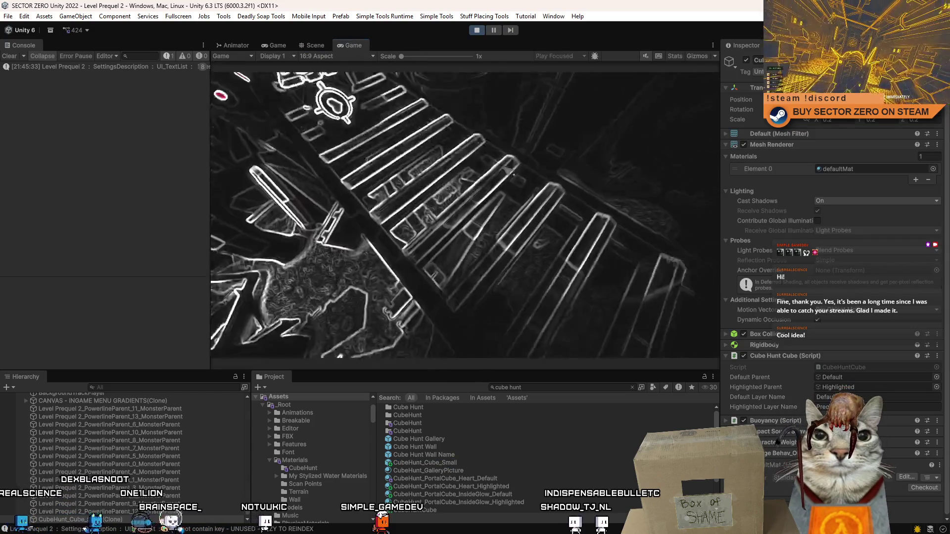
pyautogui.doubleClick(349, 46)
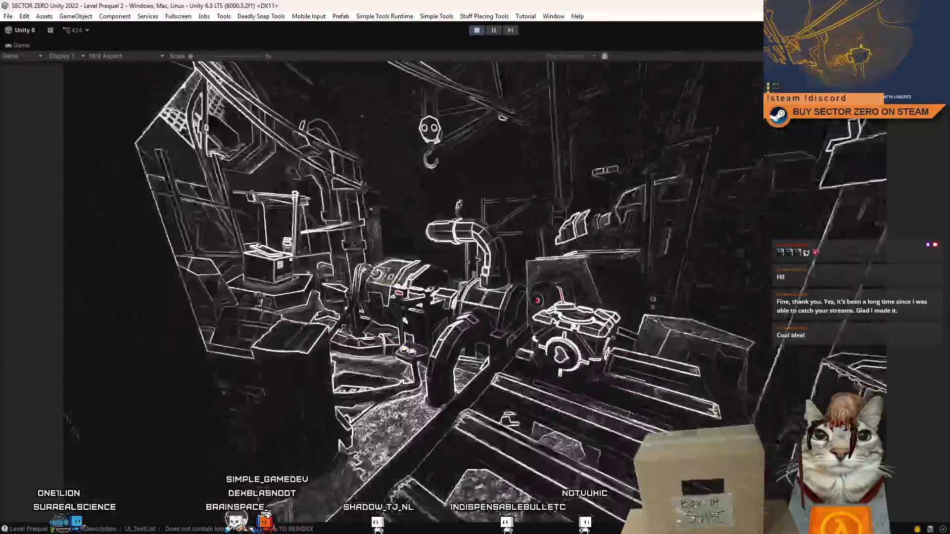
# Step: Lower the Field of View from 84 to 65 in the game's pause menu
pyautogui.press('Escape')
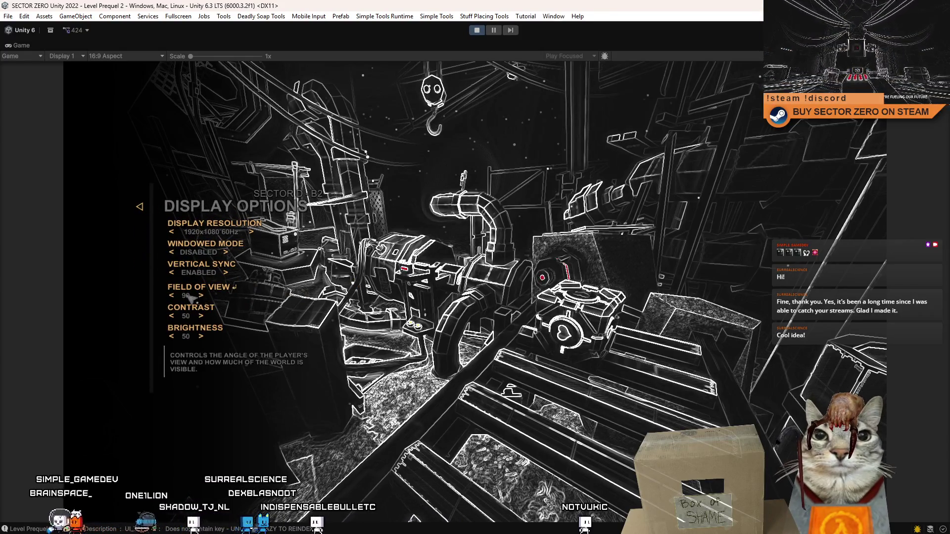
pyautogui.click(175, 297)
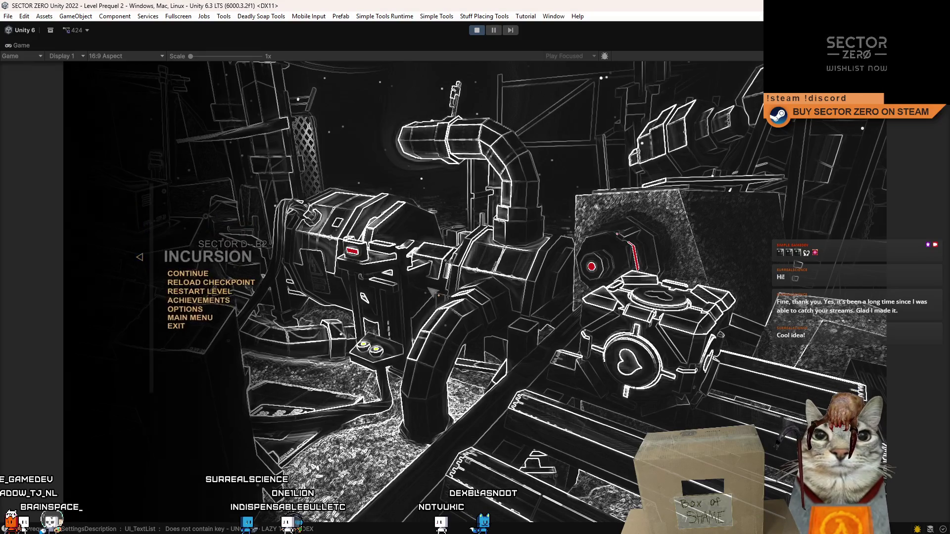
pyautogui.press('Escape')
# Step: Walk to the companion cube, grab it so it turns magenta, and drop it
pyautogui.press('w')
pyautogui.press('e')
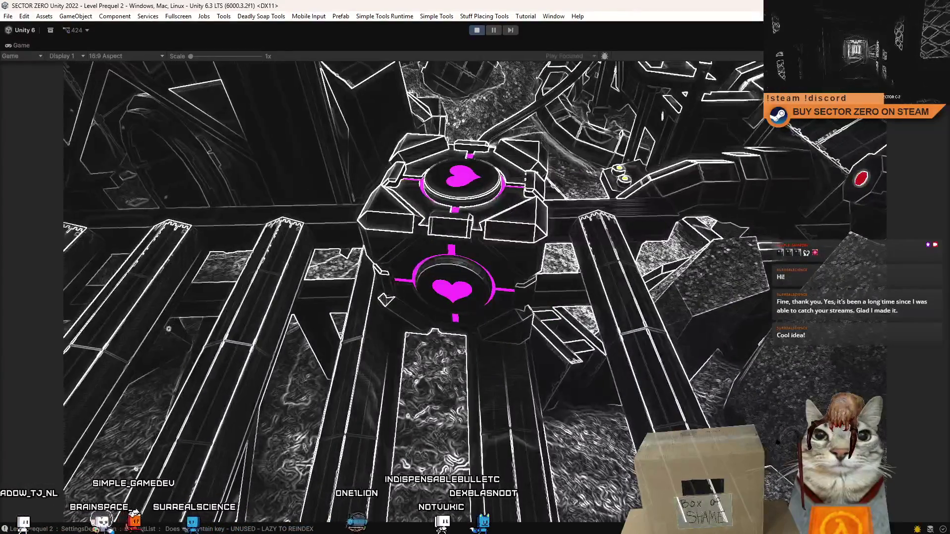
pyautogui.press('e')
pyautogui.press('e')
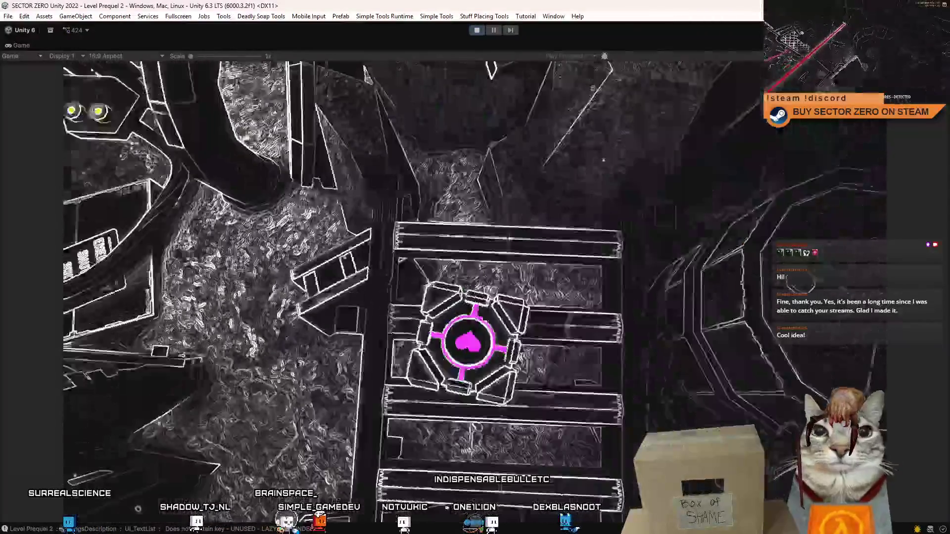
pyautogui.press('e')
# Step: Reset the Field of View to its default 90, then reopen the pause menu
pyautogui.press('Escape')
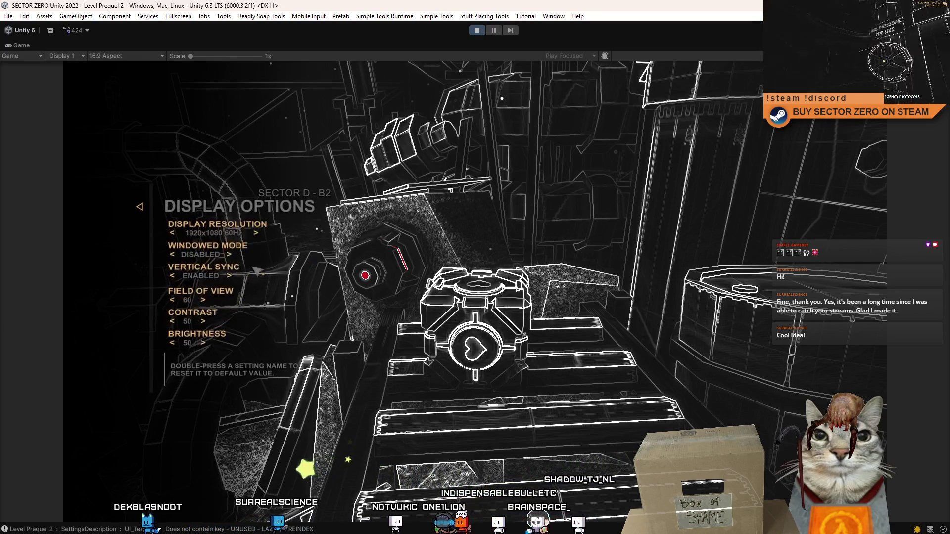
pyautogui.doubleClick(214, 288)
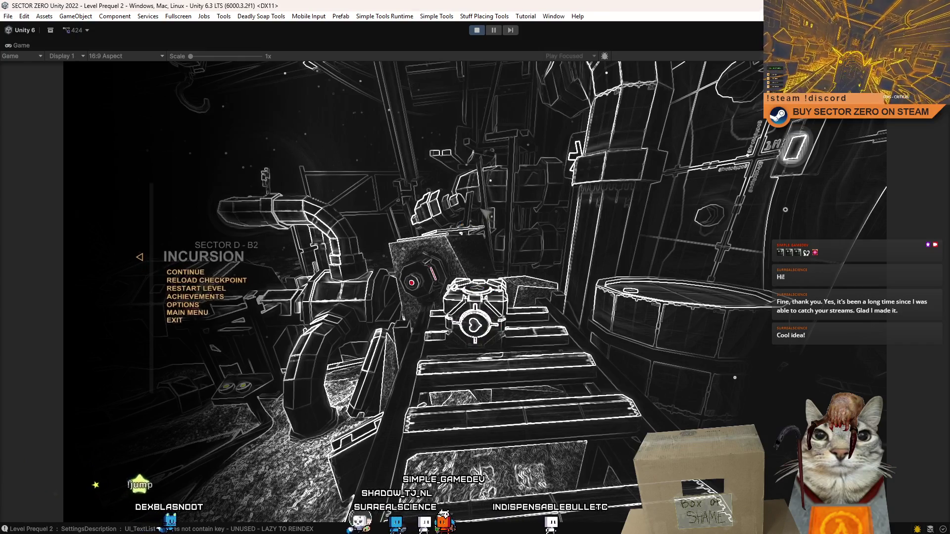
pyautogui.press('Escape')
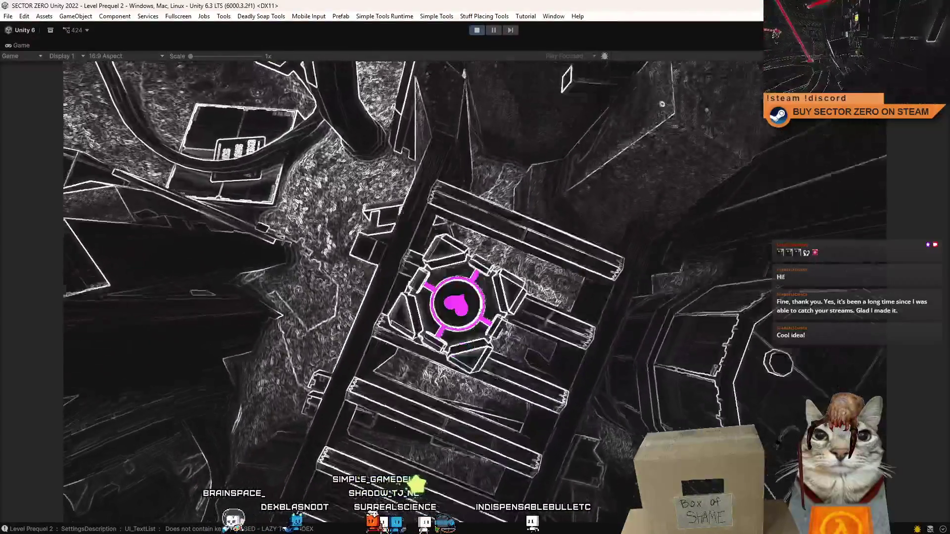
pyautogui.press('Escape')
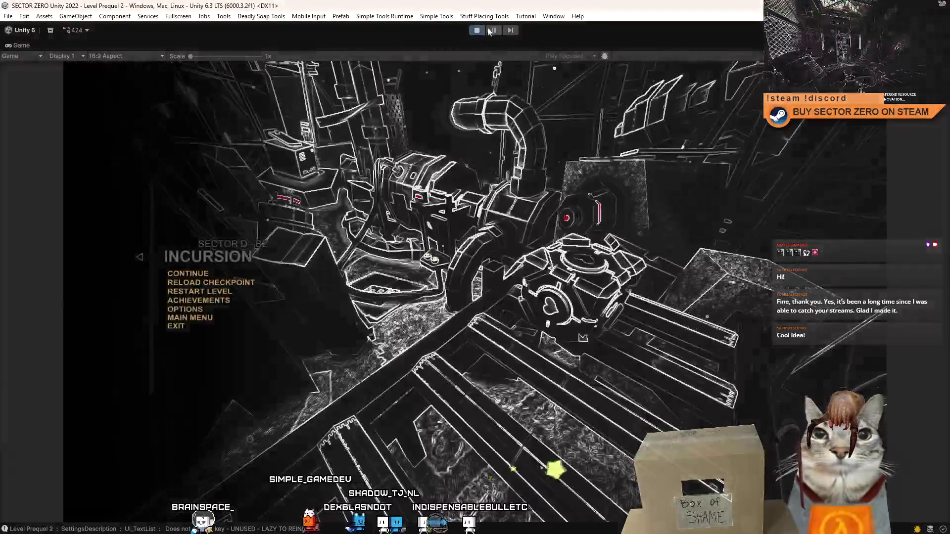
# Step: Pause the game and inspect Brick (3)'s Pushable Object component in the Scene view
pyautogui.click(494, 30)
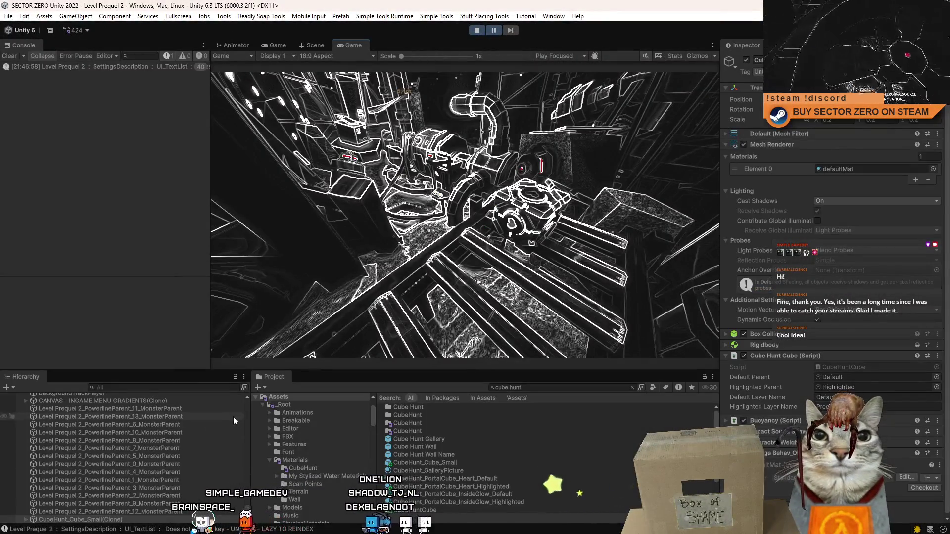
pyautogui.click(312, 45)
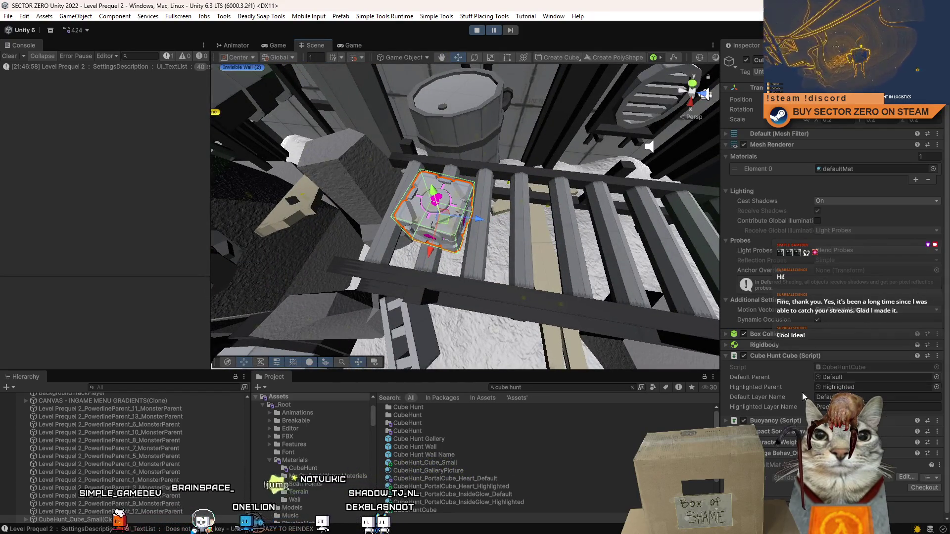
pyautogui.click(726, 357)
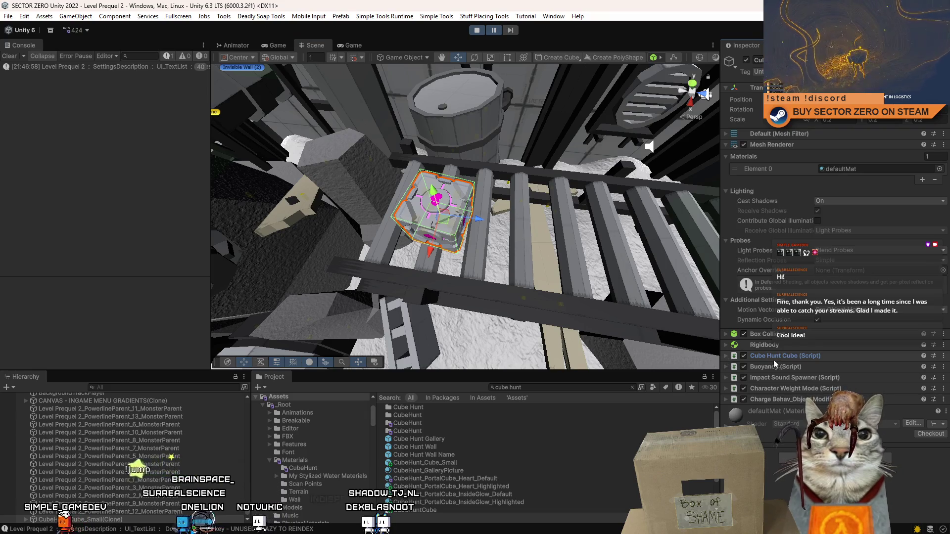
pyautogui.moveTo(544, 237); pyautogui.dragTo(507, 213)
pyautogui.click(507, 213)
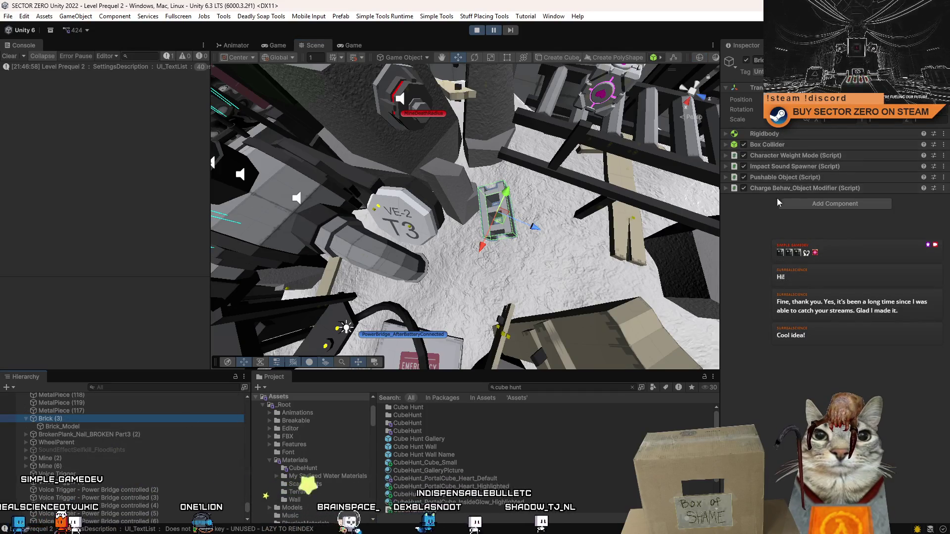
pyautogui.rightClick(775, 183)
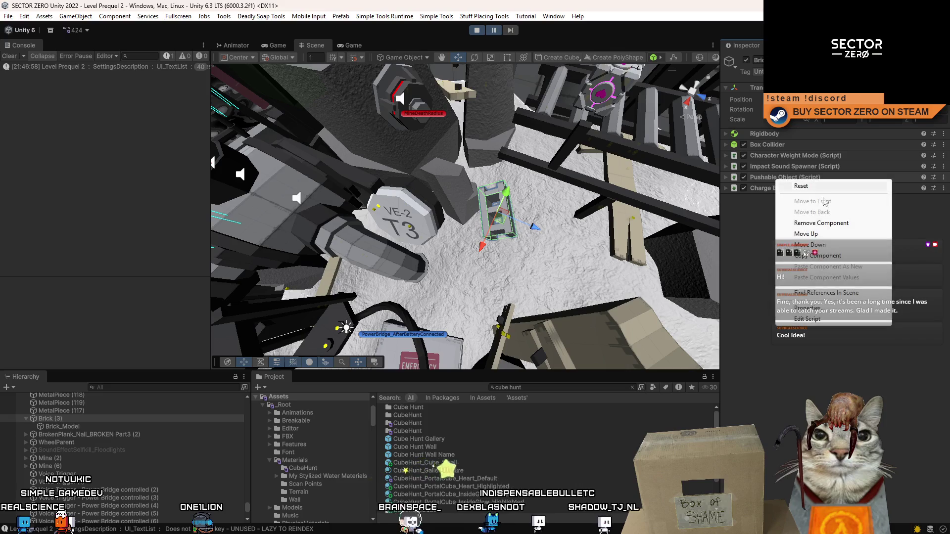
pyautogui.click(835, 256)
pyautogui.click(481, 174)
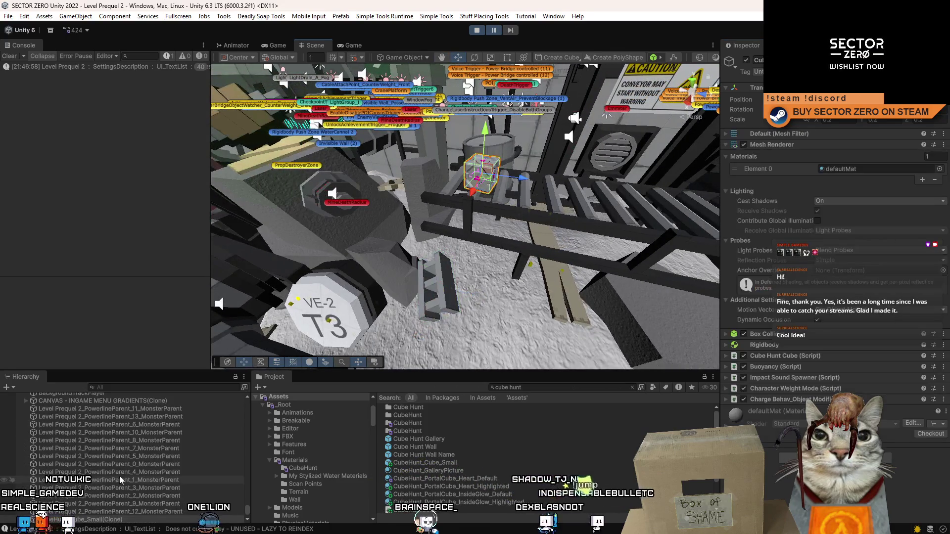
# Step: Open the CubeHunt_Cube_Small prefab and check its Pushable Object component options
pyautogui.click(132, 504)
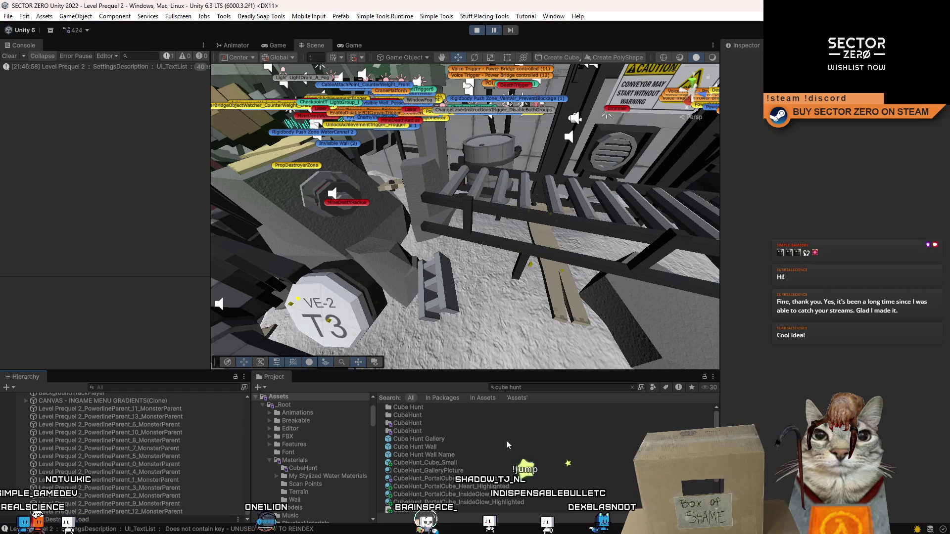
pyautogui.click(436, 463)
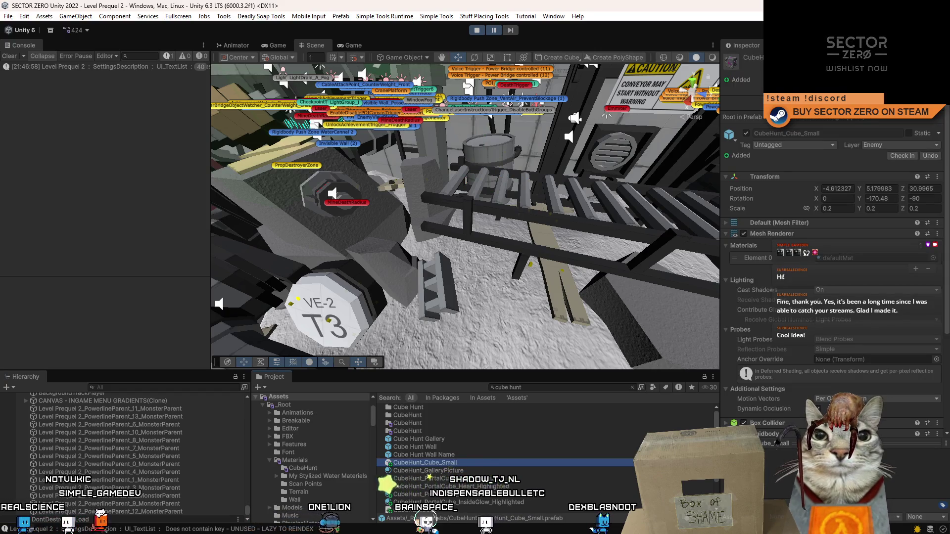
pyautogui.doubleClick(426, 463)
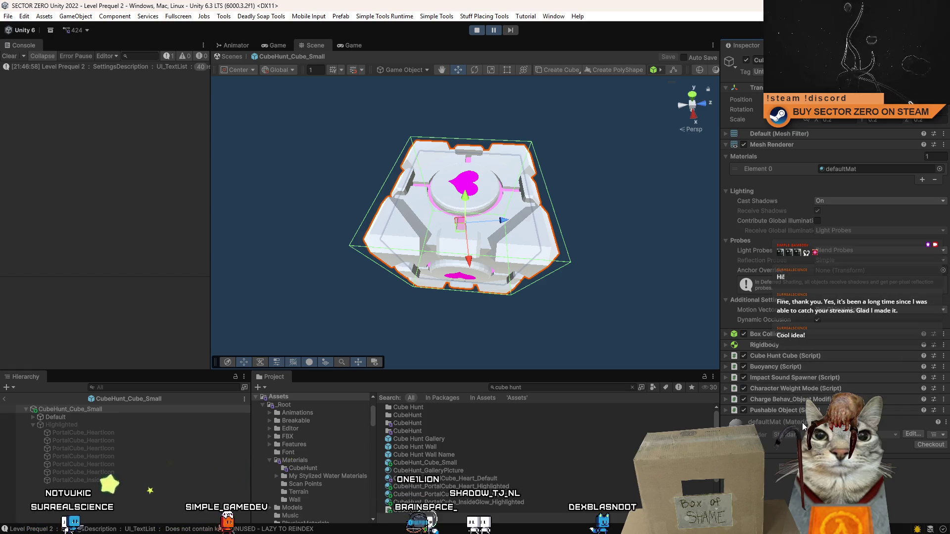
pyautogui.click(726, 410)
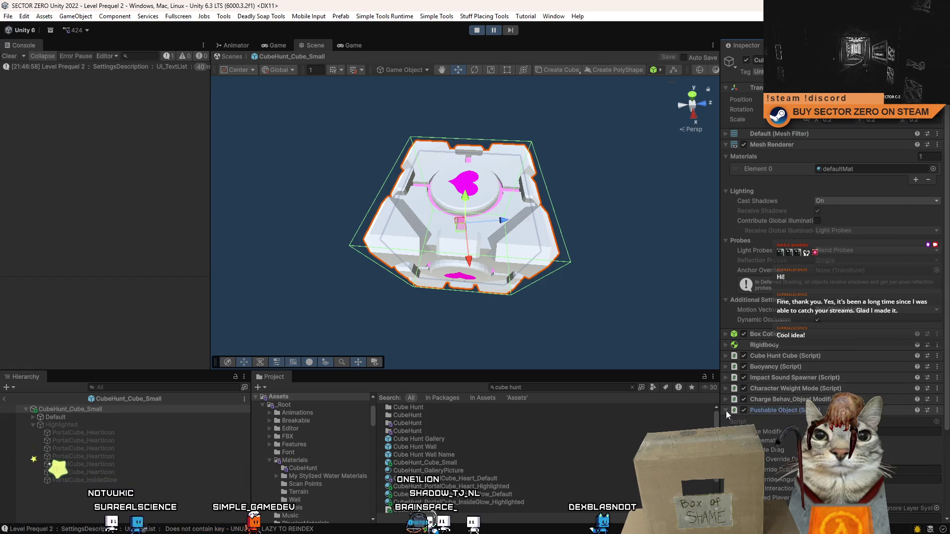
pyautogui.rightClick(726, 411)
pyautogui.press('Escape')
pyautogui.click(724, 410)
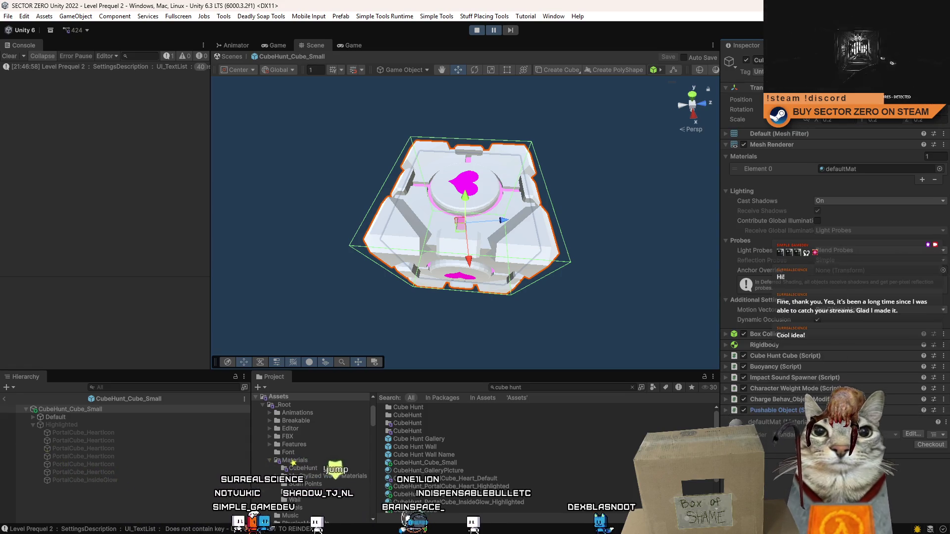
# Step: Move the prefab root from layer Enemy to Default, this object only
pyautogui.click(900, 72)
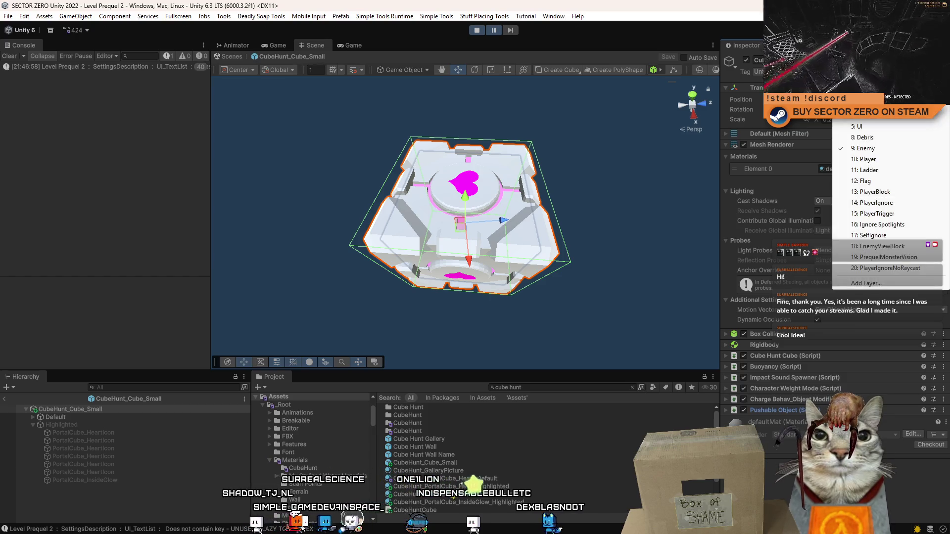
pyautogui.click(781, 123)
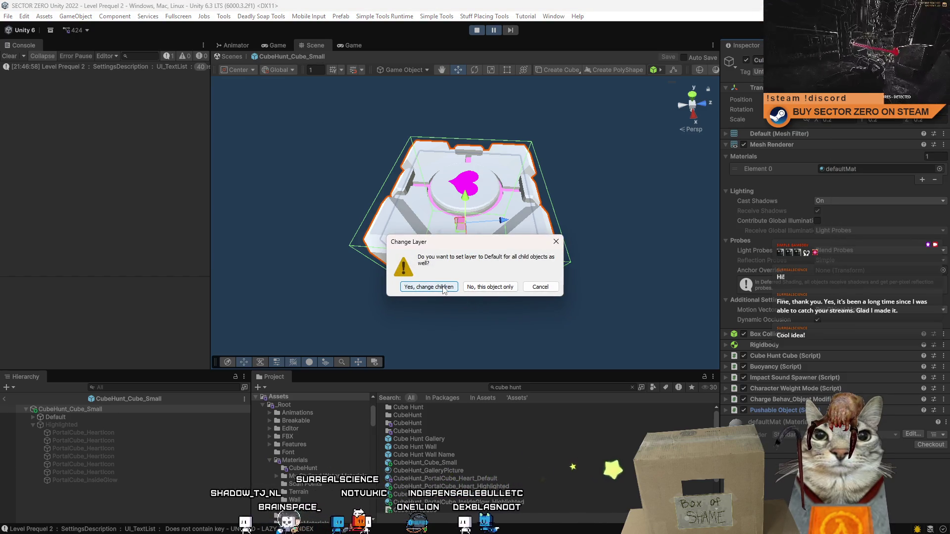
pyautogui.click(487, 287)
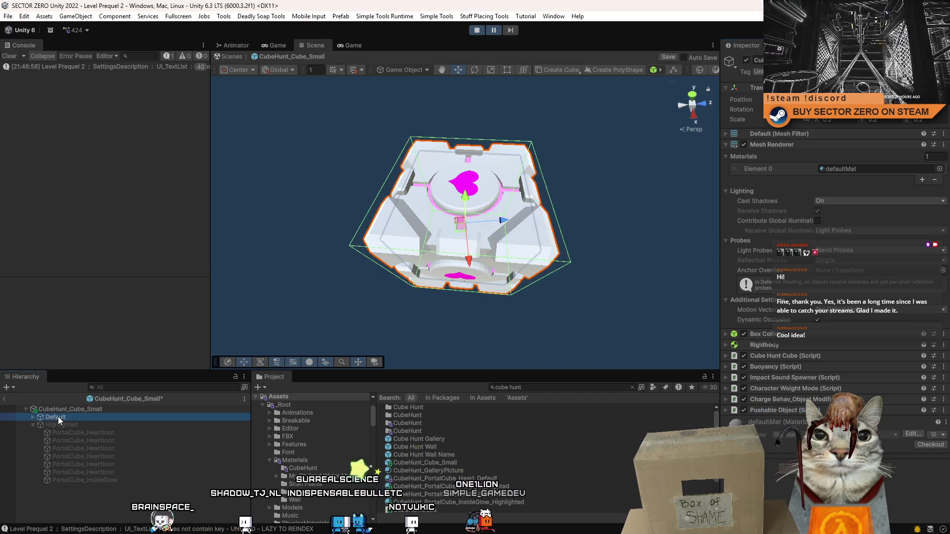
# Step: Set the prefab root and all its children to the Default layer
pyautogui.click(57, 416)
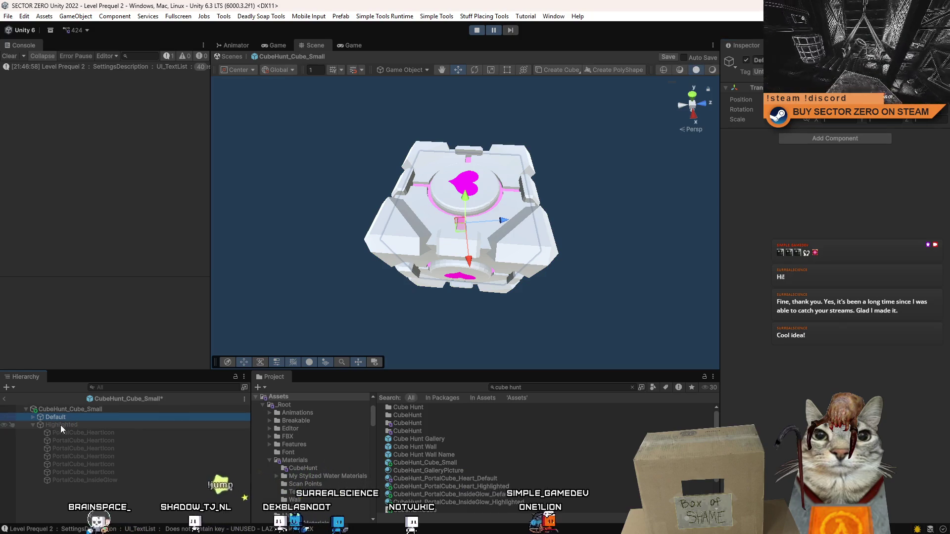
pyautogui.click(65, 410)
pyautogui.click(64, 417)
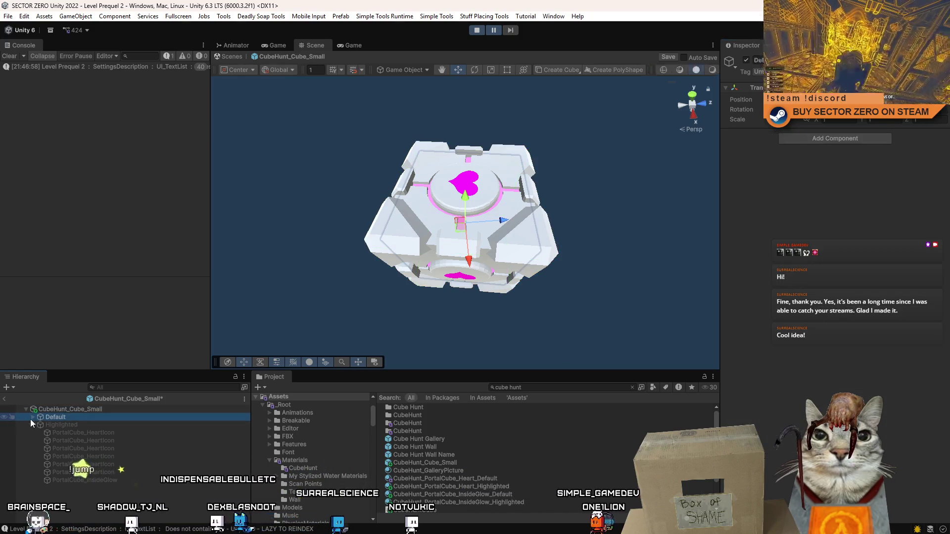
pyautogui.click(78, 411)
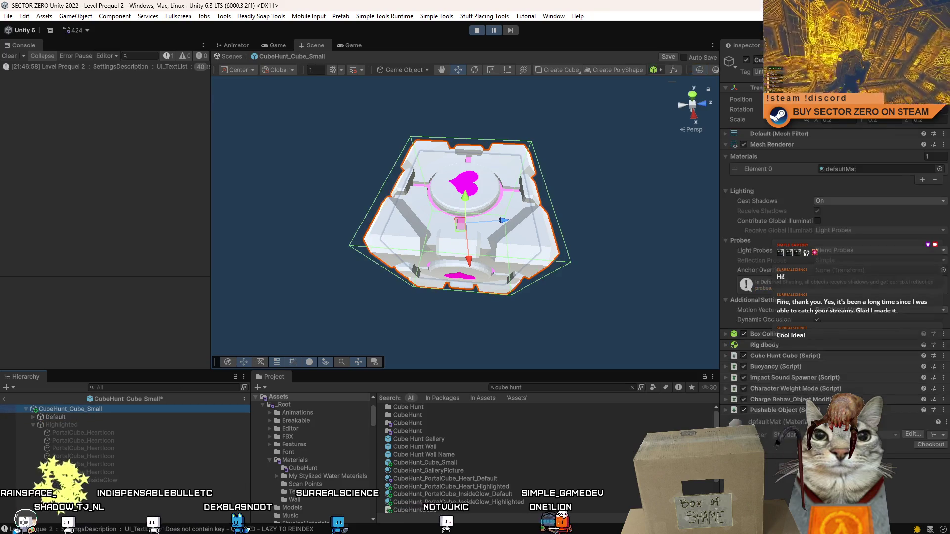
pyautogui.click(890, 72)
pyautogui.click(890, 268)
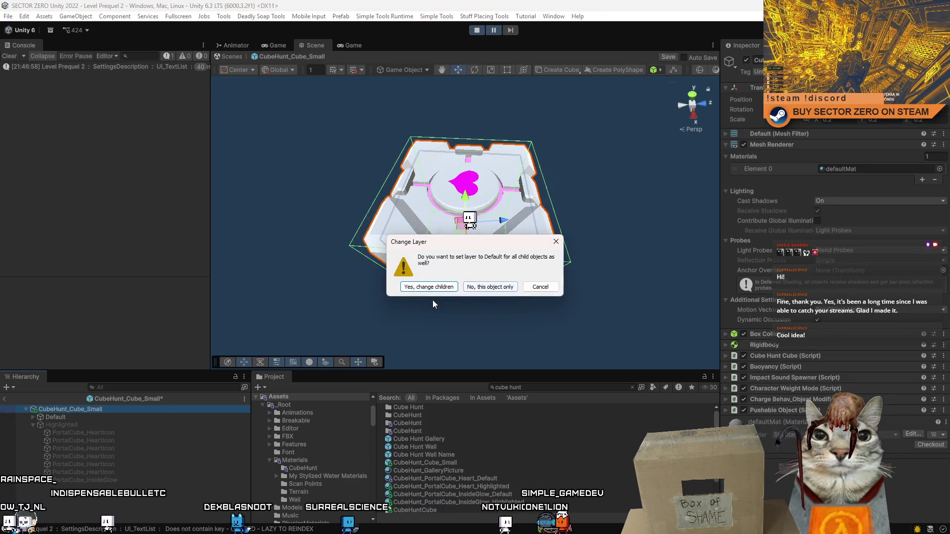
pyautogui.click(430, 283)
# Step: Put Highlighted and its children on PrequelMonsterVision, exit Prefab Mode, and place a cube on the ledge
pyautogui.click(77, 428)
pyautogui.click(891, 72)
pyautogui.click(893, 257)
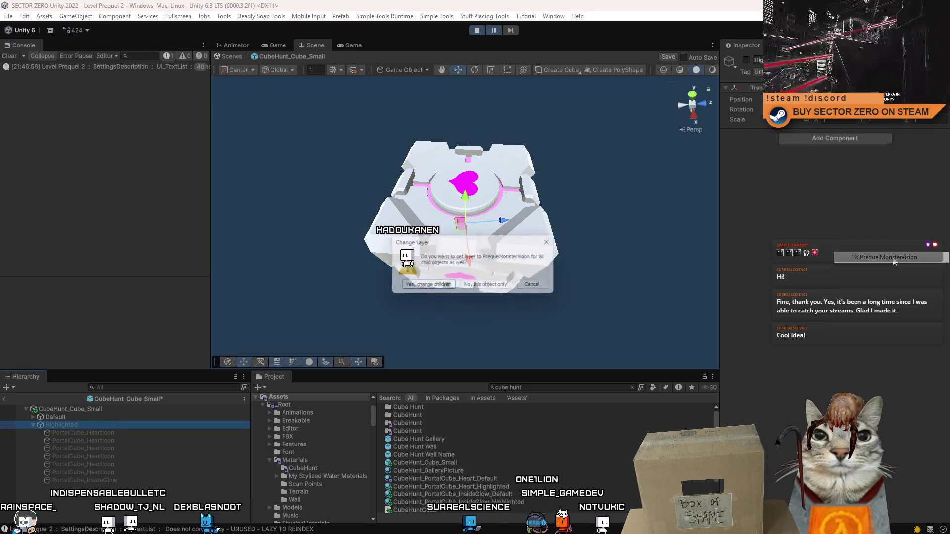
pyautogui.click(437, 285)
pyautogui.hotkey('shift', 'd')
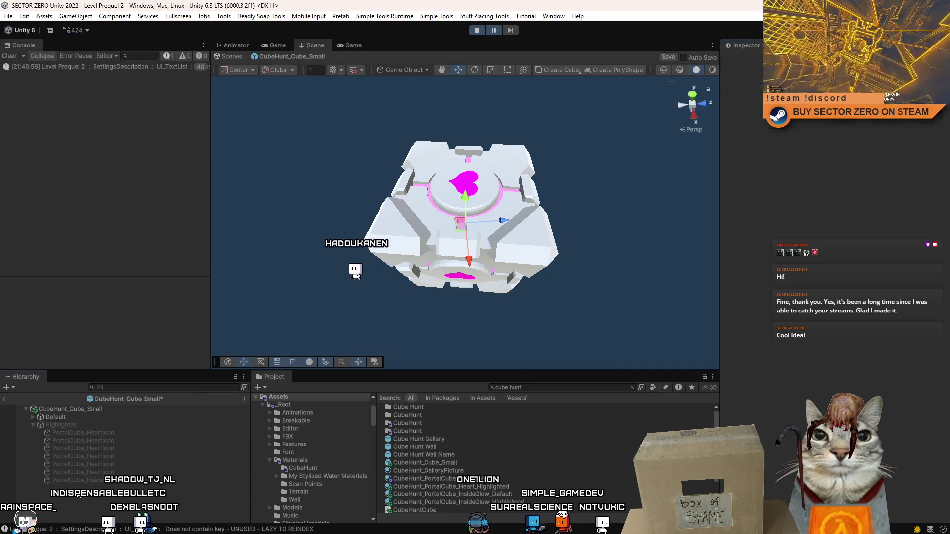
pyautogui.click(236, 58)
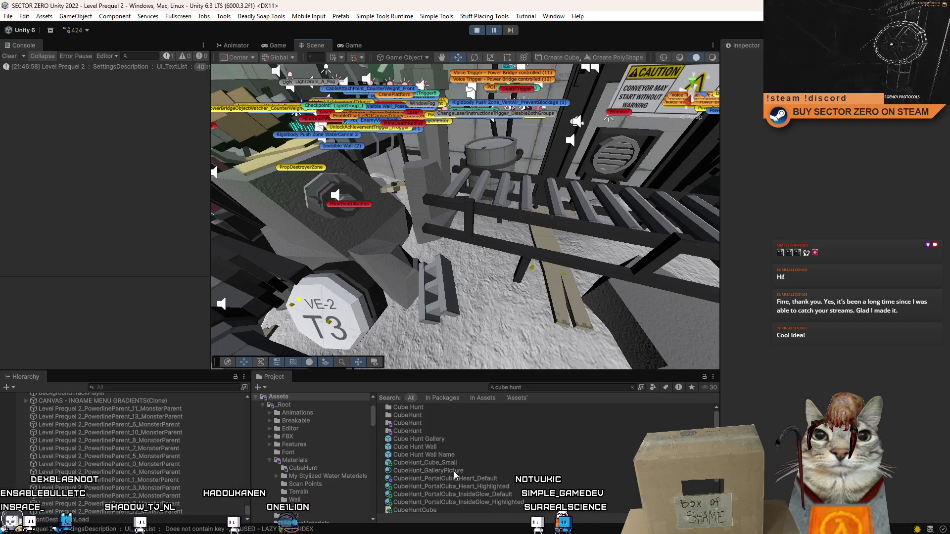
pyautogui.moveTo(458, 462)
pyautogui.mouseDown()
pyautogui.moveTo(510, 186)
pyautogui.moveTo(531, 182)
pyautogui.mouseUp()
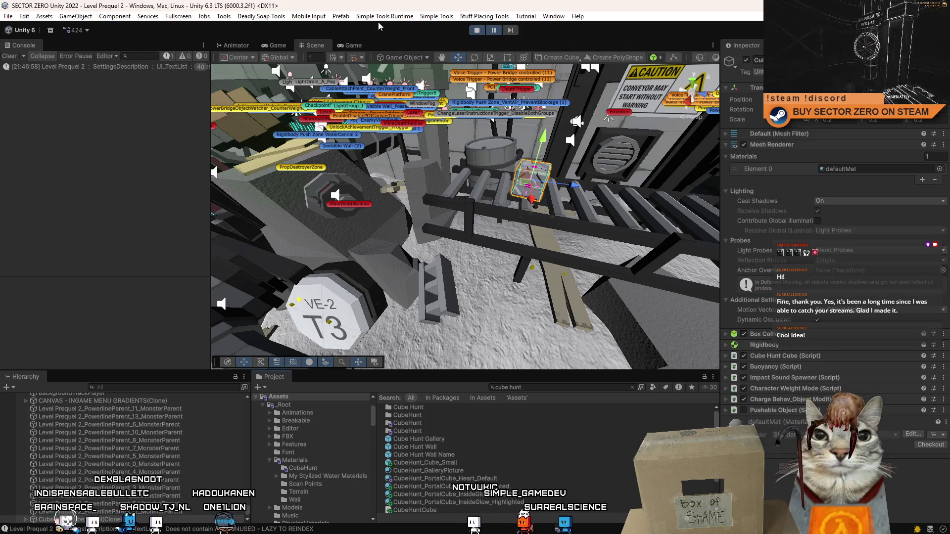